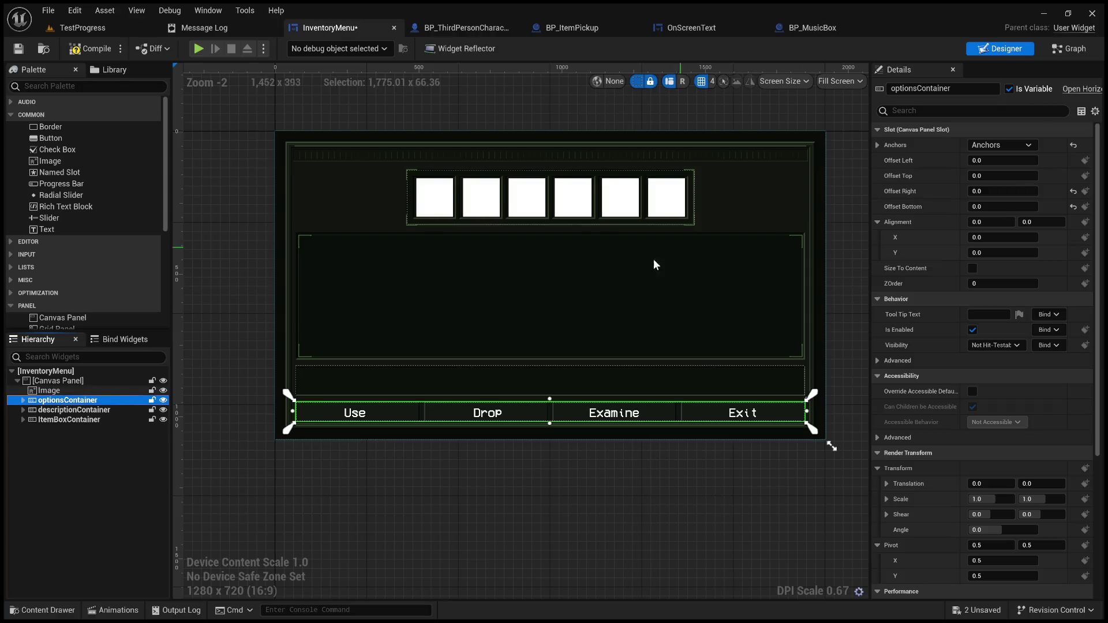
- Rename the description container widget to DescriptionContainer
click(74, 410)
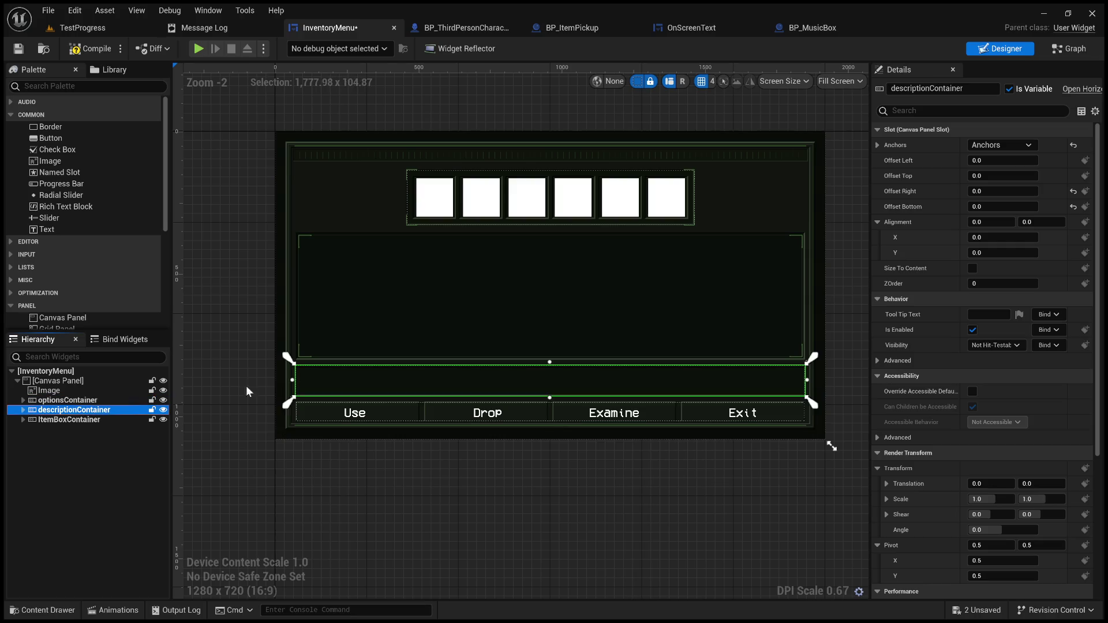
click(892, 88)
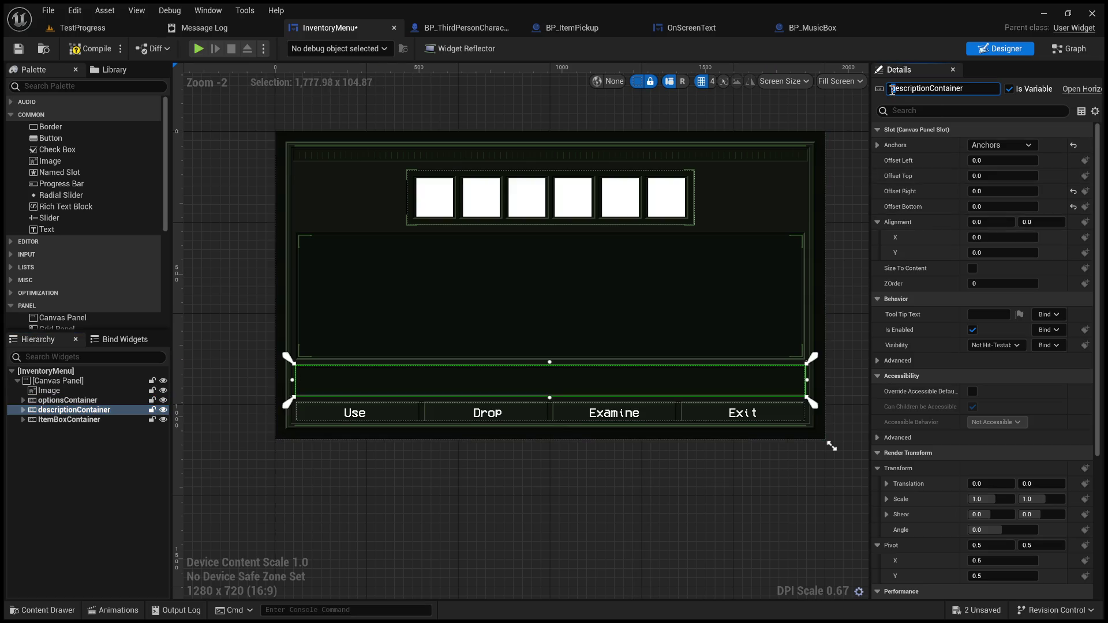
key(Delete)
text(D)
key(Return)
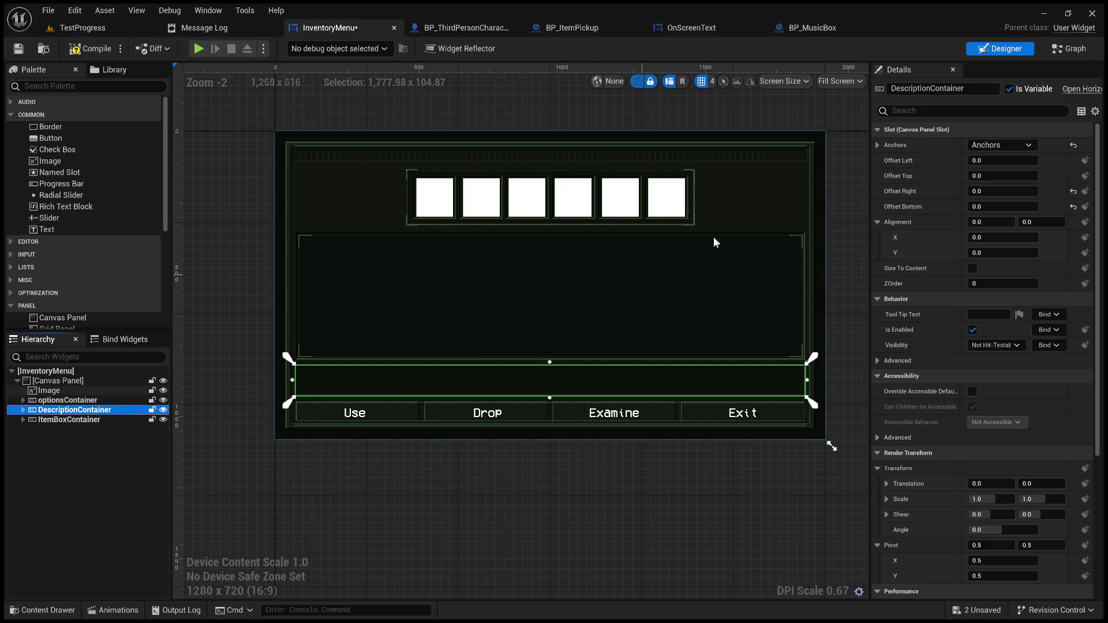
- Rename the options container widget to OptionsContainer, then switch to the widget's Graph
click(67, 400)
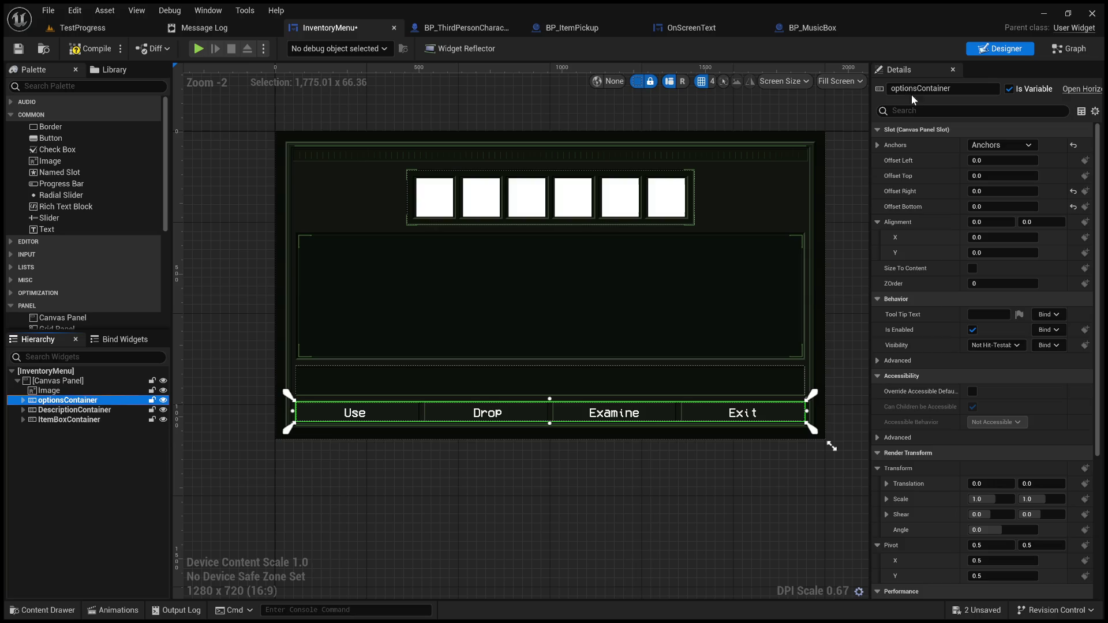
click(892, 89)
text(O)
click(652, 461)
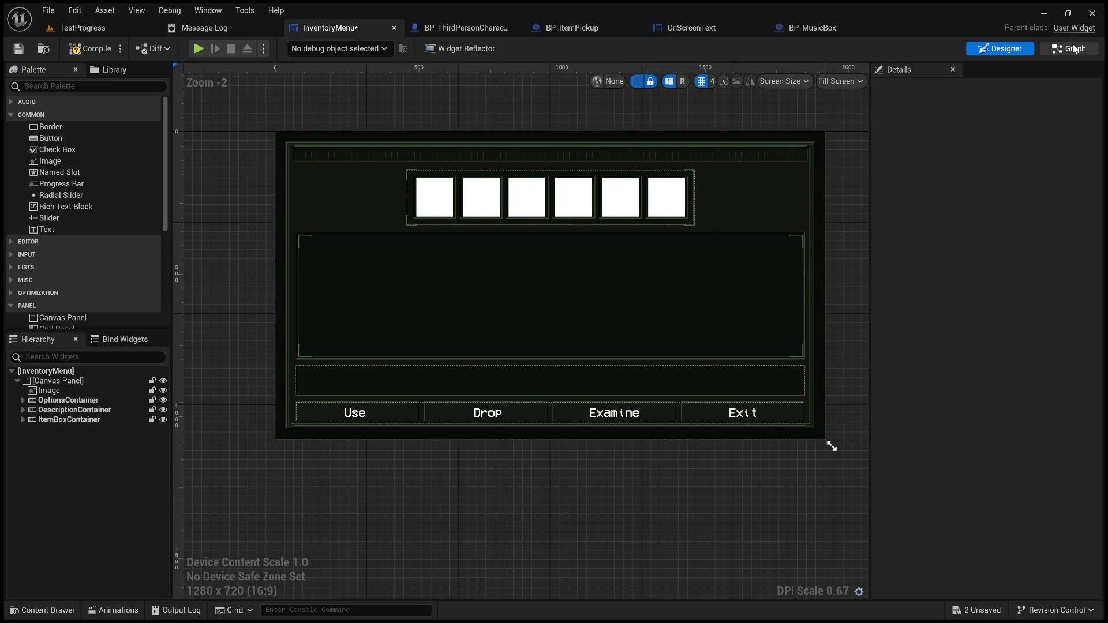
click(1054, 57)
- Open the ClearDescriptiveText macro, then the AppendInventoryText macro graph, from My Blueprint
scroll(560, 325, down, 2)
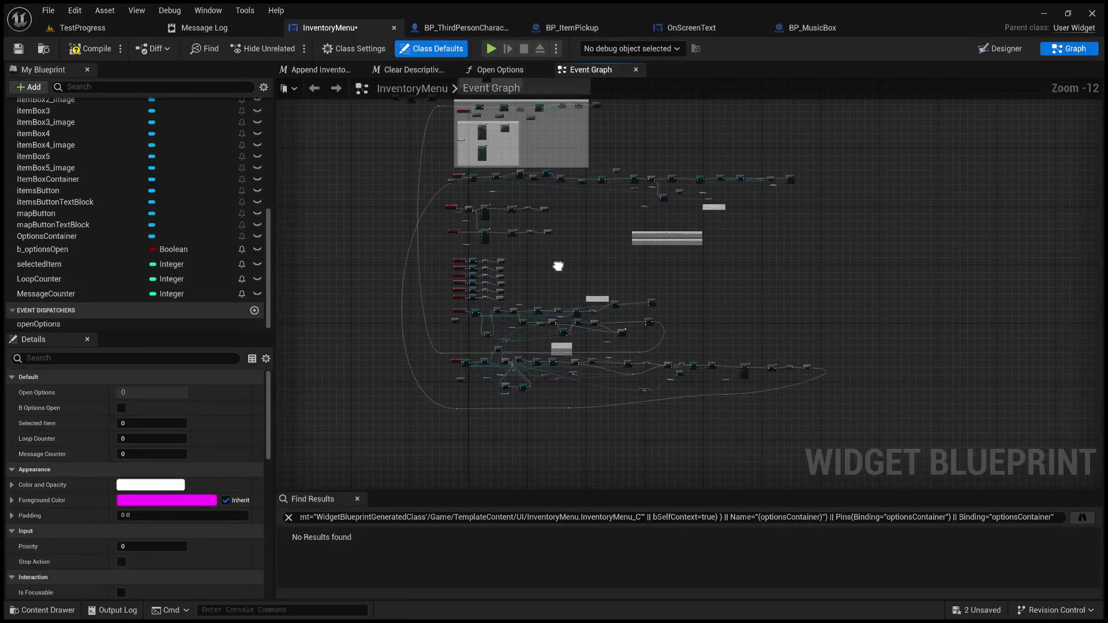
scroll(514, 294, up, 7)
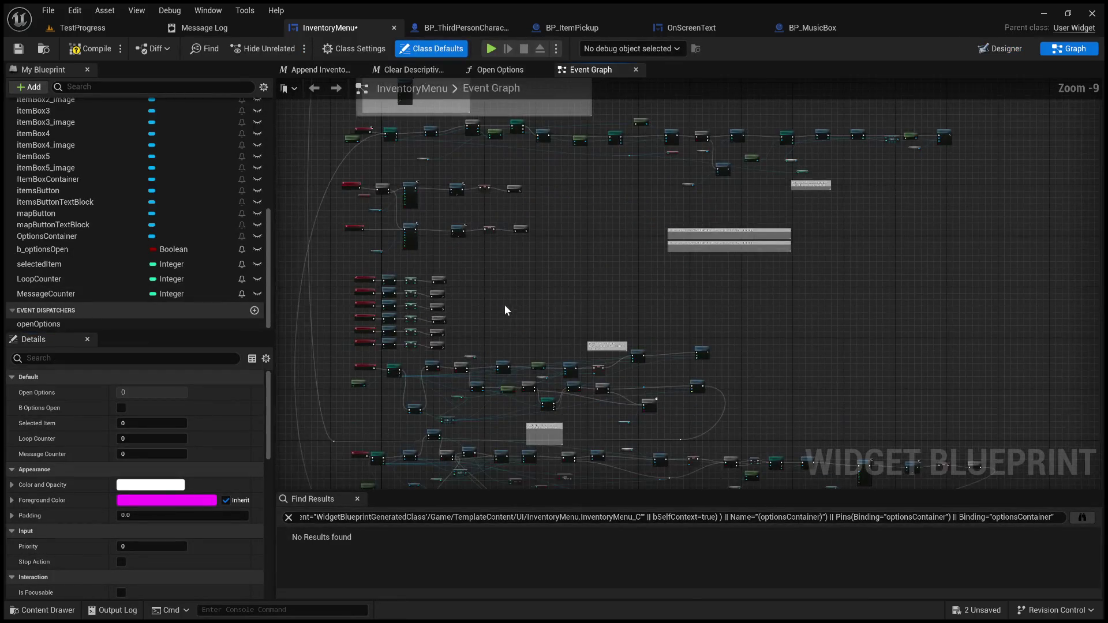
scroll(658, 279, up, 3)
mouse_move(652, 270)
mouse_down()
mouse_move(656, 240)
mouse_move(669, 255)
mouse_up()
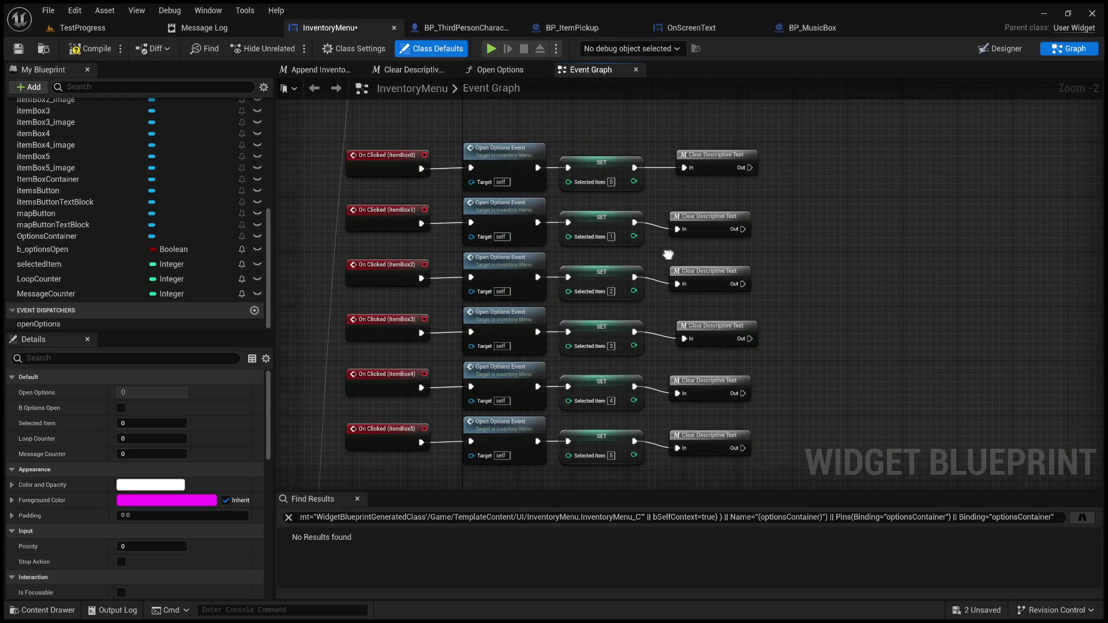
scroll(161, 258, up, 10)
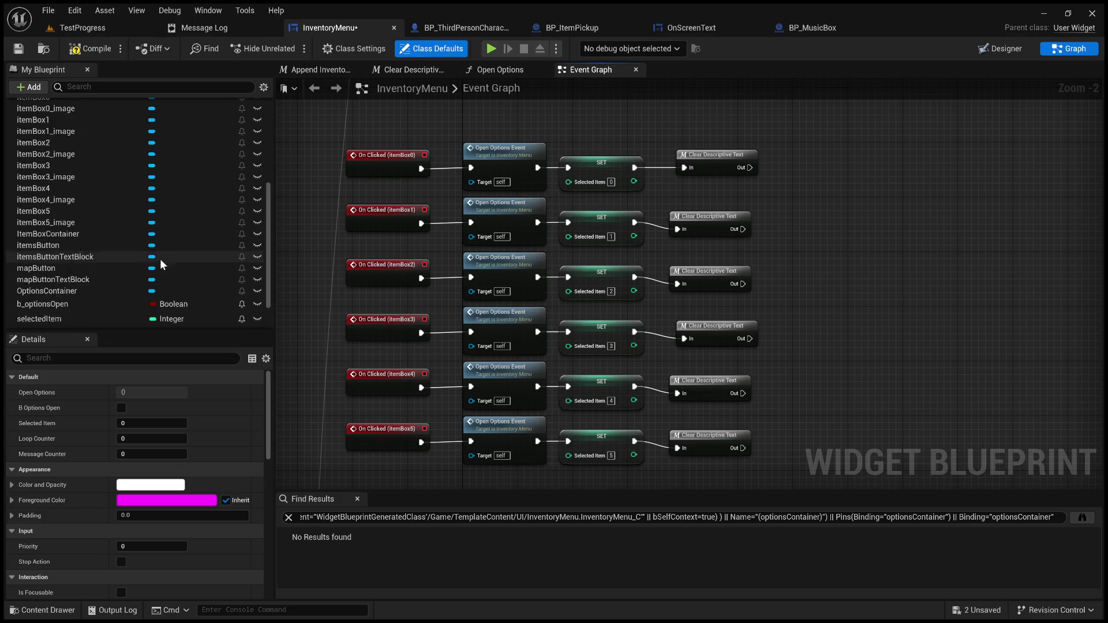
click(95, 175)
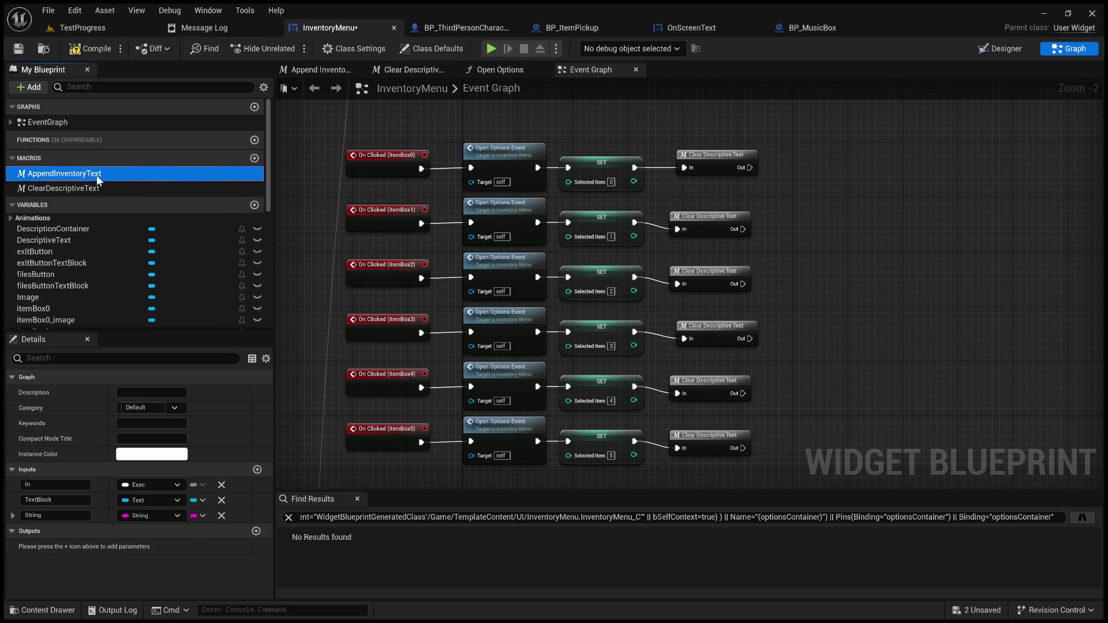
double_click(94, 187)
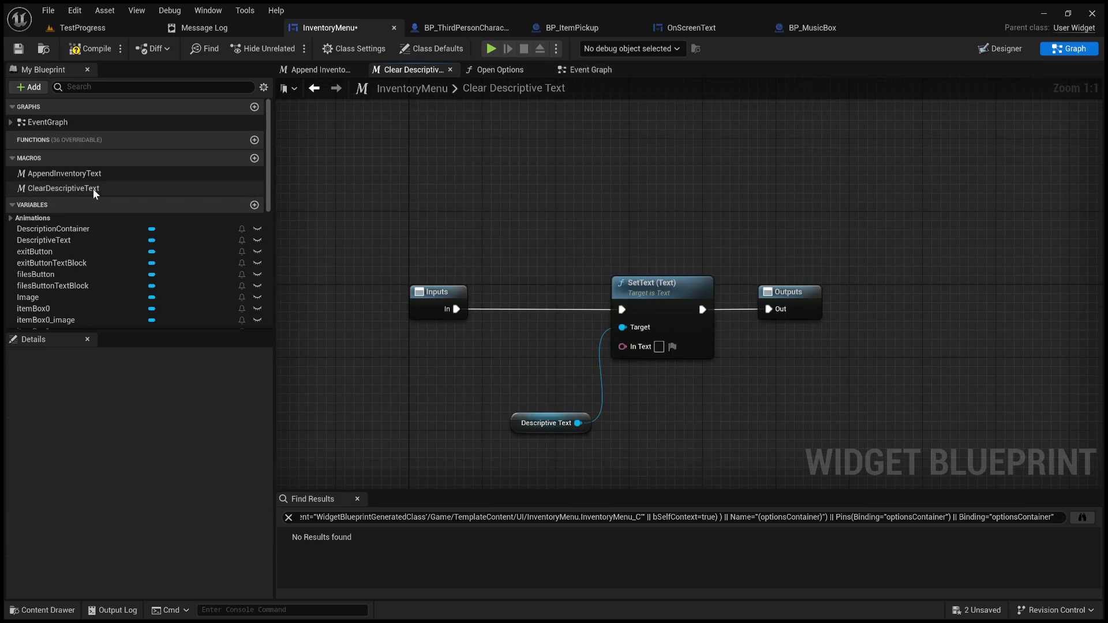
double_click(96, 175)
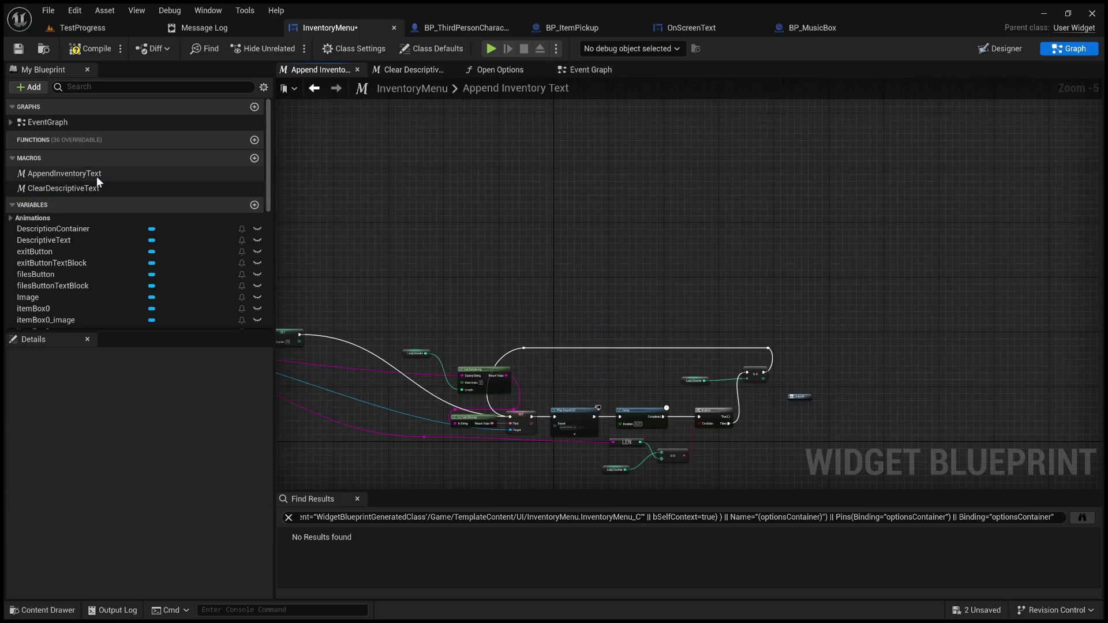
- Move the SET Loop Counter and SET Text nodes left, side by side
scroll(962, 206, up, 3)
drag(962, 206, 1014, 206)
scroll(602, 334, up, 3)
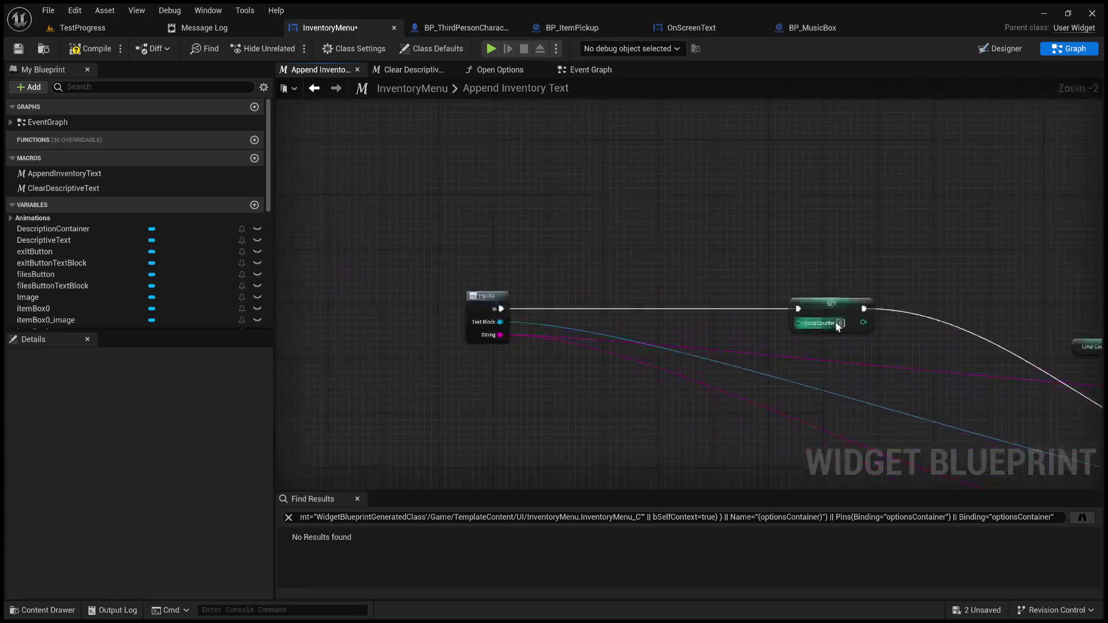
mouse_move(839, 310)
mouse_down()
mouse_move(600, 310)
mouse_move(452, 240)
mouse_move(393, 249)
mouse_up()
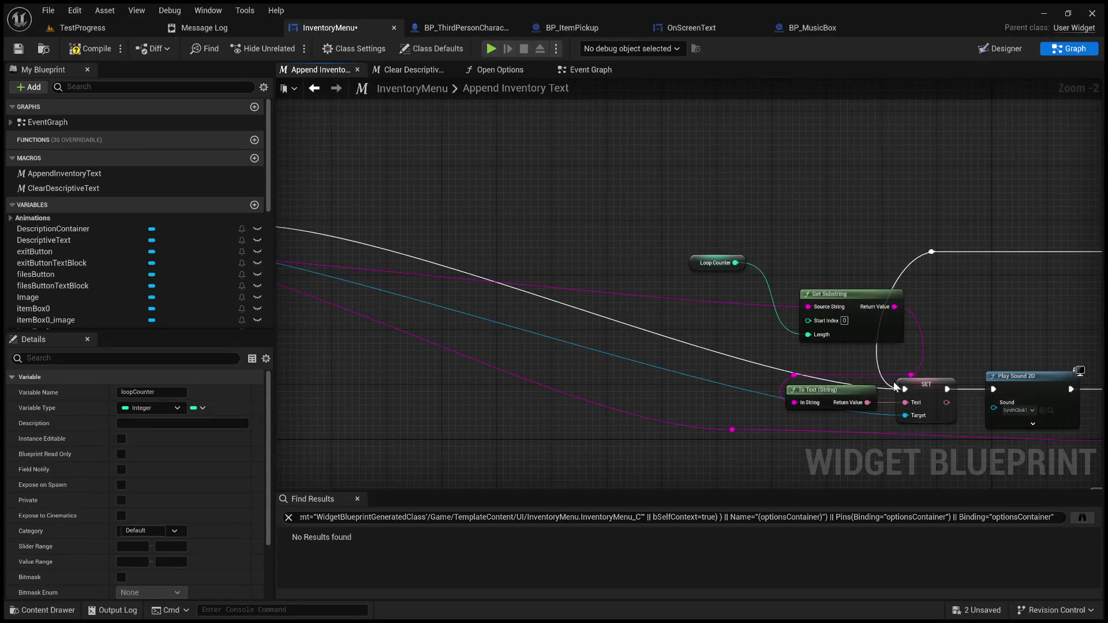
mouse_move(938, 389)
mouse_down()
mouse_move(524, 235)
mouse_move(396, 230)
mouse_move(547, 300)
mouse_up()
scroll(547, 300, up, 2)
drag(738, 289, 655, 288)
scroll(656, 288, down, 4)
drag(846, 334, 632, 349)
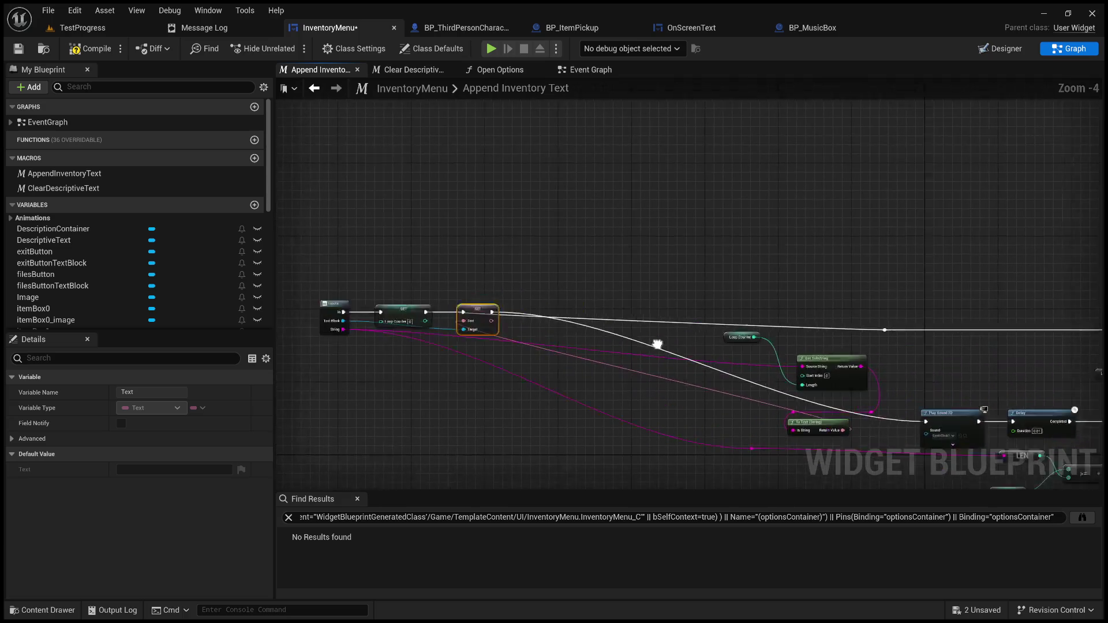
drag(857, 332, 650, 334)
- Shift a top-wire reroute knot, Loop Counter, Get Substring and To Text (String) left
mouse_move(1005, 342)
mouse_down()
mouse_move(570, 258)
mouse_move(654, 294)
mouse_move(309, 233)
mouse_up()
scroll(657, 285, up, 3)
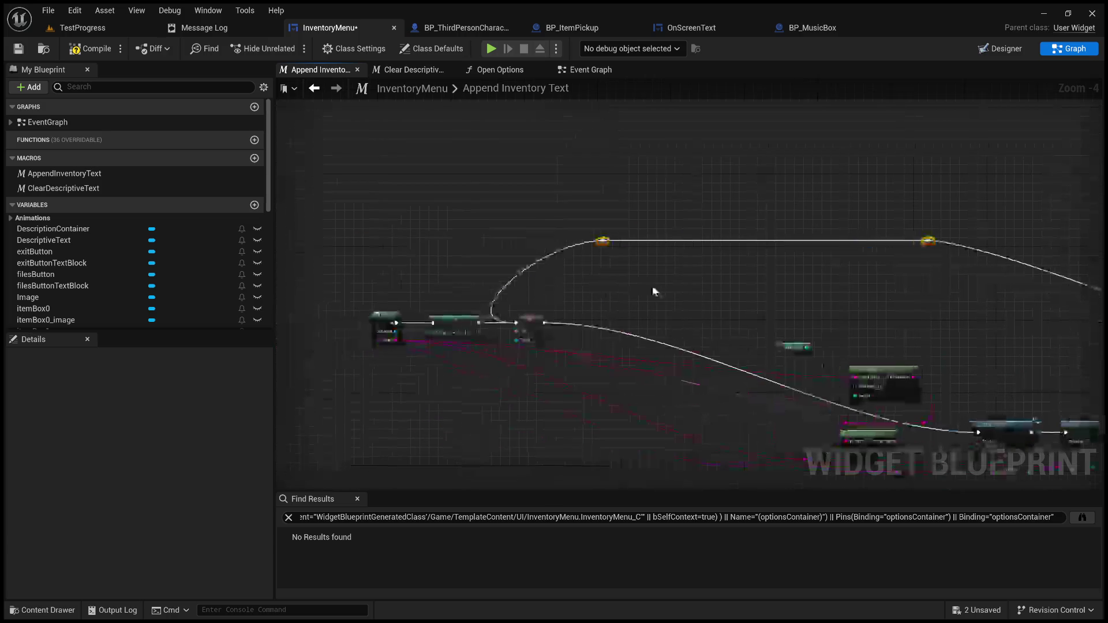
scroll(609, 288, up, 1)
mouse_move(721, 183)
mouse_down()
mouse_move(635, 228)
mouse_move(544, 306)
mouse_up()
scroll(581, 312, down, 5)
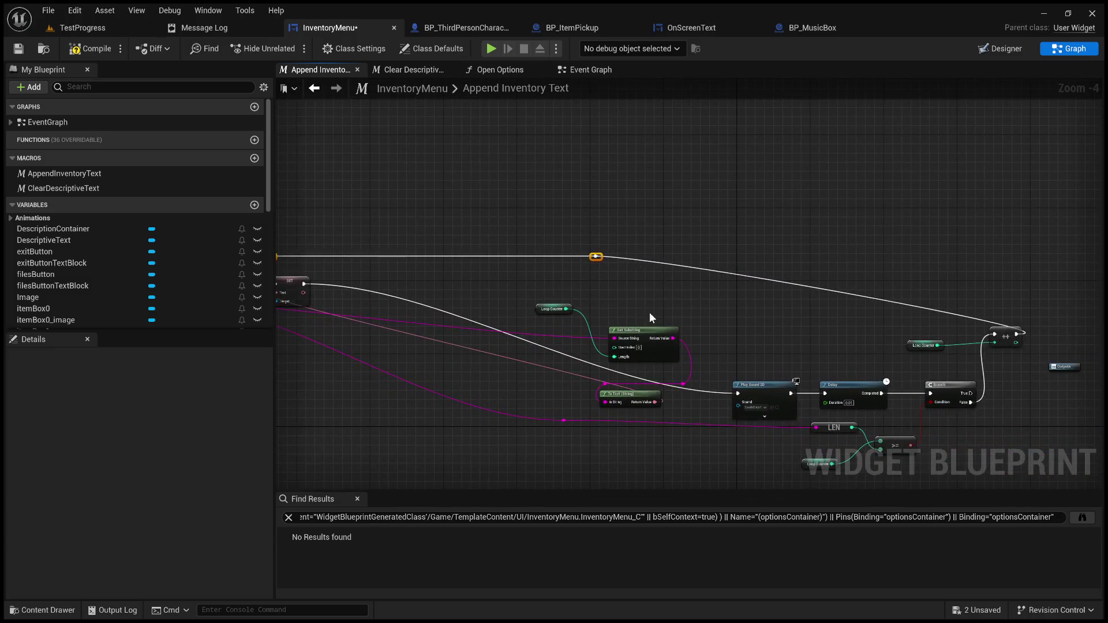
scroll(649, 318, up, 2)
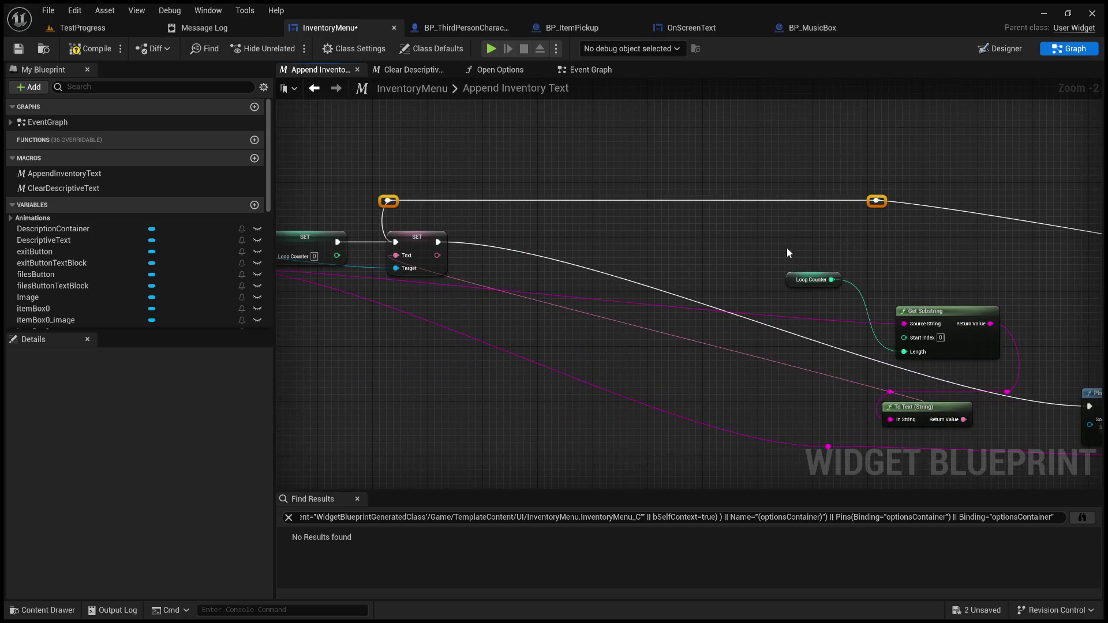
drag(787, 252, 1007, 362)
mouse_move(960, 311)
mouse_down()
mouse_move(506, 328)
mouse_move(445, 429)
mouse_up()
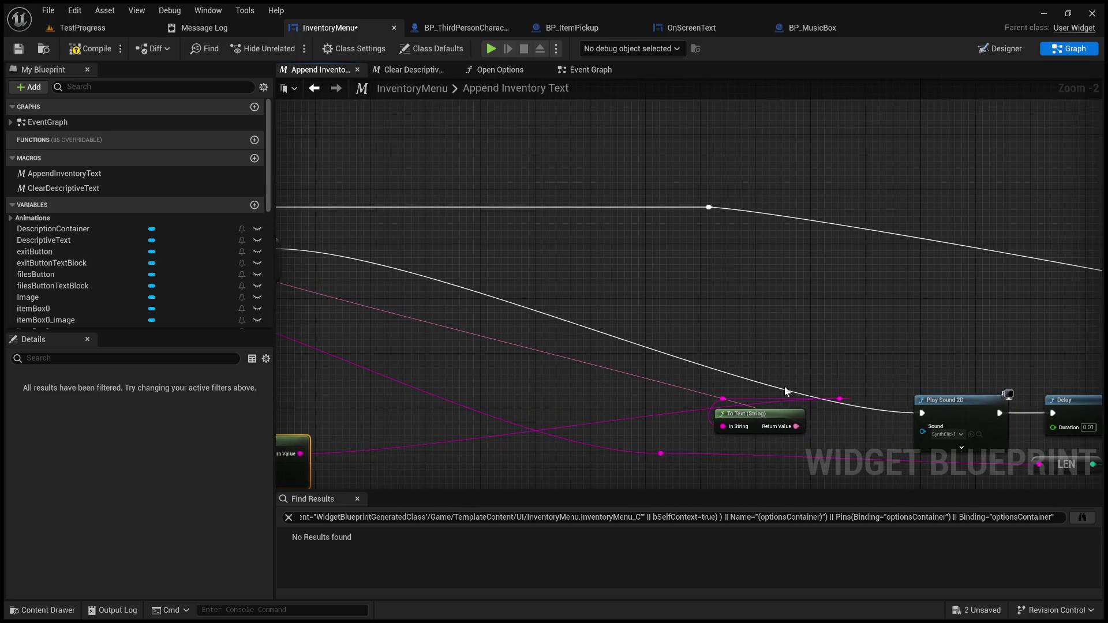
mouse_move(767, 414)
mouse_down()
mouse_move(677, 427)
mouse_move(400, 340)
mouse_up()
scroll(400, 340, down, 1)
- Delete the reroute knots and wire Get Substring's Return Value into To Text's In String
mouse_move(914, 376)
mouse_down()
mouse_move(862, 372)
mouse_move(853, 341)
mouse_move(656, 350)
mouse_move(383, 333)
mouse_up()
key(Delete)
mouse_move(430, 393)
mouse_down()
mouse_move(469, 294)
mouse_move(544, 381)
mouse_move(500, 383)
mouse_move(690, 354)
mouse_move(645, 296)
mouse_up()
scroll(693, 356, up, 2)
mouse_move(487, 359)
mouse_down()
mouse_move(501, 258)
mouse_move(479, 218)
mouse_move(492, 215)
mouse_move(576, 279)
mouse_up()
mouse_move(702, 335)
mouse_down()
mouse_move(543, 242)
mouse_move(527, 220)
mouse_up()
- Move SET Text right and line up Get Substring beside Loop Counter
drag(565, 271, 741, 272)
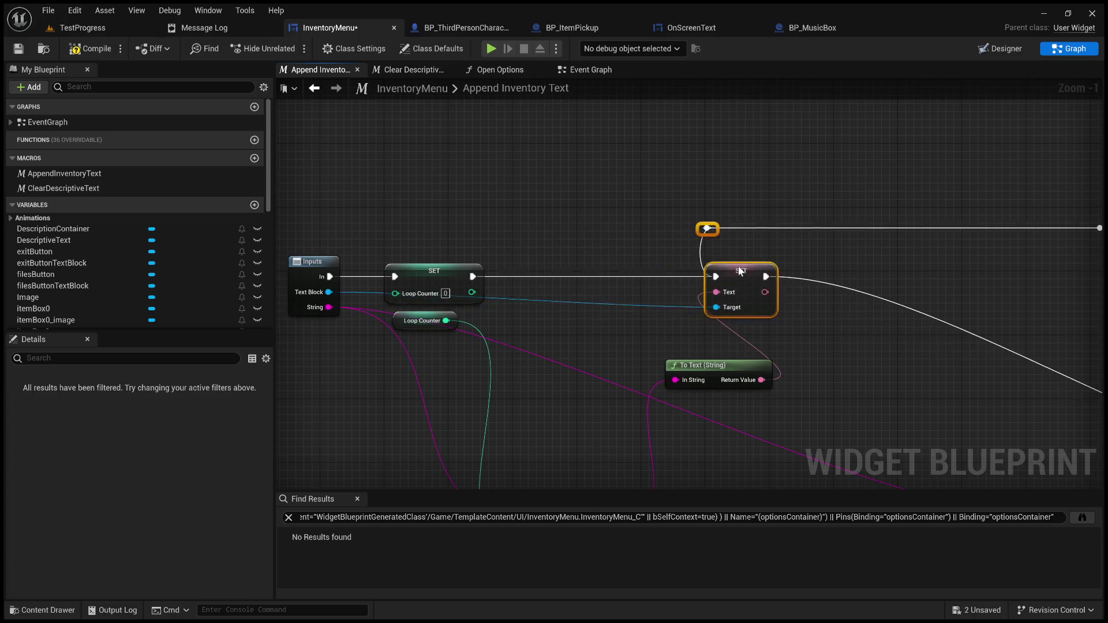
mouse_move(712, 362)
mouse_down()
mouse_move(611, 285)
mouse_move(693, 349)
mouse_up()
mouse_move(594, 369)
mouse_down()
mouse_move(597, 154)
mouse_move(582, 155)
mouse_up()
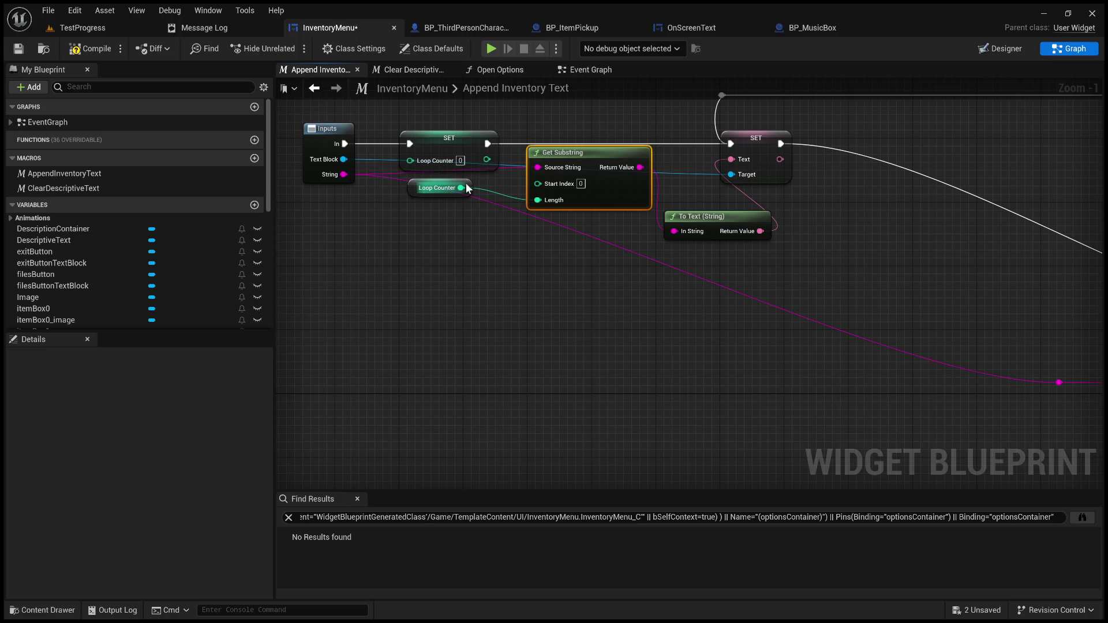
mouse_move(458, 179)
mouse_down()
mouse_move(458, 225)
mouse_move(497, 194)
mouse_move(478, 194)
mouse_up()
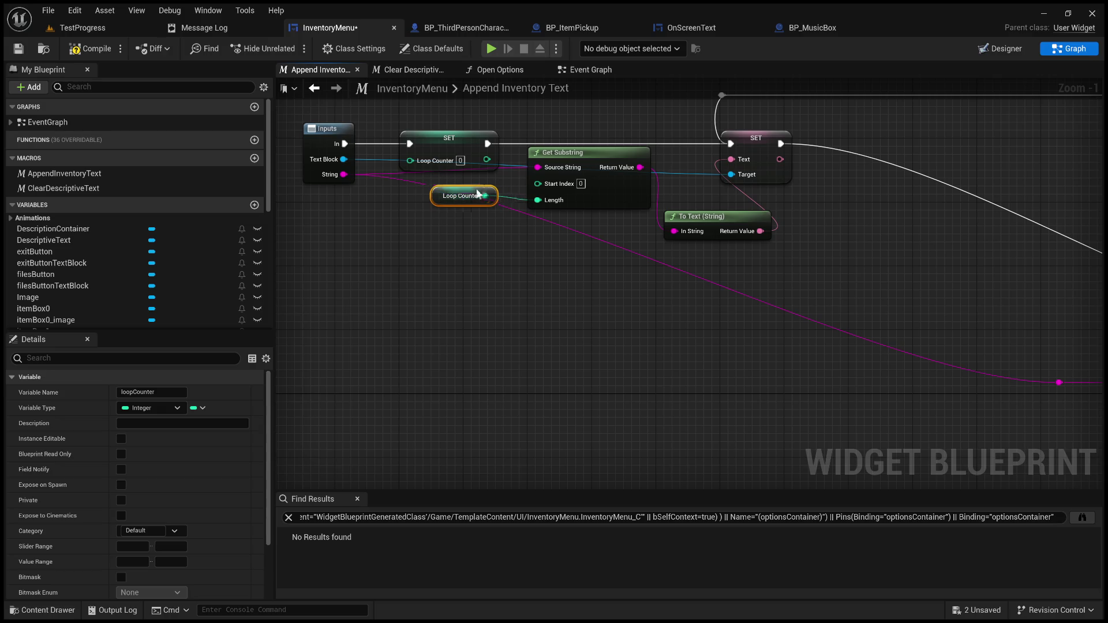
mouse_move(575, 151)
mouse_down()
mouse_move(543, 151)
mouse_move(557, 151)
mouse_up()
- Place To Text (String) beside Get Substring, shift the right SET and its knot right
drag(714, 299, 799, 300)
drag(683, 375, 668, 311)
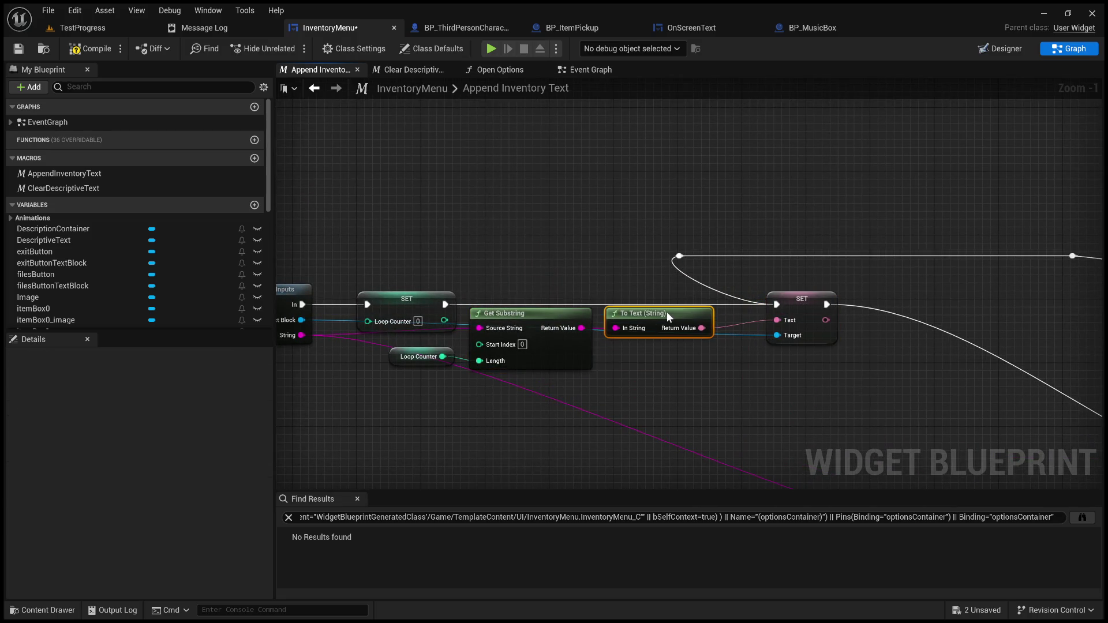
click(680, 256)
drag(686, 264, 777, 264)
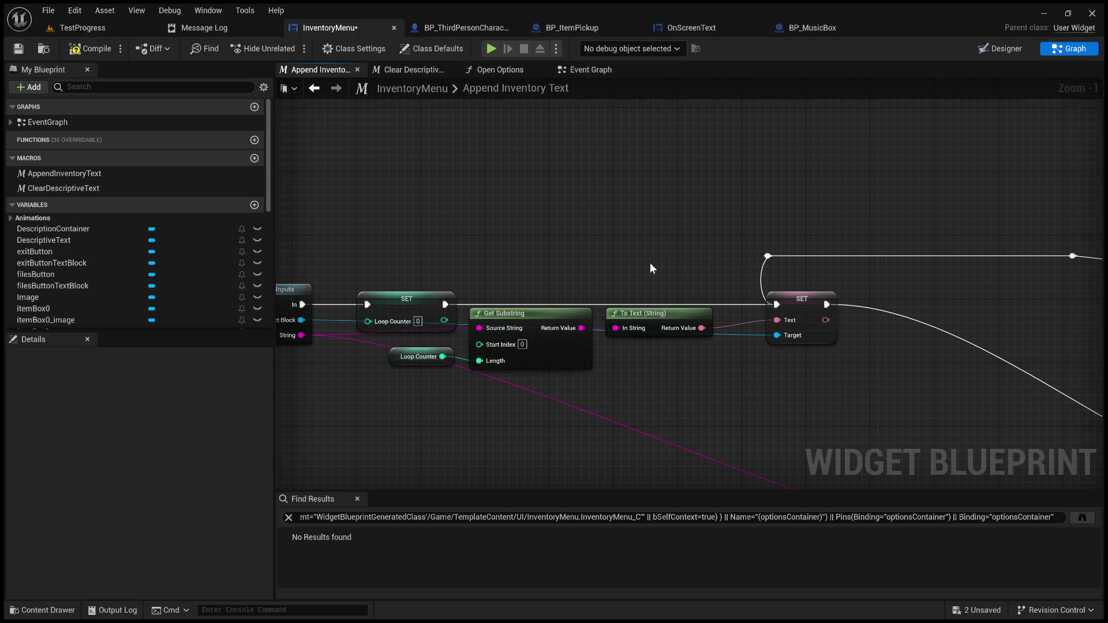
drag(650, 263, 756, 246)
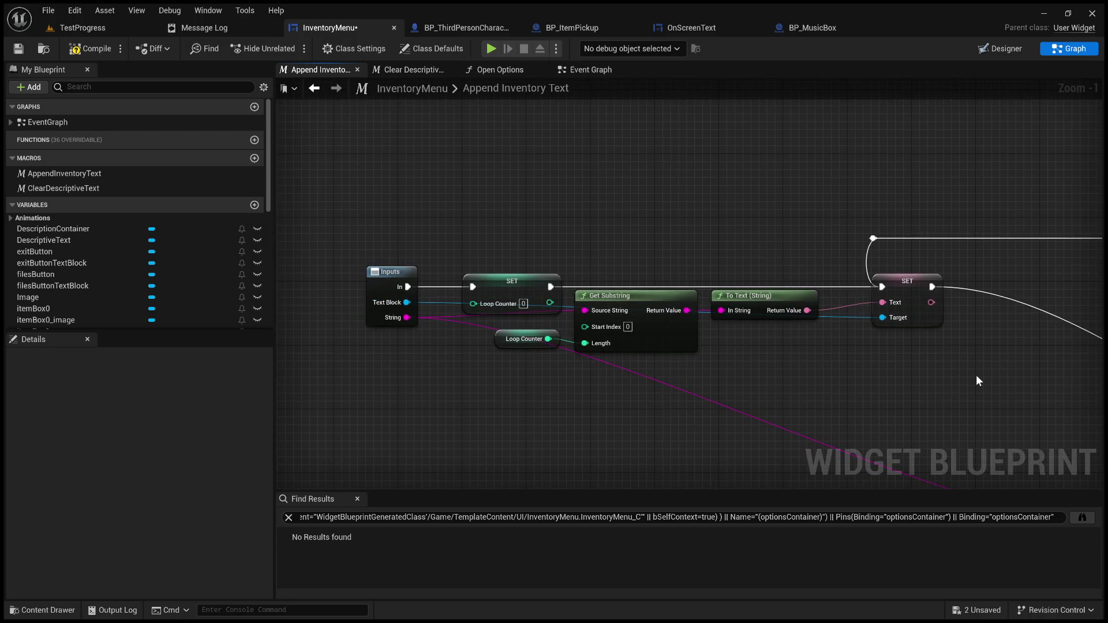
drag(758, 374, 561, 340)
scroll(586, 342, down, 3)
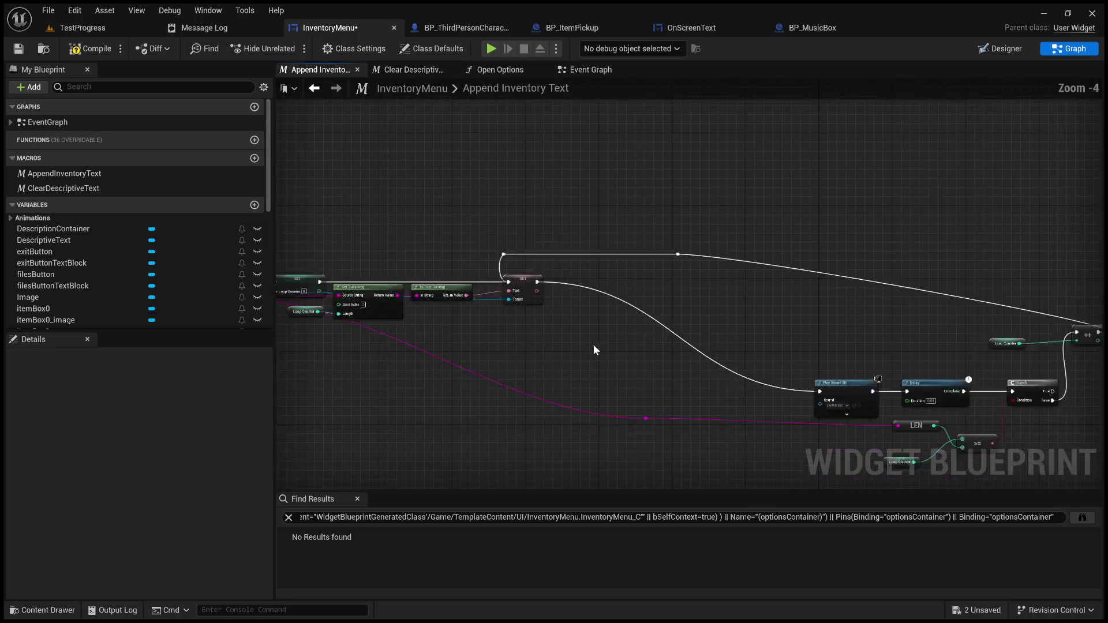
- Place Play Sound 2D and Delay after SET, and Loop Counter with ++ beside Branch
drag(855, 391, 576, 276)
mouse_move(917, 386)
mouse_down()
mouse_move(716, 291)
mouse_move(642, 272)
mouse_move(531, 282)
mouse_move(741, 358)
mouse_move(627, 292)
mouse_up()
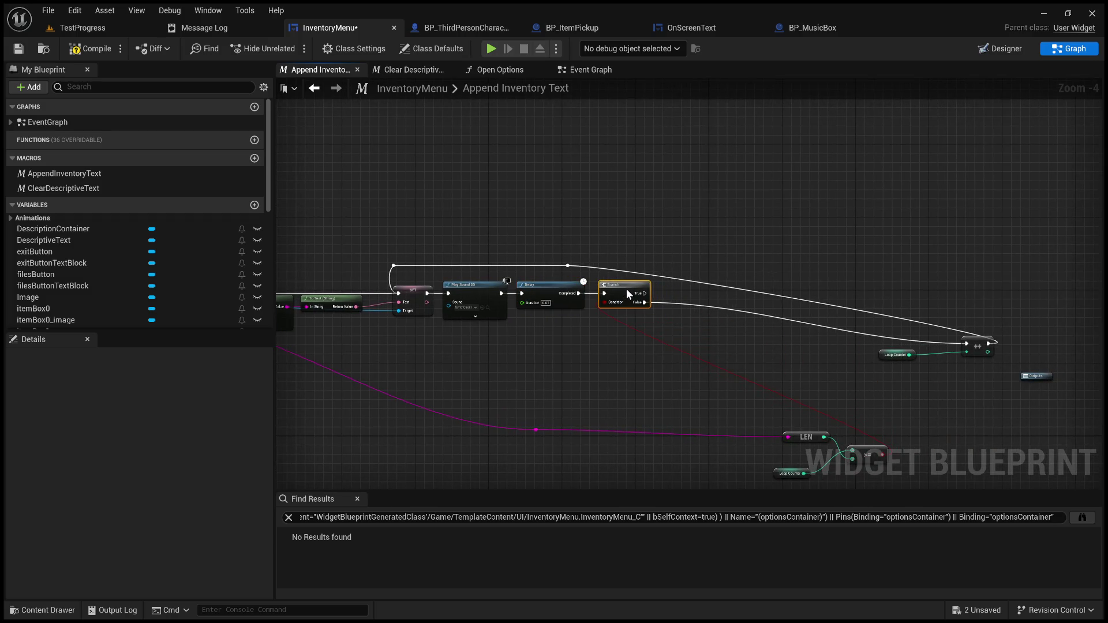
drag(1026, 365, 910, 320)
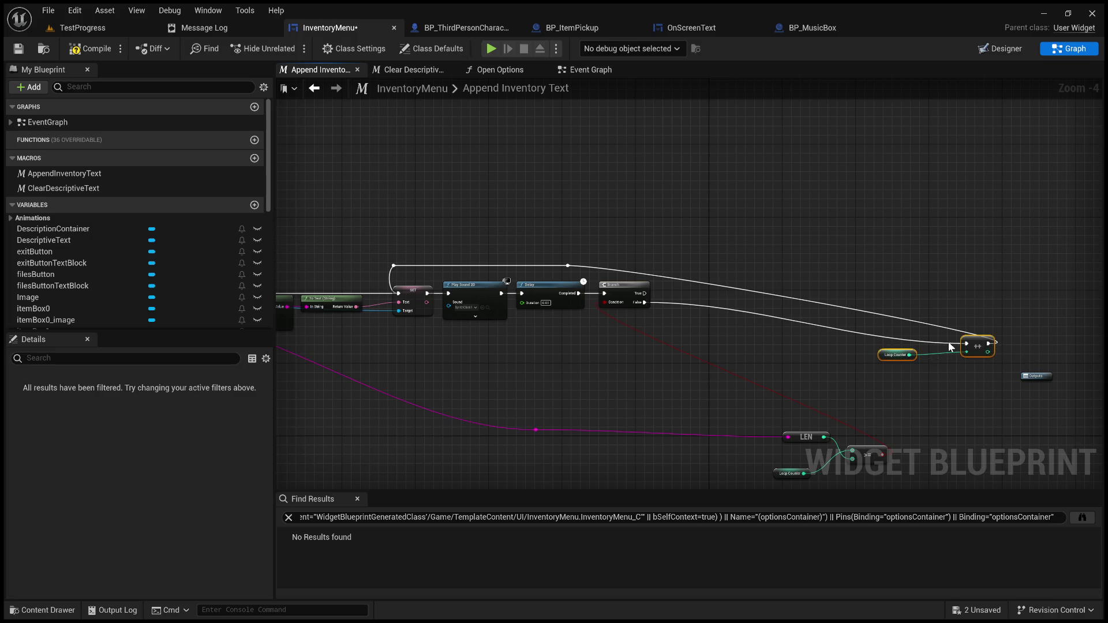
mouse_move(970, 340)
mouse_down()
mouse_move(784, 293)
mouse_move(671, 302)
mouse_move(663, 287)
mouse_up()
scroll(590, 348, up, 3)
click(600, 348)
scroll(600, 348, up, 1)
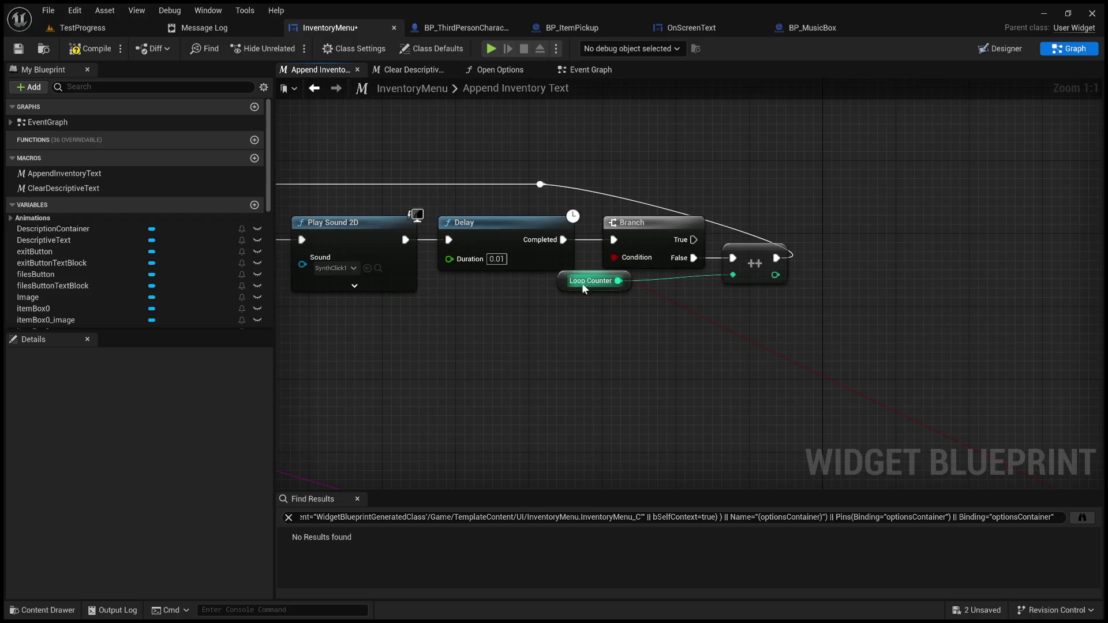
mouse_move(587, 278)
mouse_down()
mouse_move(669, 278)
mouse_move(651, 277)
mouse_up()
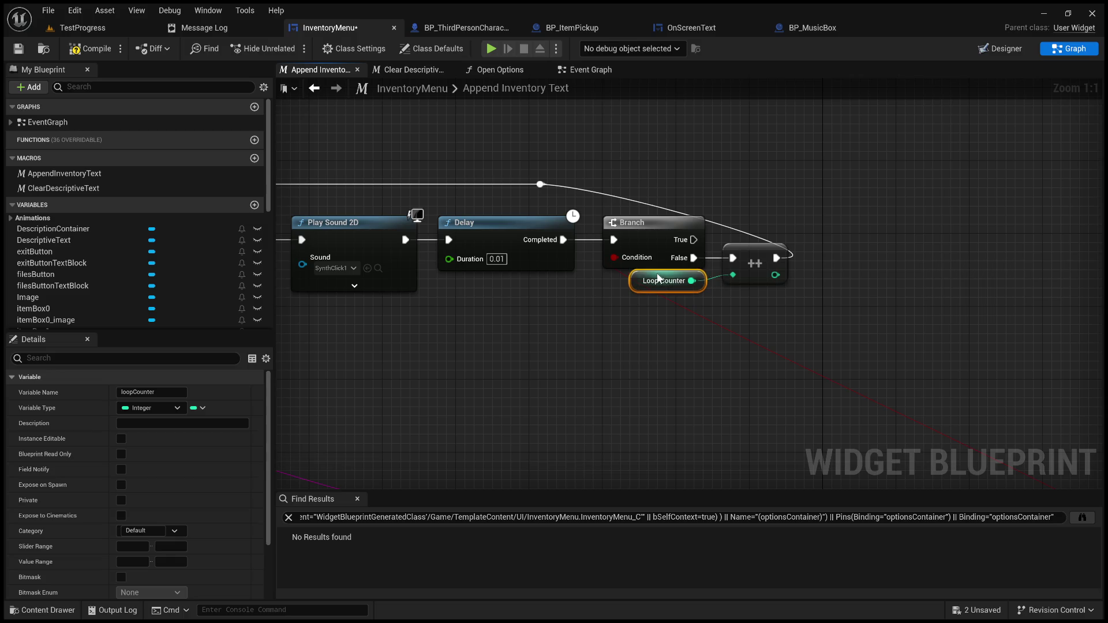
- Move the loop-back wire's reroute knot above the ++ node
click(635, 322)
drag(637, 328, 876, 339)
click(800, 337)
scroll(820, 338, down, 4)
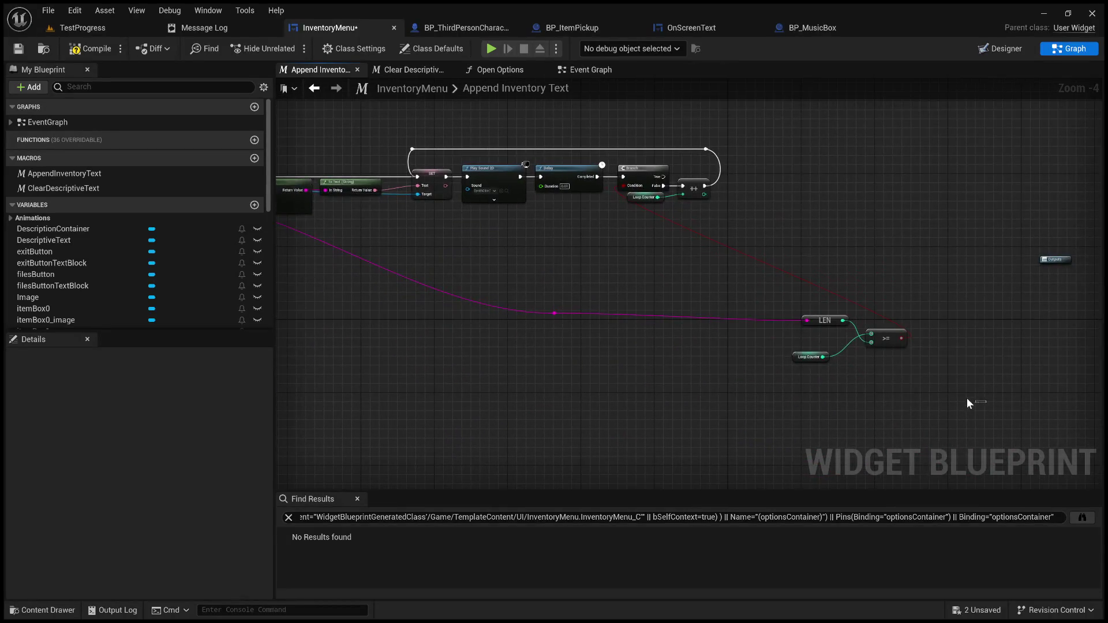
- Move LEN, Loop Counter and >= under Play Sound 2D and add a knot on the string wire
drag(979, 405, 742, 297)
mouse_move(893, 346)
mouse_down()
mouse_move(618, 274)
mouse_move(590, 232)
mouse_up()
click(610, 396)
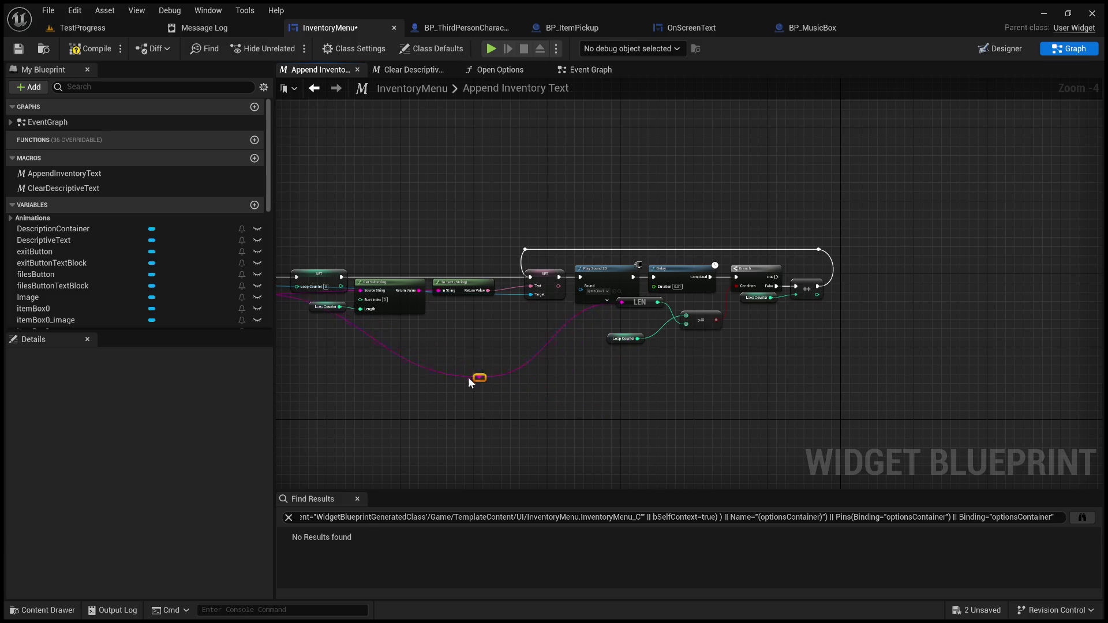
drag(337, 343, 580, 374)
scroll(579, 374, up, 3)
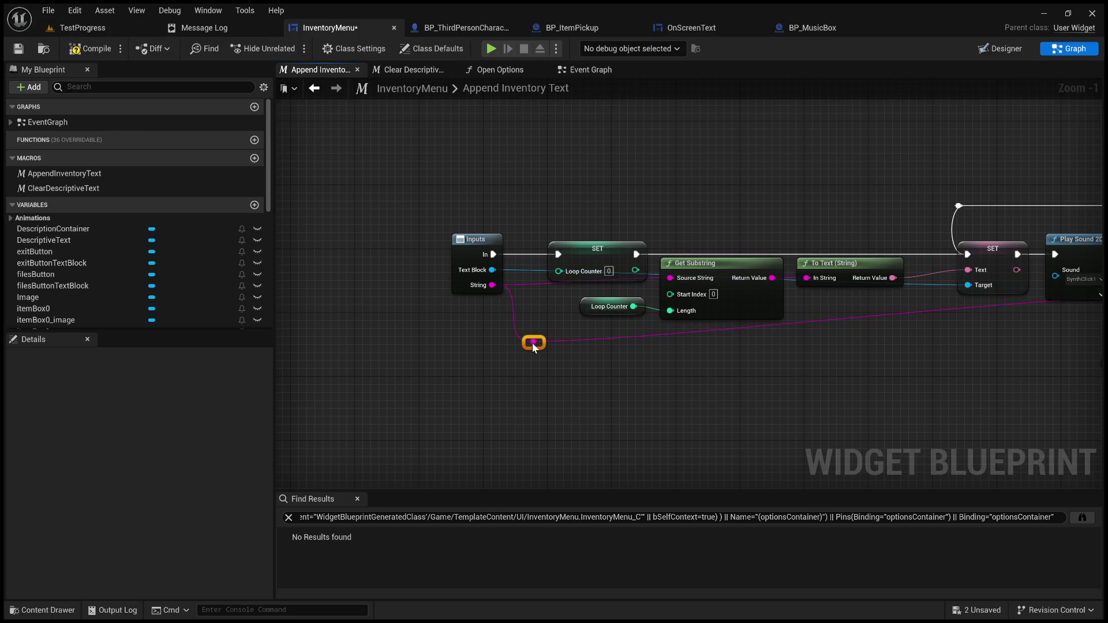
mouse_move(532, 337)
mouse_down()
mouse_move(611, 396)
mouse_move(676, 304)
mouse_up()
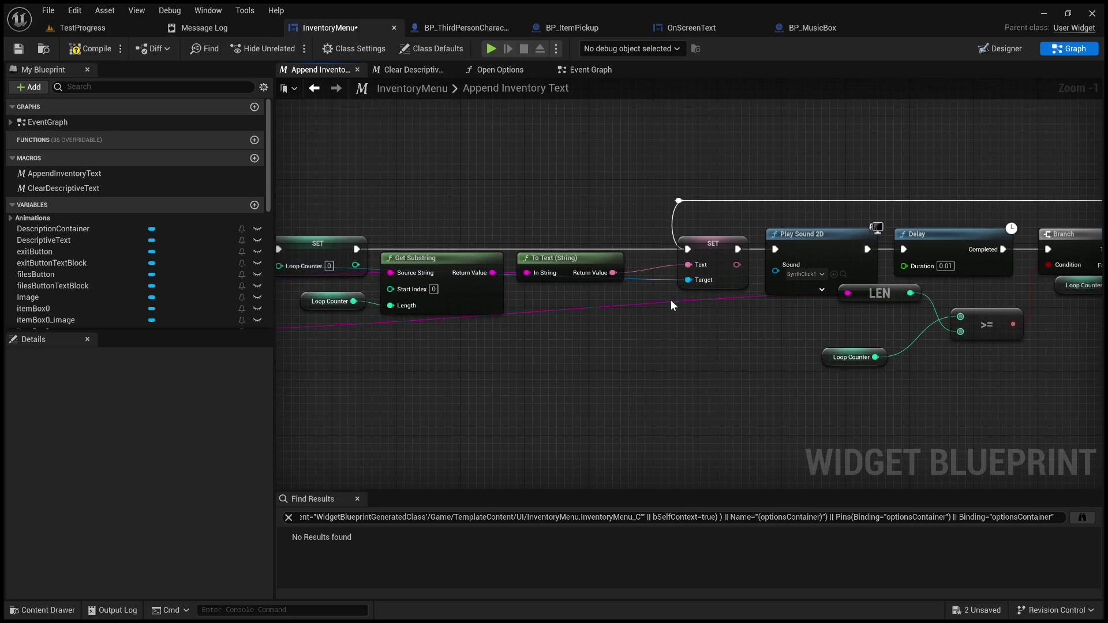
double_click(673, 301)
mouse_move(819, 344)
mouse_down()
mouse_move(838, 338)
mouse_move(675, 360)
mouse_up()
- Neatly stack Loop Counter, >= and LEN with a tidy LEN wire knot, then compile InventoryMenu
scroll(767, 397, up, 1)
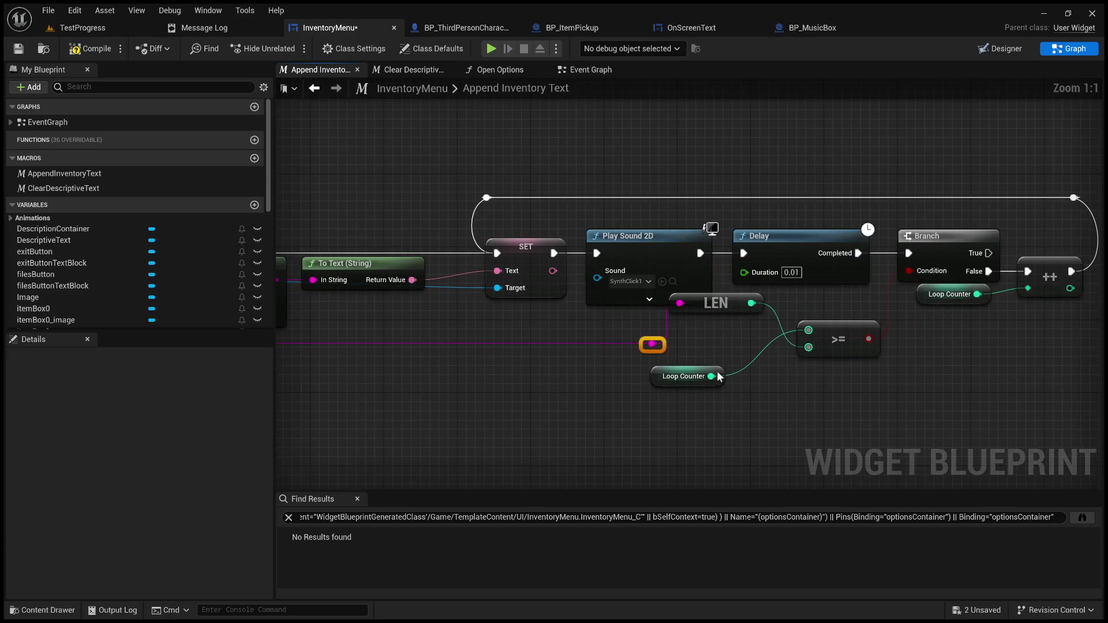
mouse_move(707, 310)
mouse_down()
mouse_move(713, 378)
mouse_move(665, 433)
mouse_up()
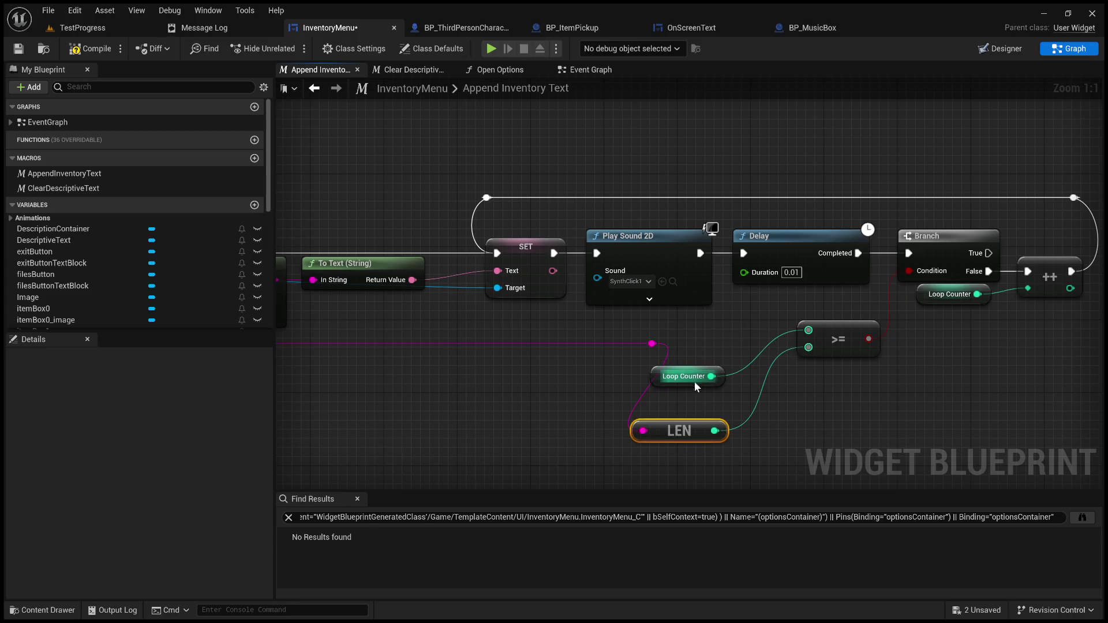
drag(695, 370, 717, 333)
mouse_move(800, 338)
mouse_down()
mouse_move(668, 372)
mouse_move(650, 354)
mouse_up()
mouse_move(524, 348)
mouse_down()
mouse_move(698, 319)
mouse_move(694, 330)
mouse_up()
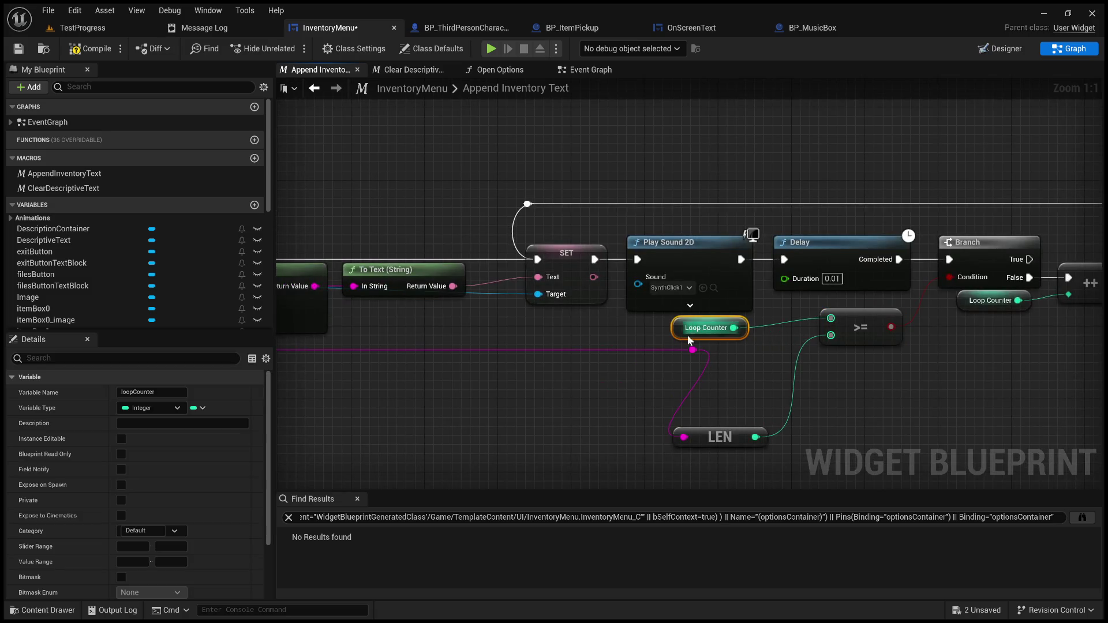
click(693, 351)
drag(696, 361, 604, 361)
mouse_move(719, 434)
mouse_down()
mouse_move(720, 373)
mouse_move(703, 362)
mouse_up()
mouse_move(799, 418)
mouse_down()
mouse_move(708, 438)
mouse_move(742, 373)
mouse_move(726, 413)
mouse_up()
scroll(726, 413, down, 5)
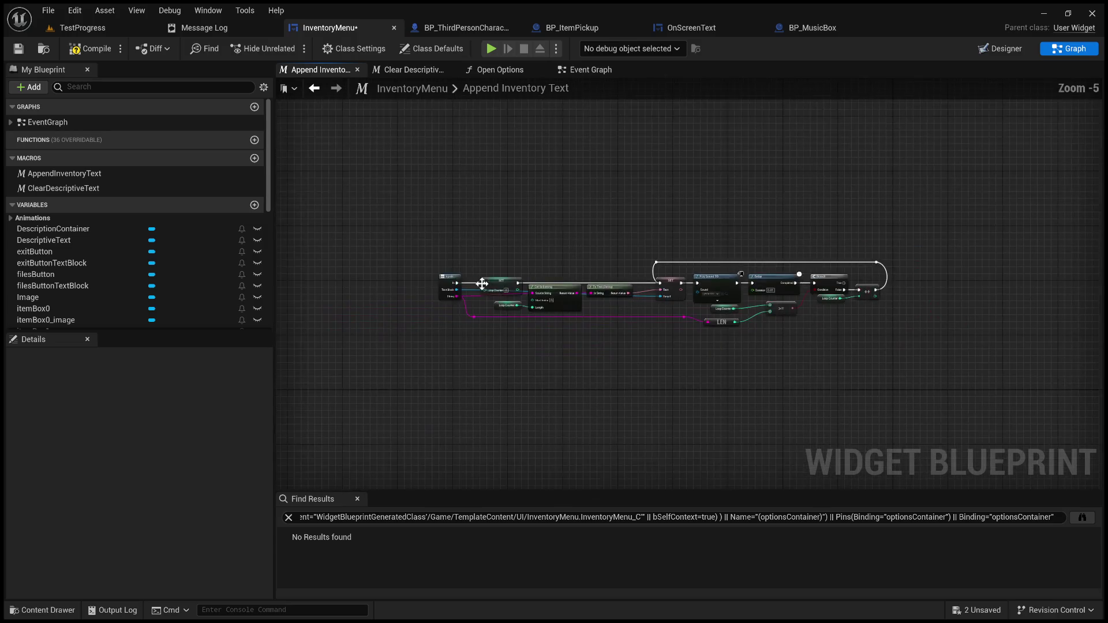
click(85, 52)
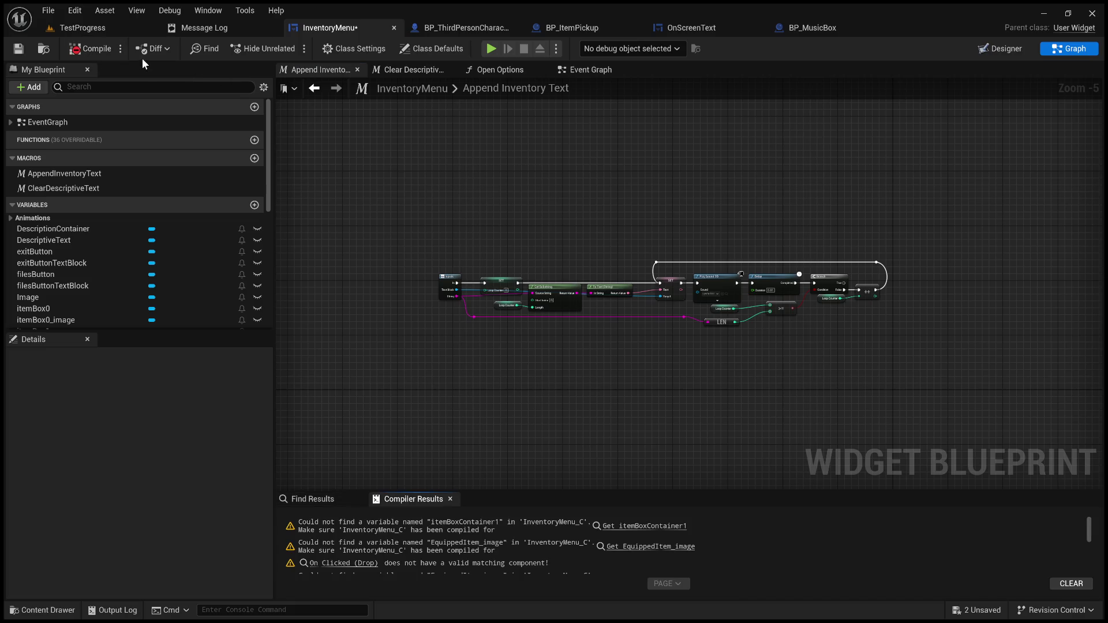
click(587, 70)
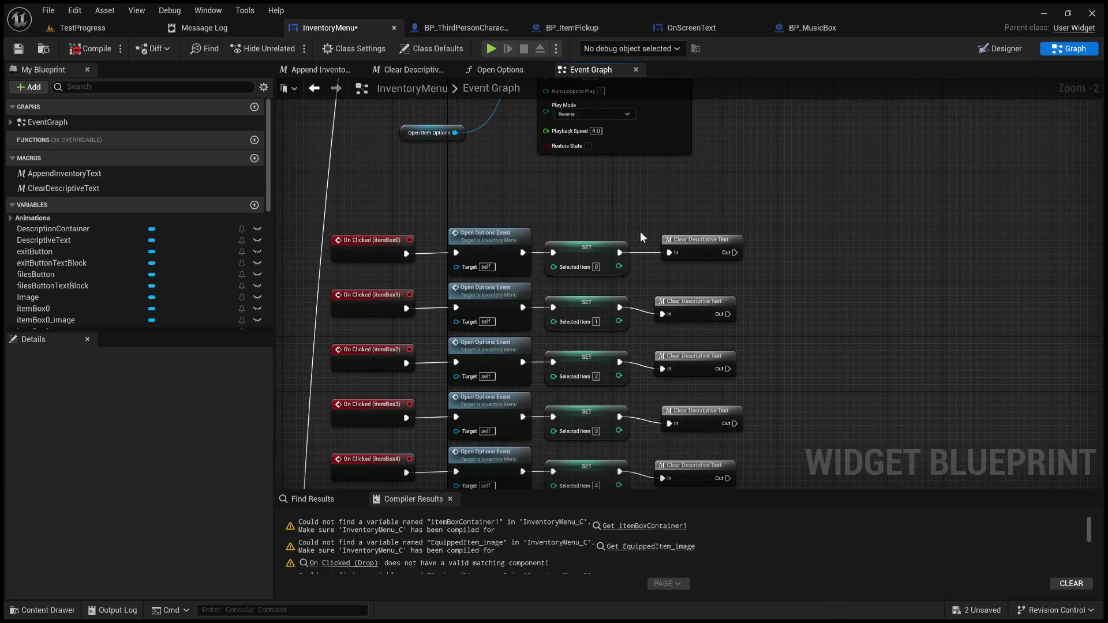
- Delete all six Open Options Event nodes from the Event Graph
drag(600, 222, 547, 149)
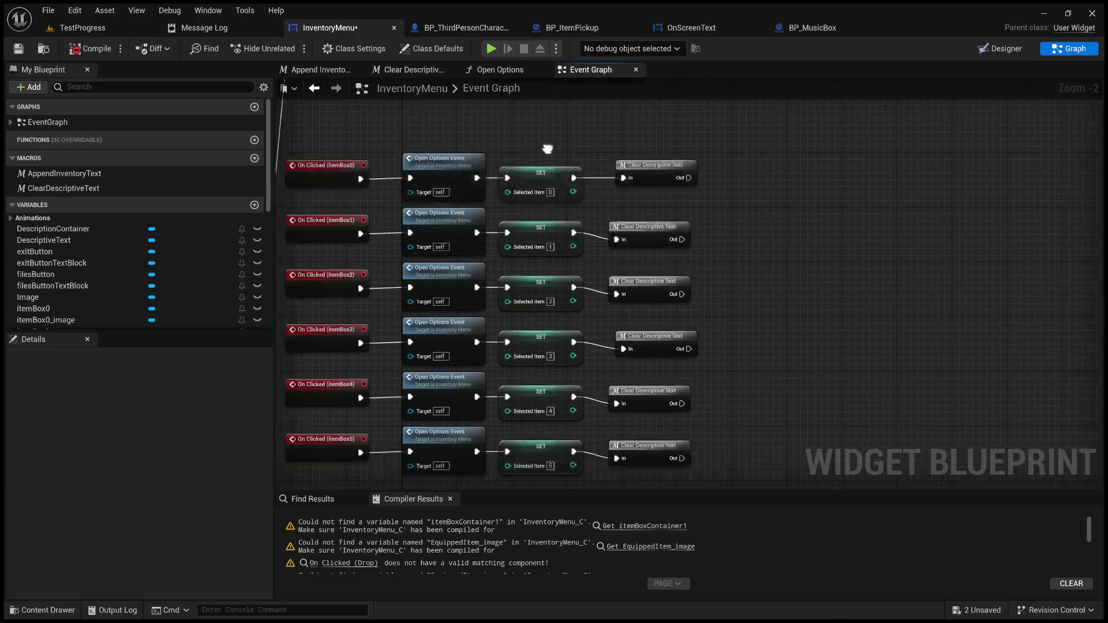
scroll(520, 176, down, 1)
mouse_move(521, 176)
mouse_down()
mouse_move(587, 139)
mouse_move(589, 178)
mouse_up()
drag(510, 133, 530, 462)
key(Delete)
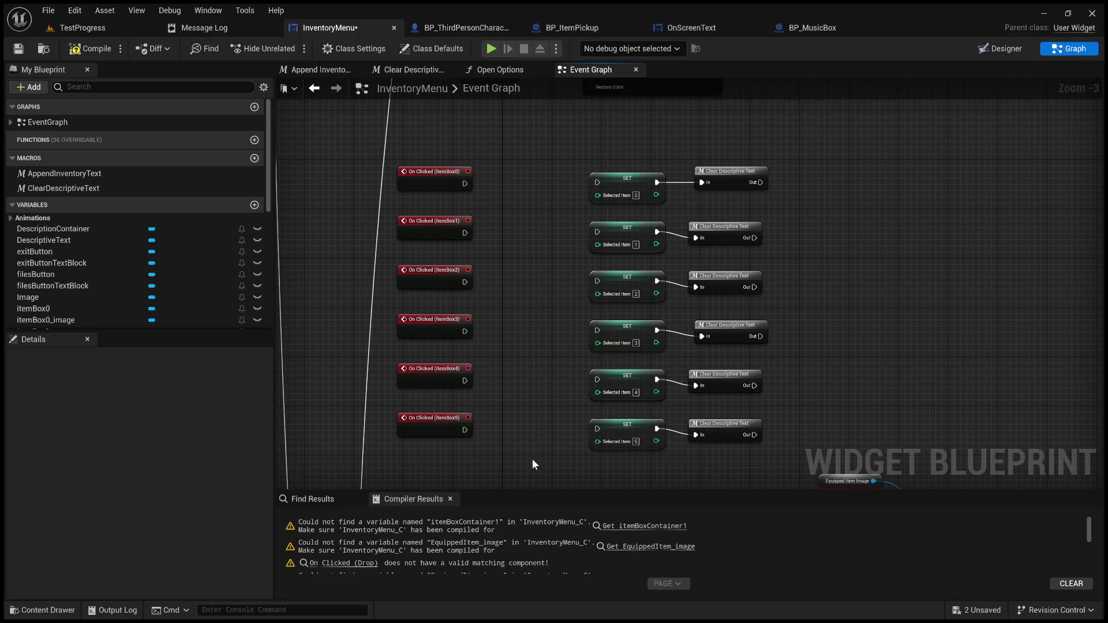
- Shift the SET and Clear Descriptive Text nodes left
drag(584, 141, 793, 434)
drag(622, 173, 528, 182)
scroll(478, 191, up, 2)
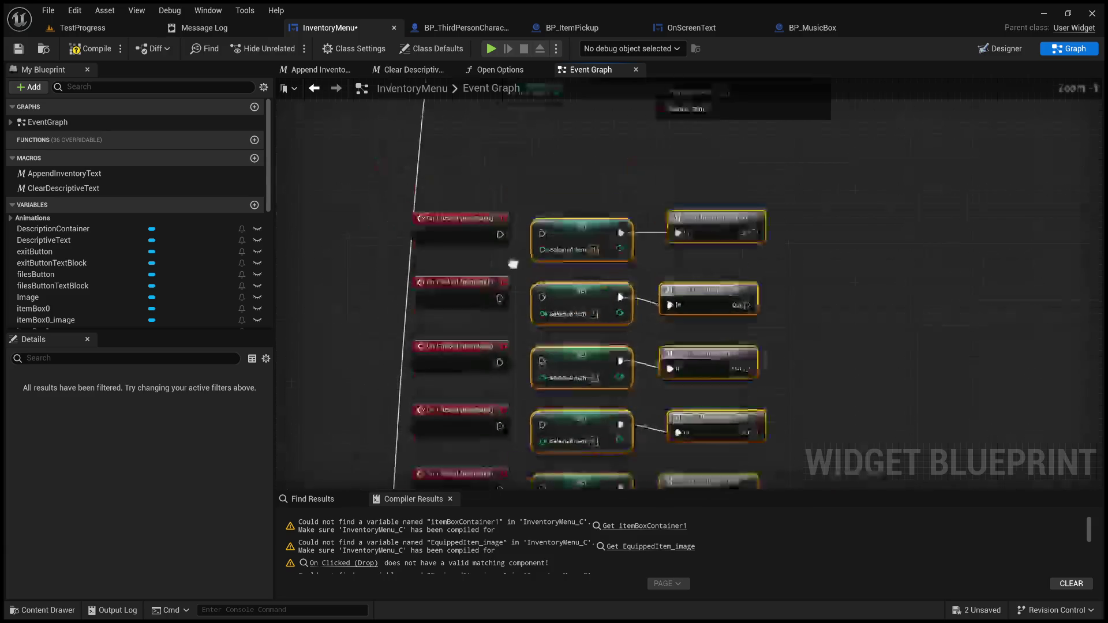
click(521, 269)
- Connect On Clicked itemBox0 through itemBox5 each to its SET Selected Item node
drag(512, 242, 561, 240)
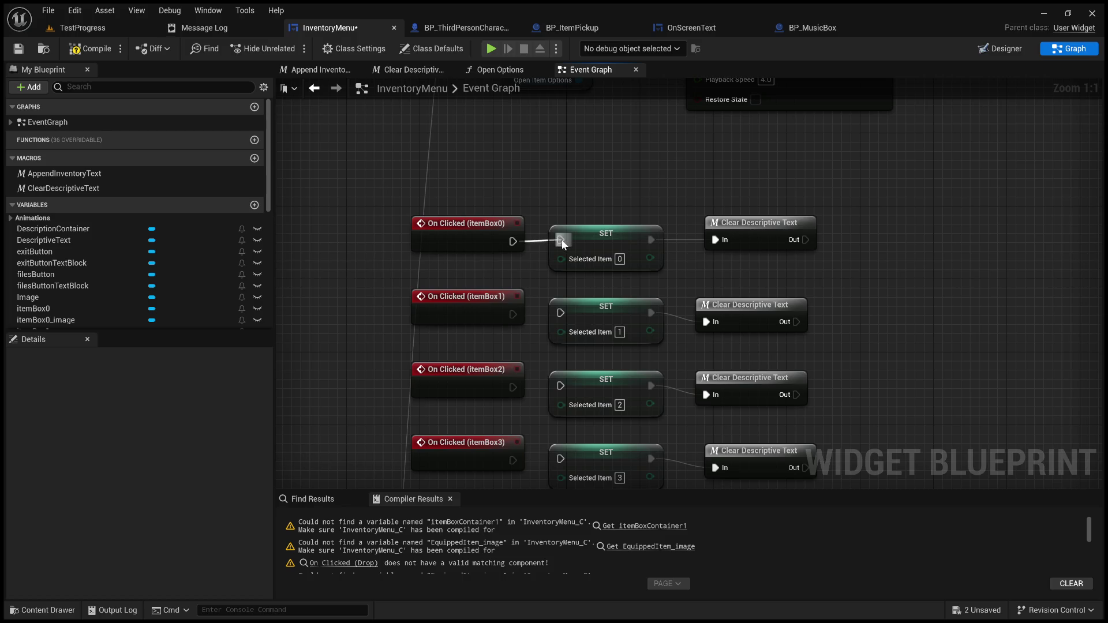
drag(560, 318, 560, 318)
scroll(509, 258, down, 2)
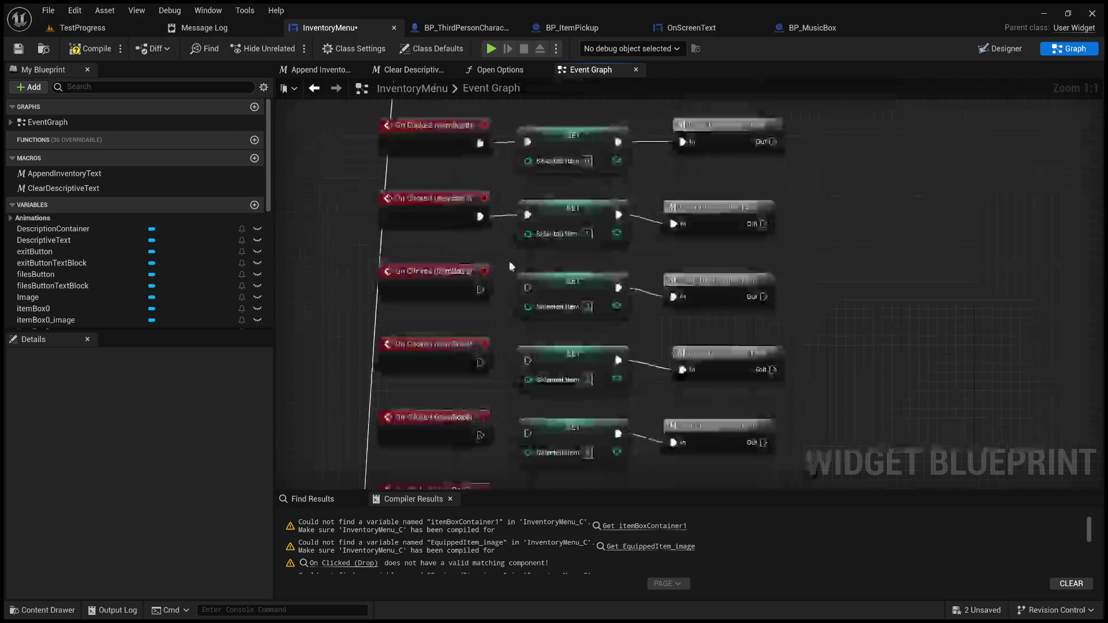
drag(480, 289, 526, 291)
scroll(501, 227, down, 2)
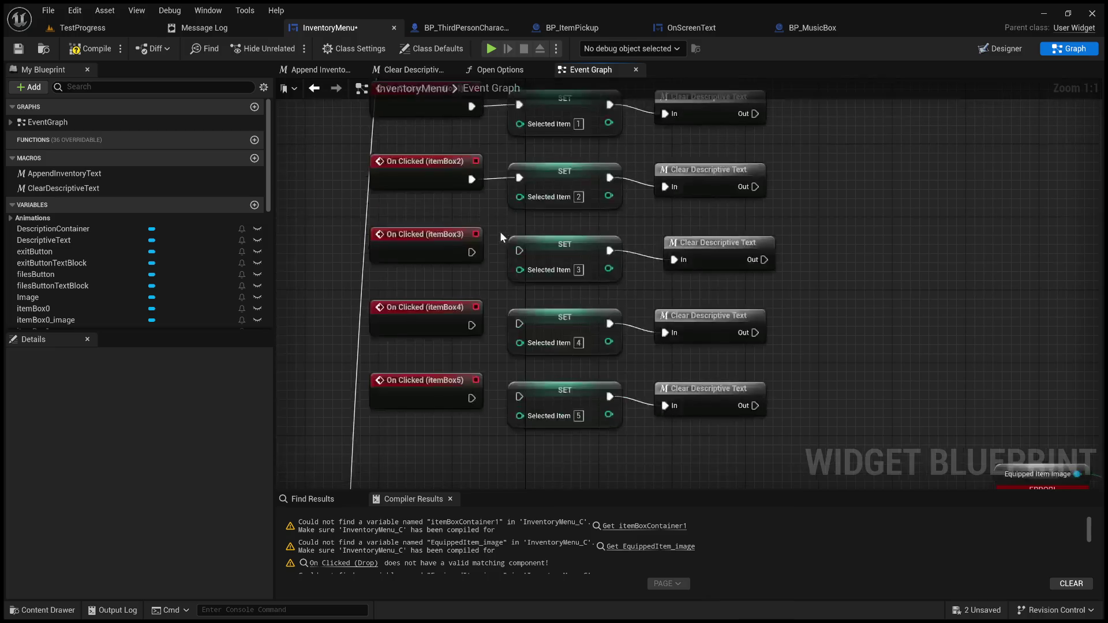
drag(471, 252, 518, 250)
drag(471, 324, 519, 323)
drag(471, 398, 519, 397)
mouse_move(758, 450)
mouse_down()
mouse_move(681, 439)
mouse_move(549, 390)
mouse_move(541, 398)
mouse_up()
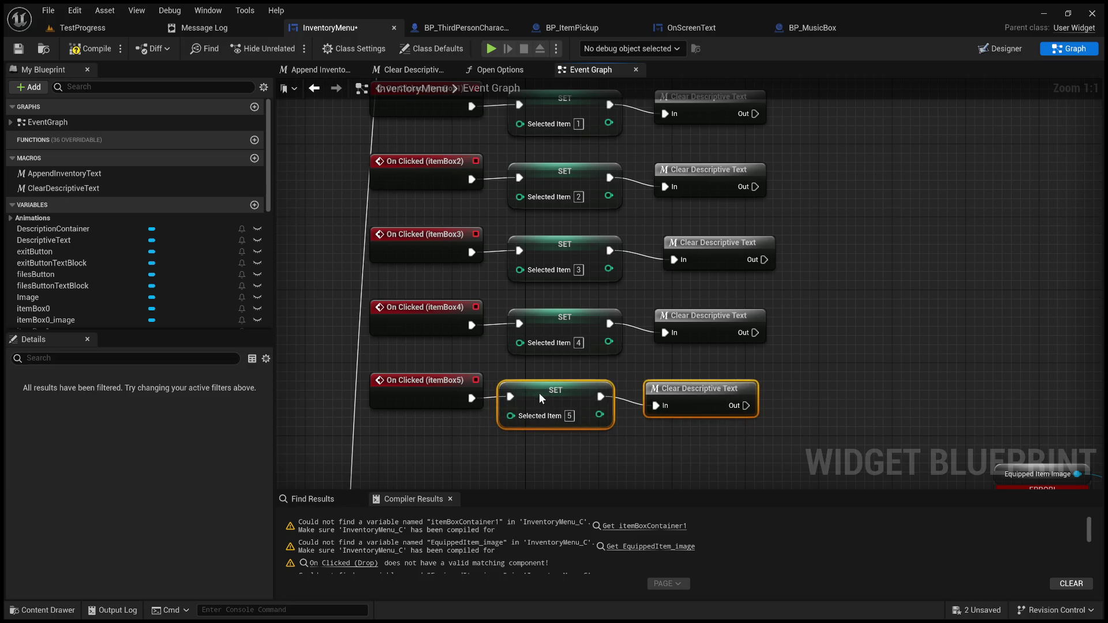
- Realign the itemBox5 row and straighten the bottom Clear Descriptive Text nodes
drag(459, 382, 449, 382)
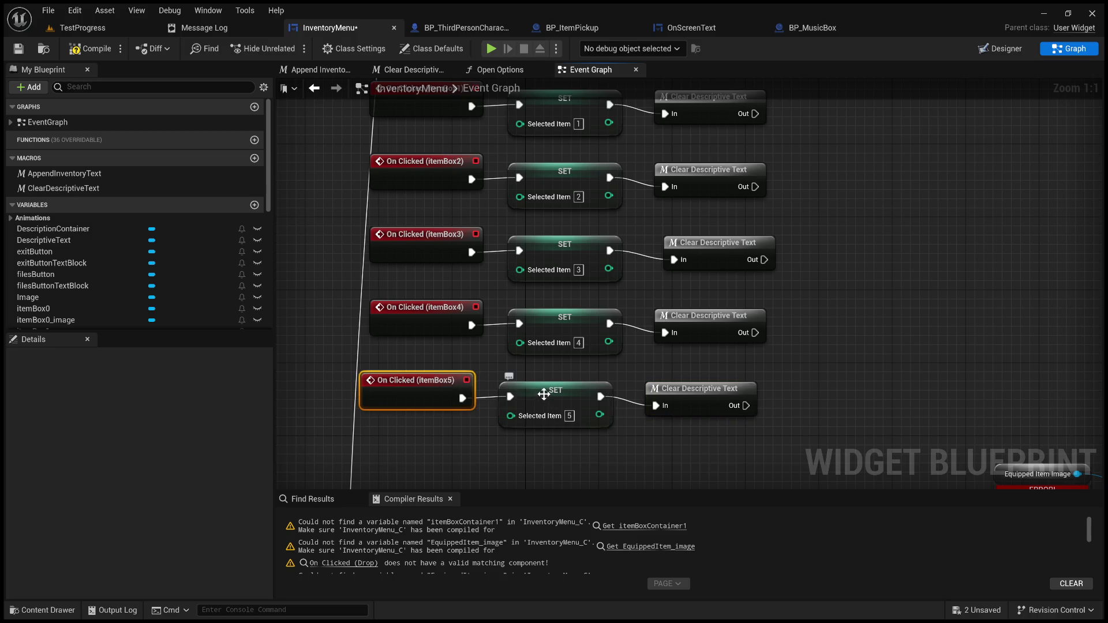
click(544, 394)
mouse_move(545, 394)
mouse_down()
mouse_move(566, 396)
mouse_move(553, 396)
mouse_up()
drag(453, 385, 451, 383)
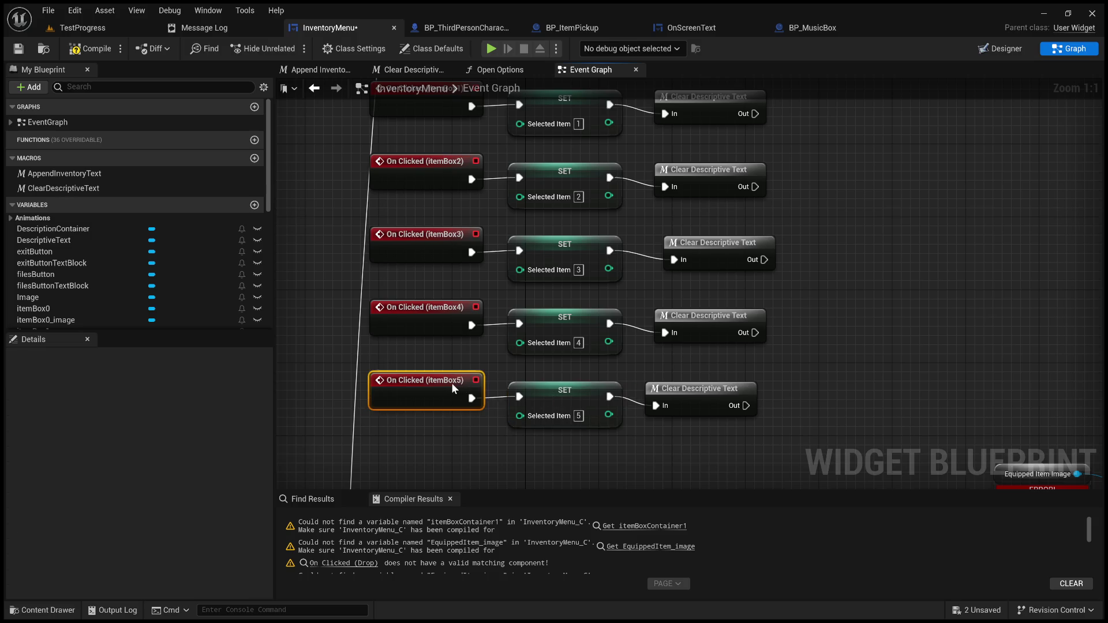
click(489, 361)
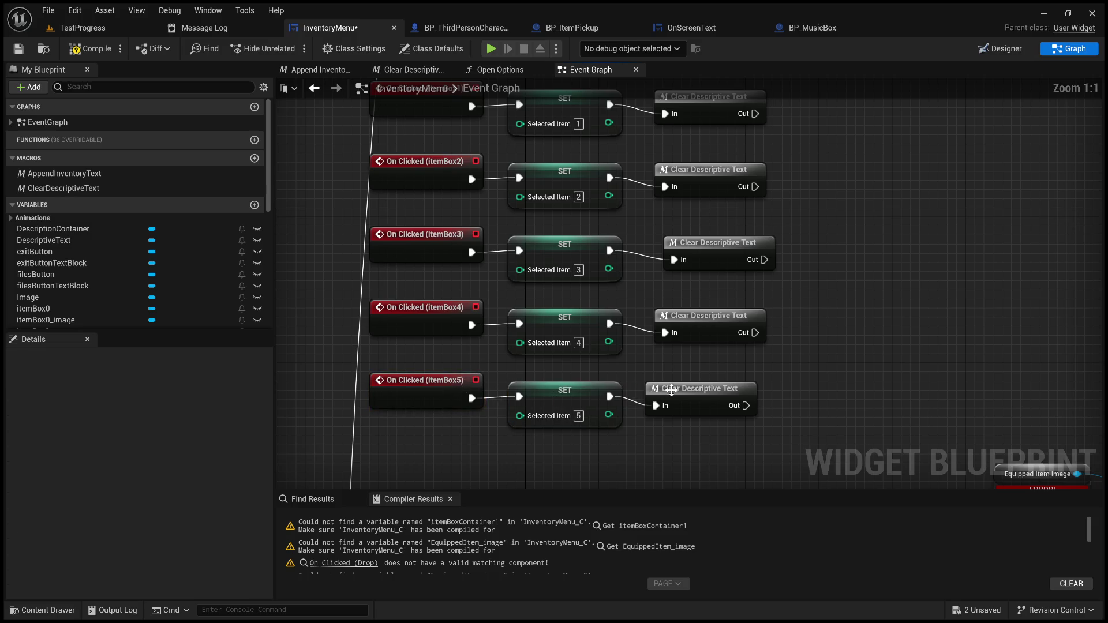
drag(671, 390, 674, 381)
click(778, 404)
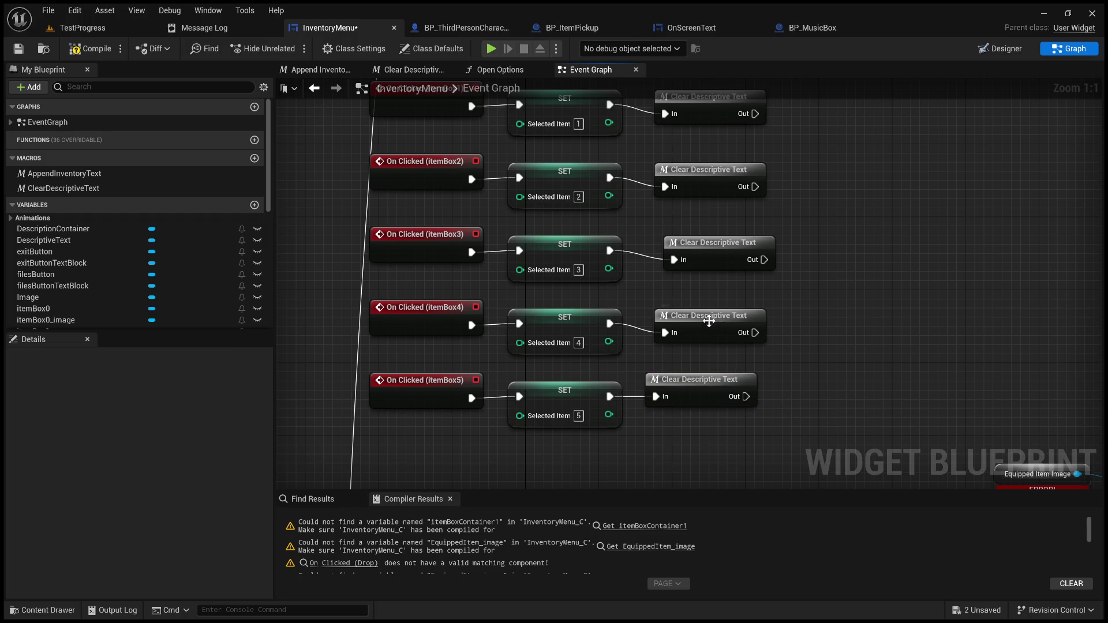
drag(709, 321, 698, 309)
drag(712, 243, 692, 233)
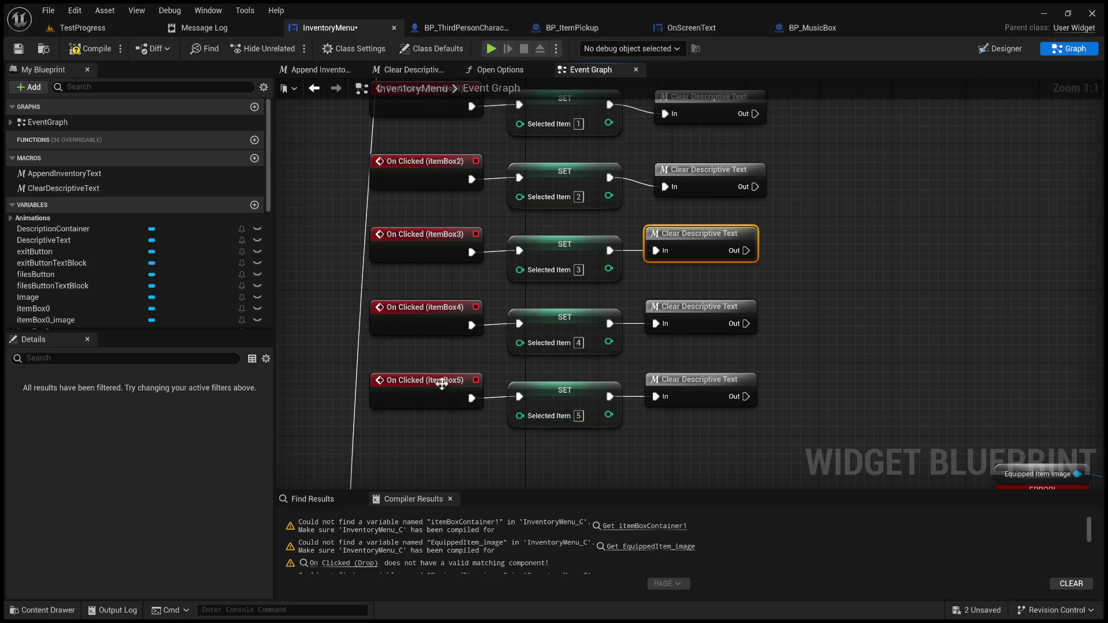
- Line up the Clear Descriptive Text nodes for the itemBox0 to itemBox3 rows
mouse_move(490, 396)
mouse_down()
mouse_move(504, 421)
mouse_move(498, 465)
mouse_up()
click(561, 361)
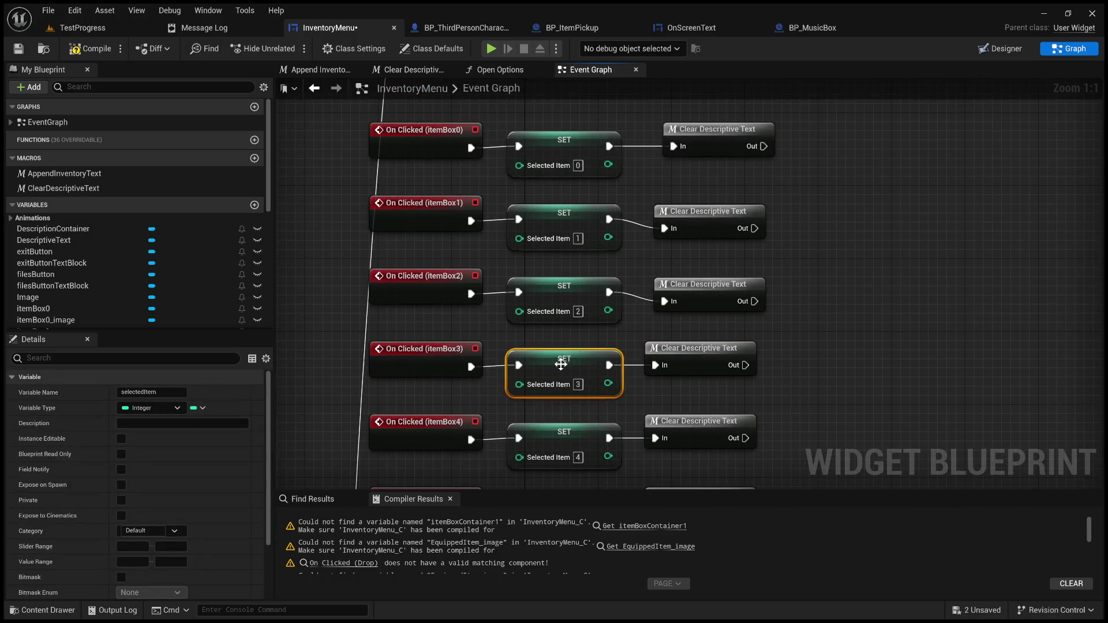
click(693, 348)
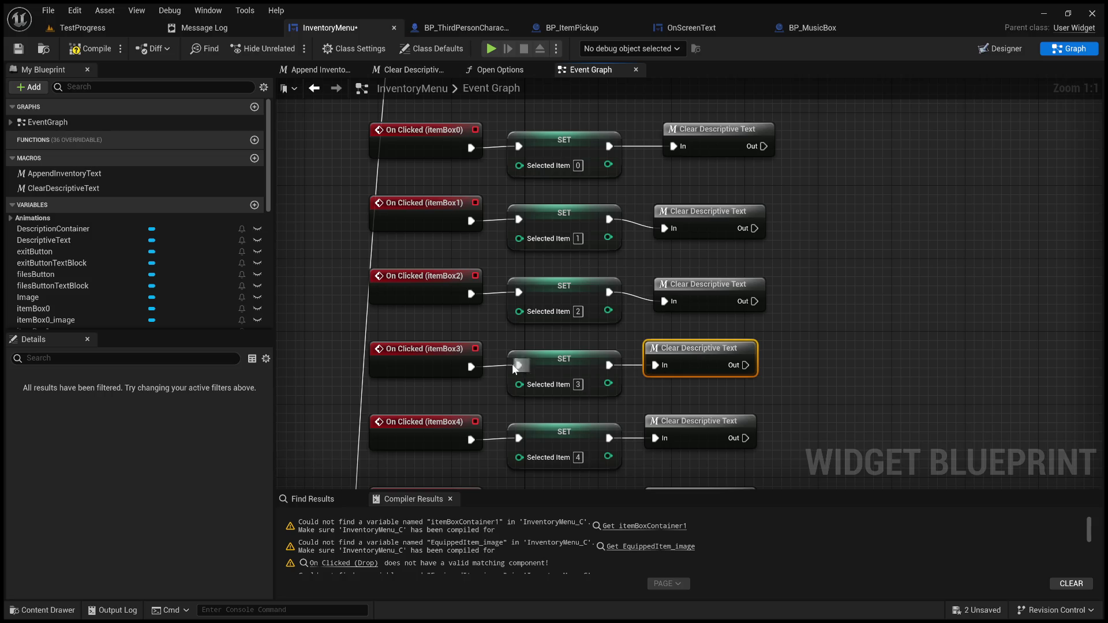
drag(535, 336, 540, 402)
drag(724, 356, 713, 346)
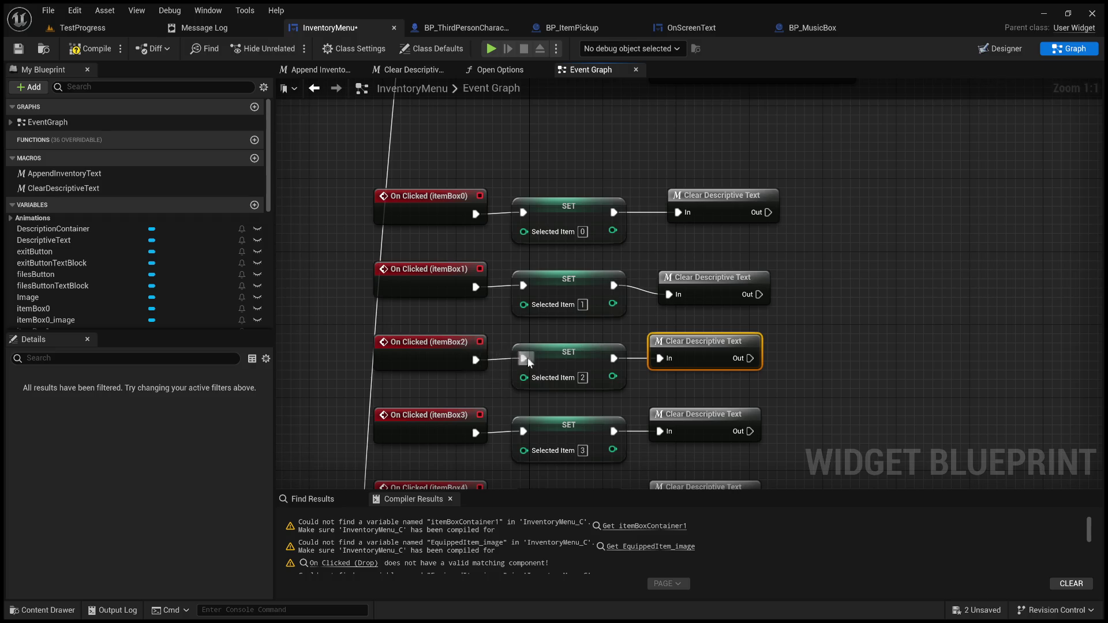
drag(722, 281, 712, 272)
drag(619, 240, 667, 269)
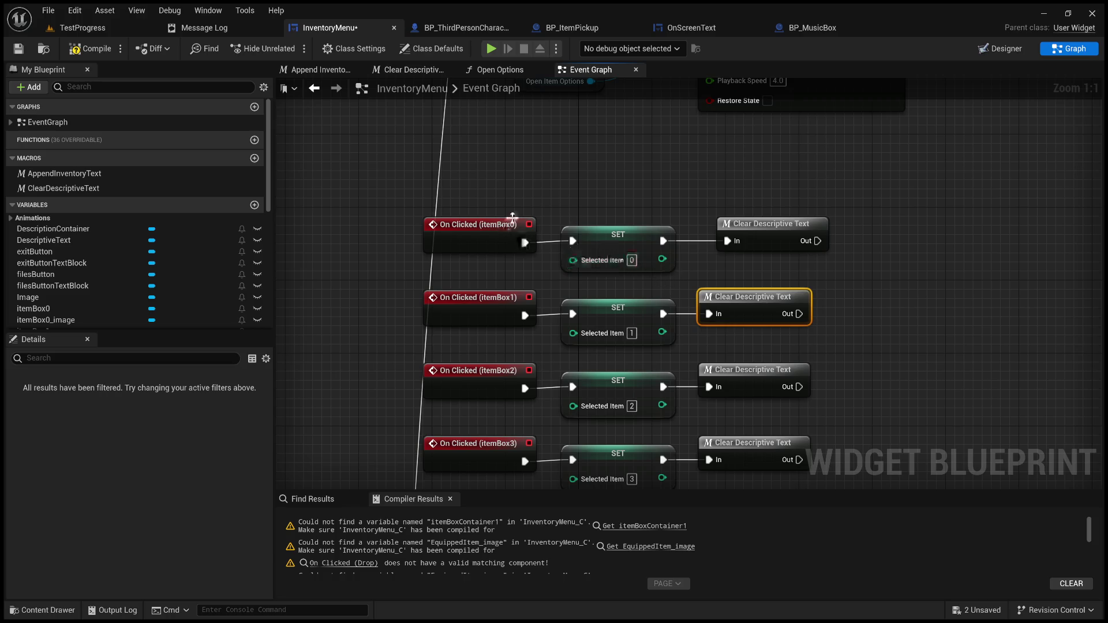
drag(744, 224, 726, 224)
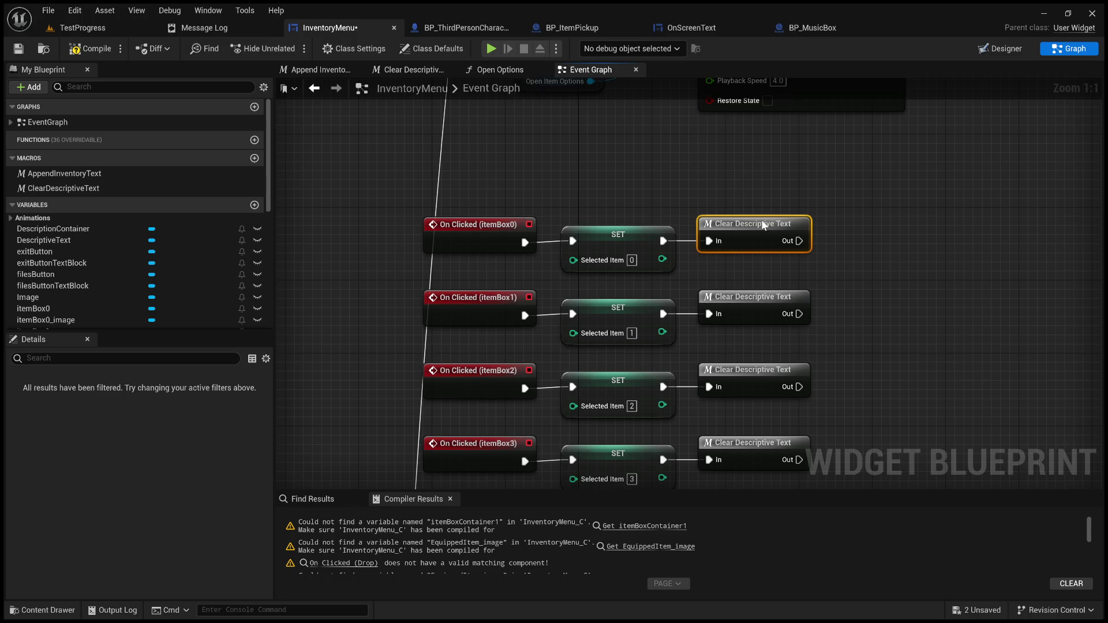
click(681, 189)
- Pan the graph to survey the itemBox click handlers and both Play Animation branches
scroll(674, 194, down, 2)
scroll(730, 261, down, 2)
scroll(757, 269, up, 2)
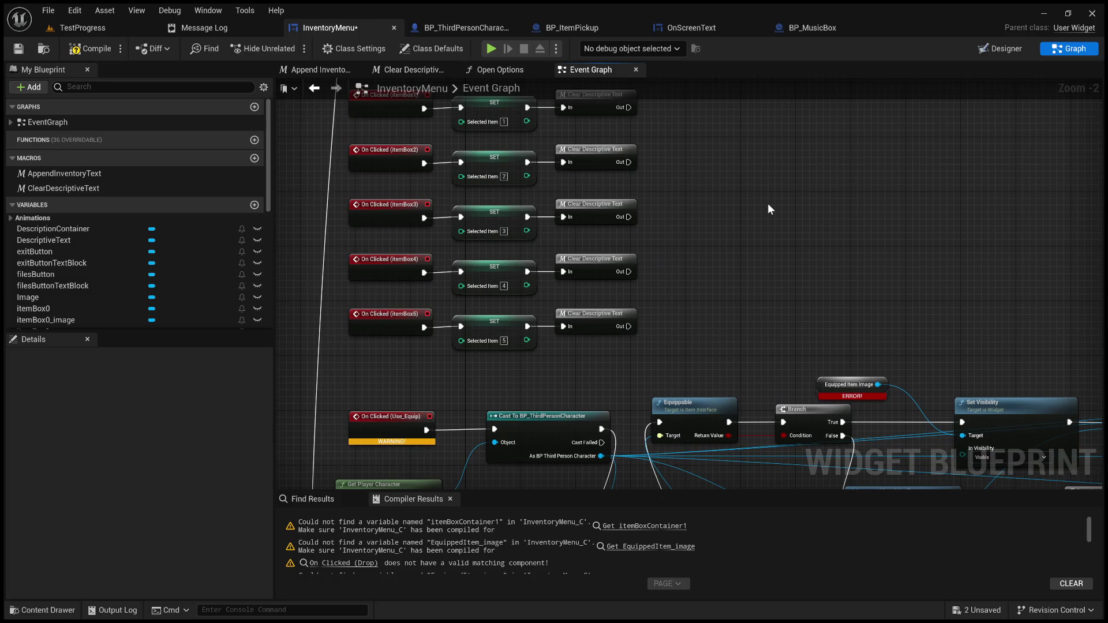
mouse_move(820, 222)
mouse_down()
mouse_move(808, 235)
mouse_move(866, 306)
mouse_move(859, 265)
mouse_up()
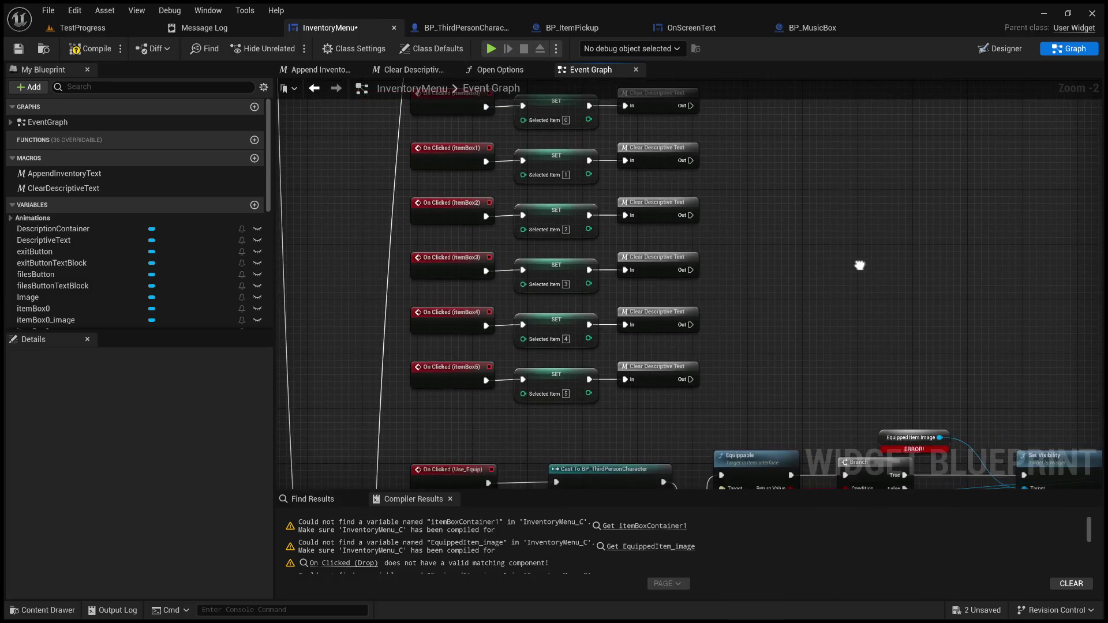
scroll(859, 265, down, 2)
scroll(843, 299, up, 2)
drag(806, 321, 841, 438)
drag(726, 328, 725, 447)
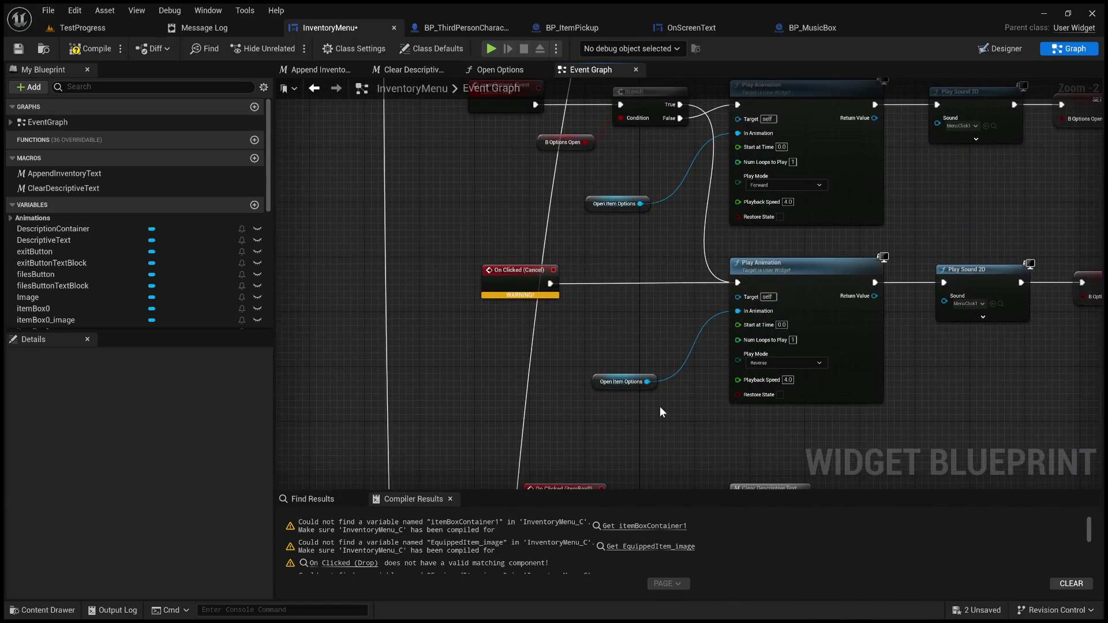
- Delete the options-open Branch and its B Options Open getter
scroll(636, 393, down, 1)
scroll(576, 317, up, 2)
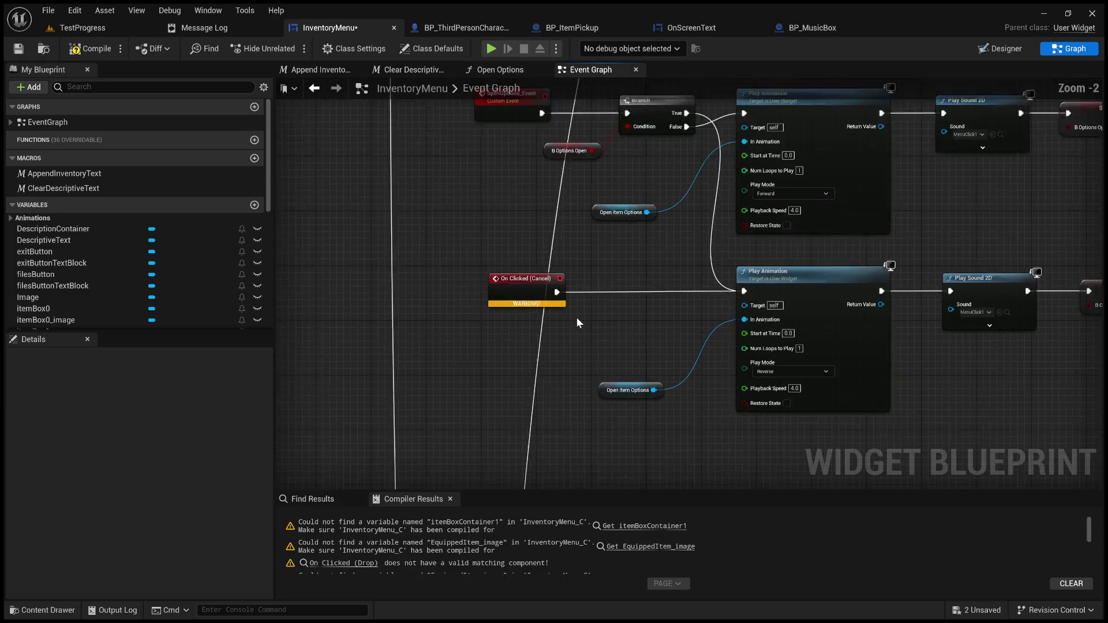
scroll(605, 319, down, 1)
scroll(576, 341, down, 2)
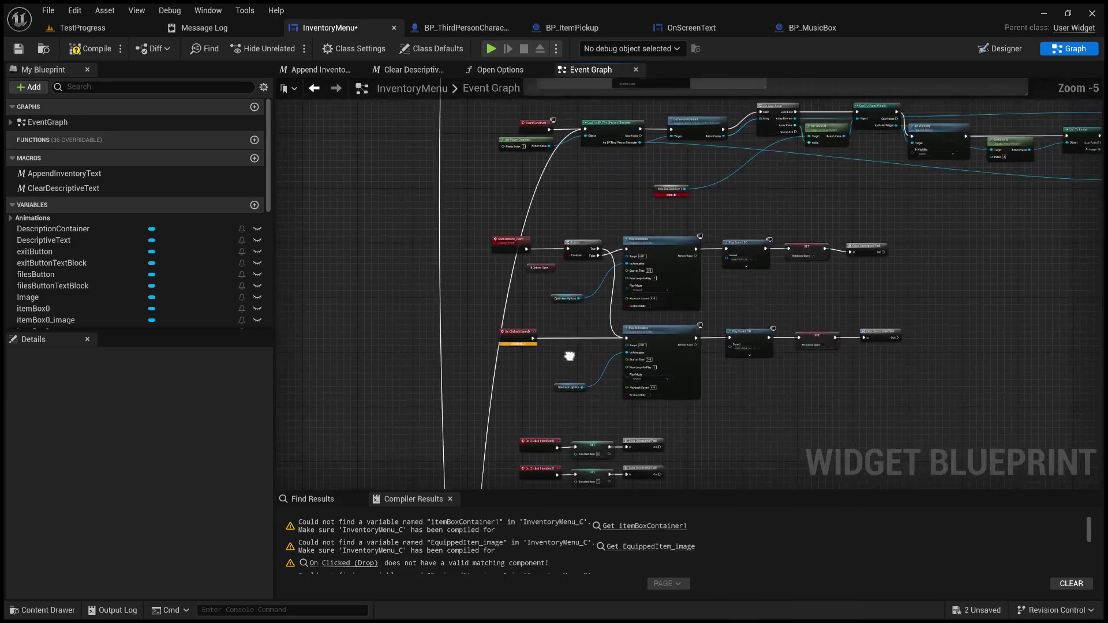
scroll(554, 276, up, 2)
mouse_move(554, 276)
mouse_down()
mouse_move(436, 177)
mouse_move(395, 370)
mouse_move(398, 416)
mouse_up()
drag(546, 416, 462, 196)
key(Delete)
- Delete both Play Animation / Play Sound 2D / SET / Clear Descriptive Text chains
scroll(528, 248, down, 2)
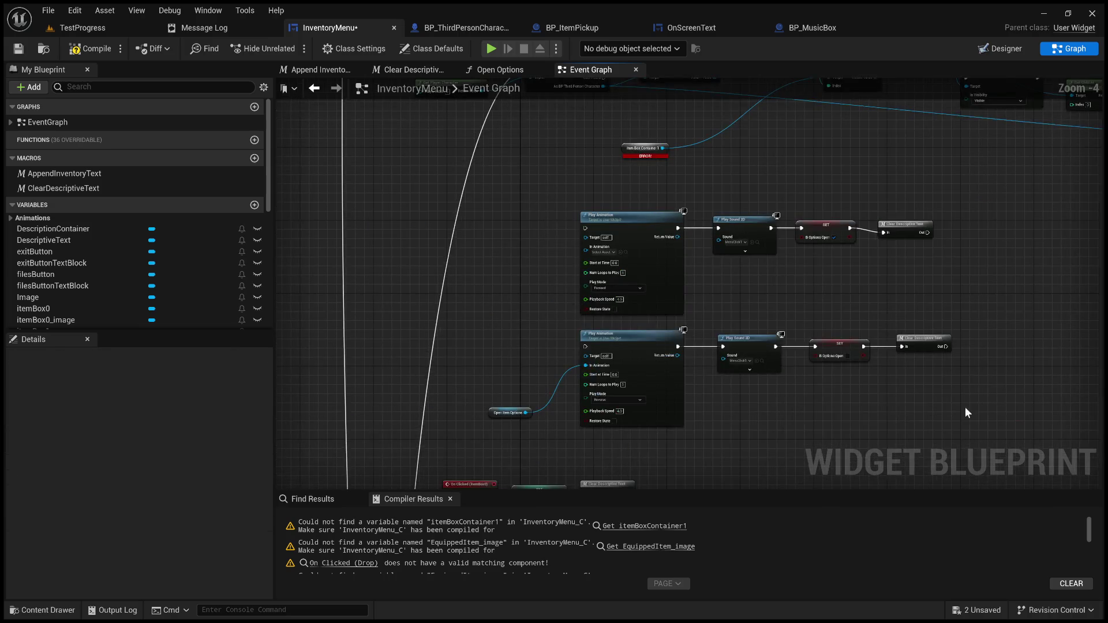
mouse_move(975, 427)
mouse_down()
mouse_move(569, 315)
mouse_move(542, 220)
mouse_up()
key(Delete)
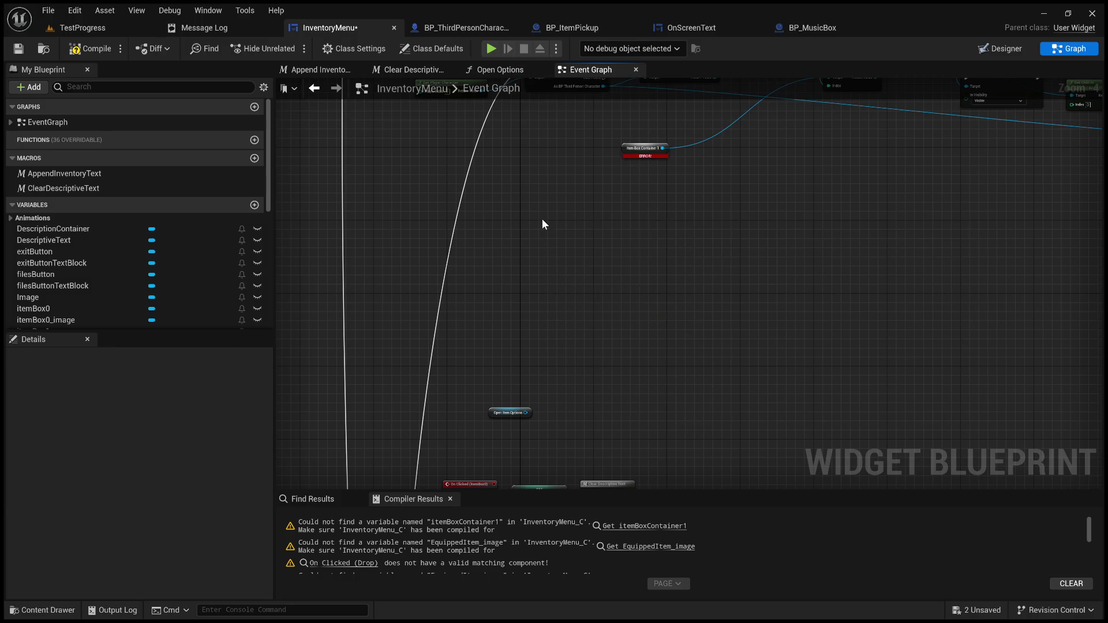
click(510, 413)
- Delete the leftover Open Item Options node and select the b_optionsOpen variable
key(Delete)
scroll(99, 282, down, 4)
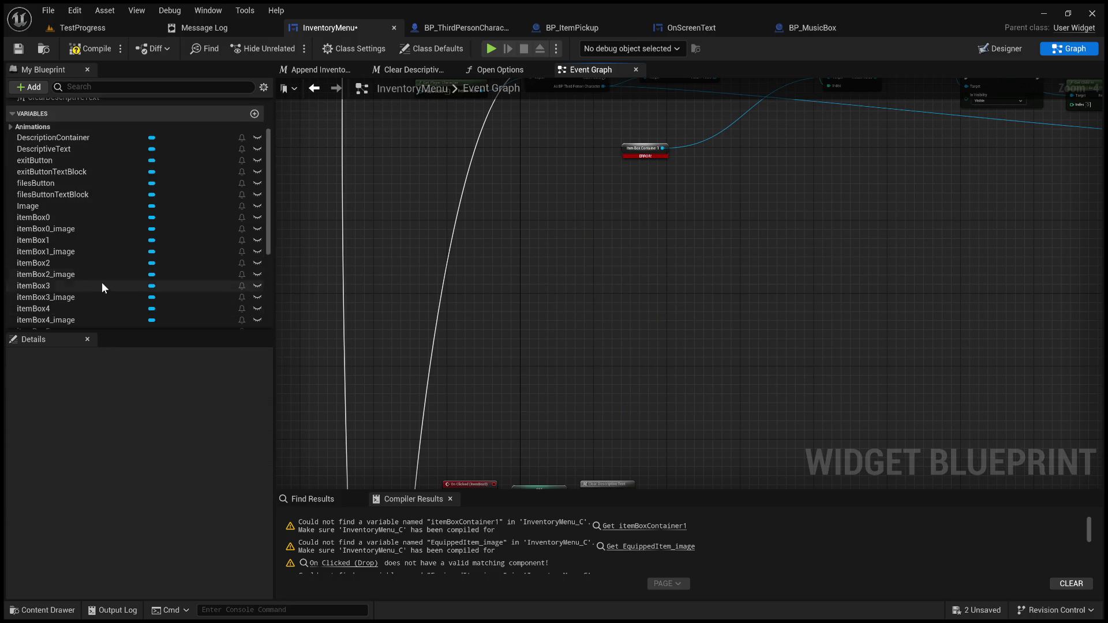
scroll(105, 286, down, 2)
click(78, 254)
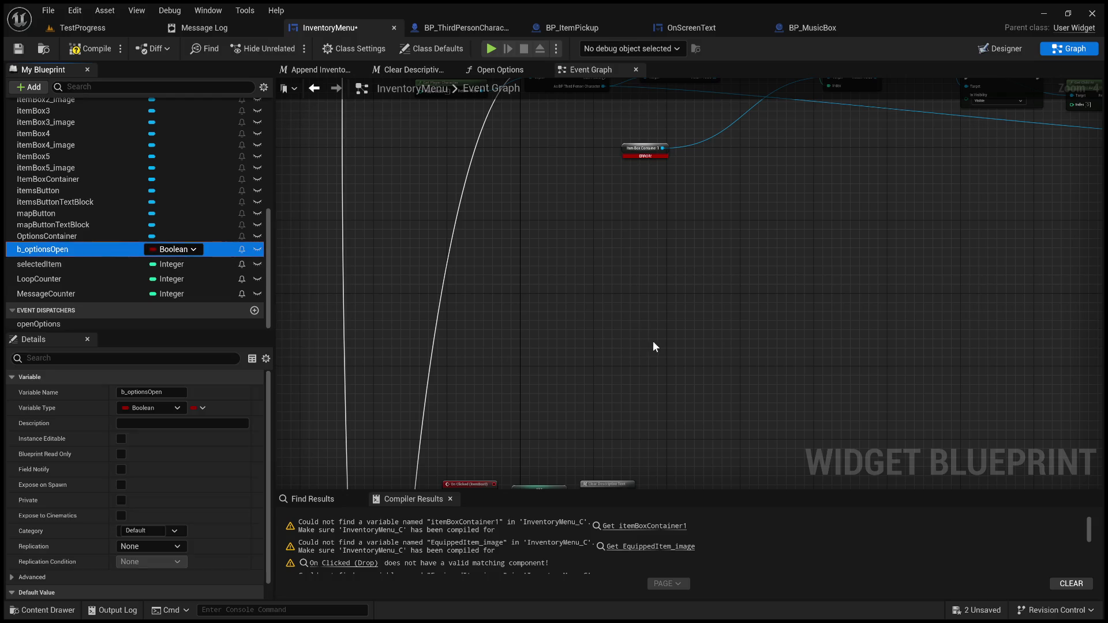
click(89, 248)
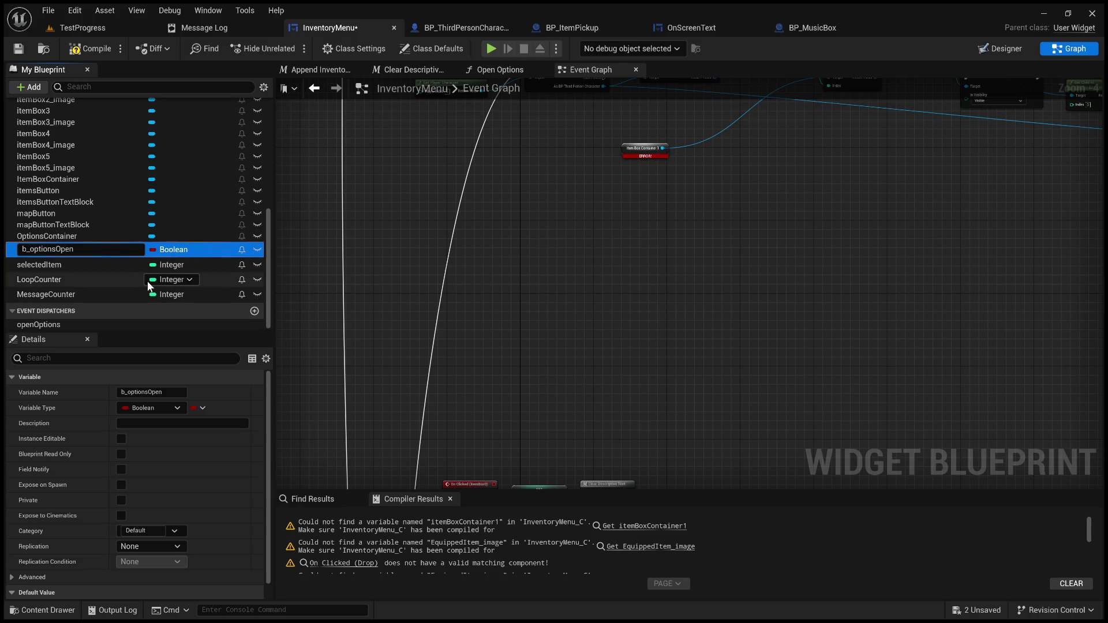
key(Return)
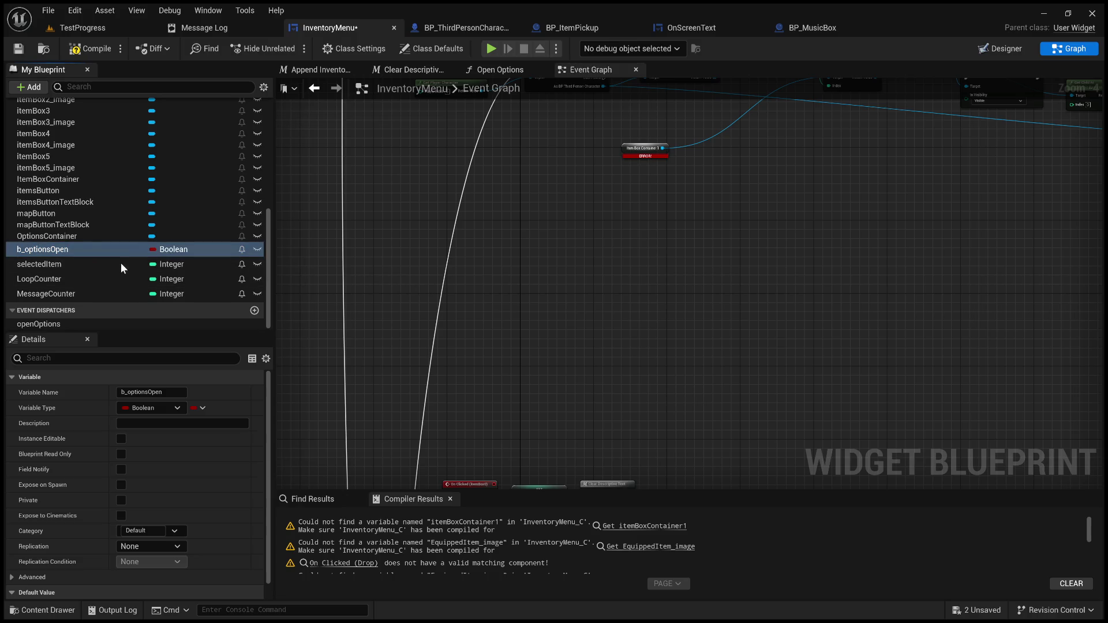
- Find references to b_optionsOpen and delete the Set b_optionsOpen node found
key(shift+alt+f)
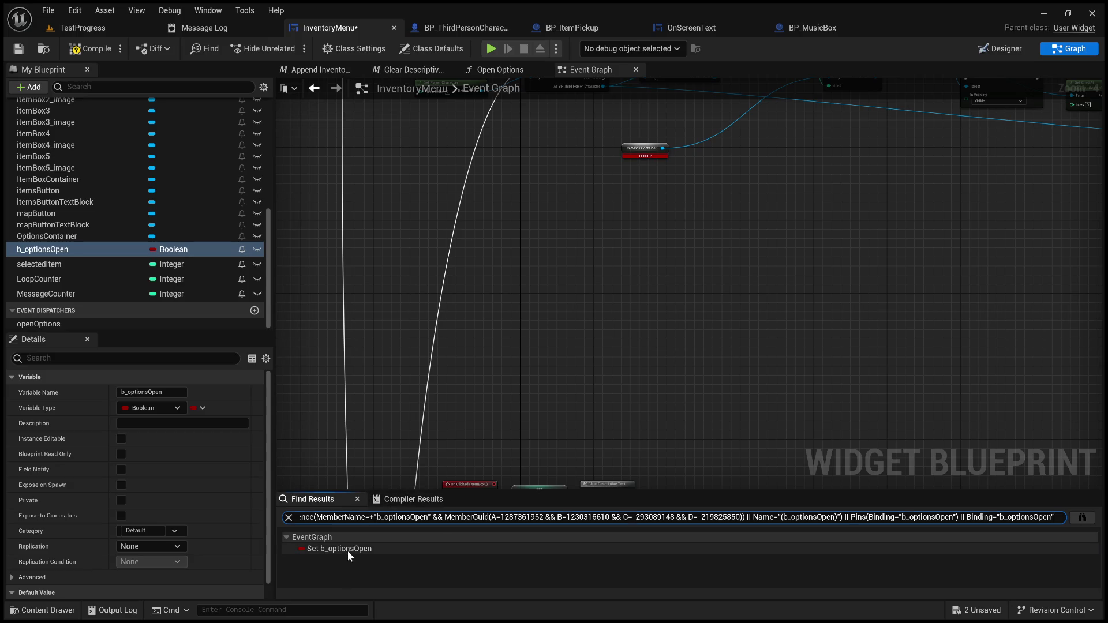
double_click(348, 549)
key(Delete)
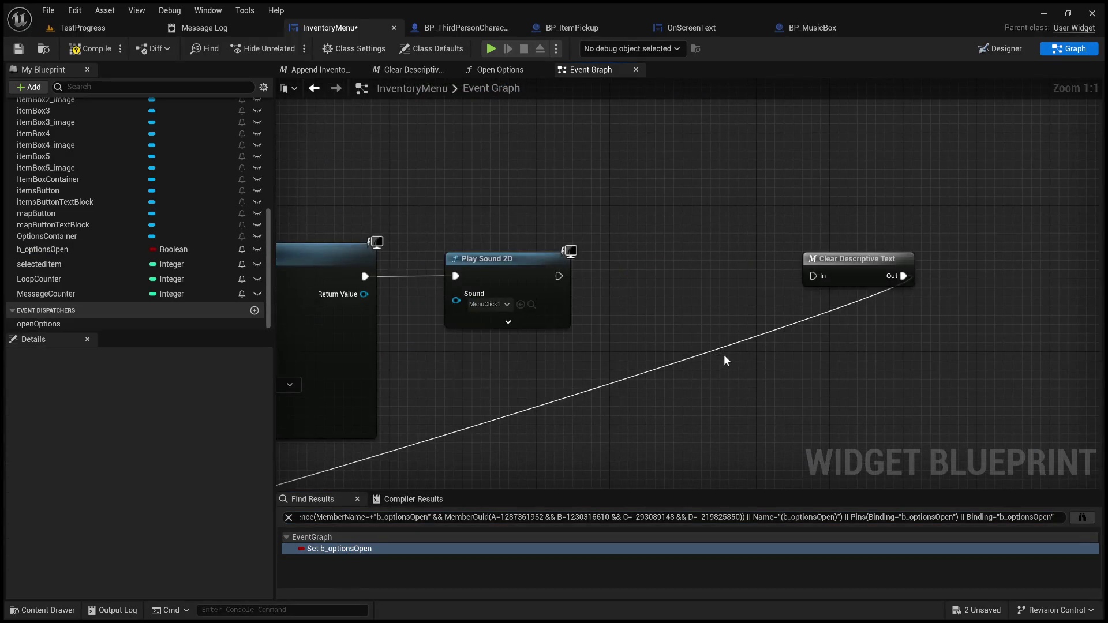
- Delete the b_optionsOpen Boolean variable from My Blueprint
click(64, 250)
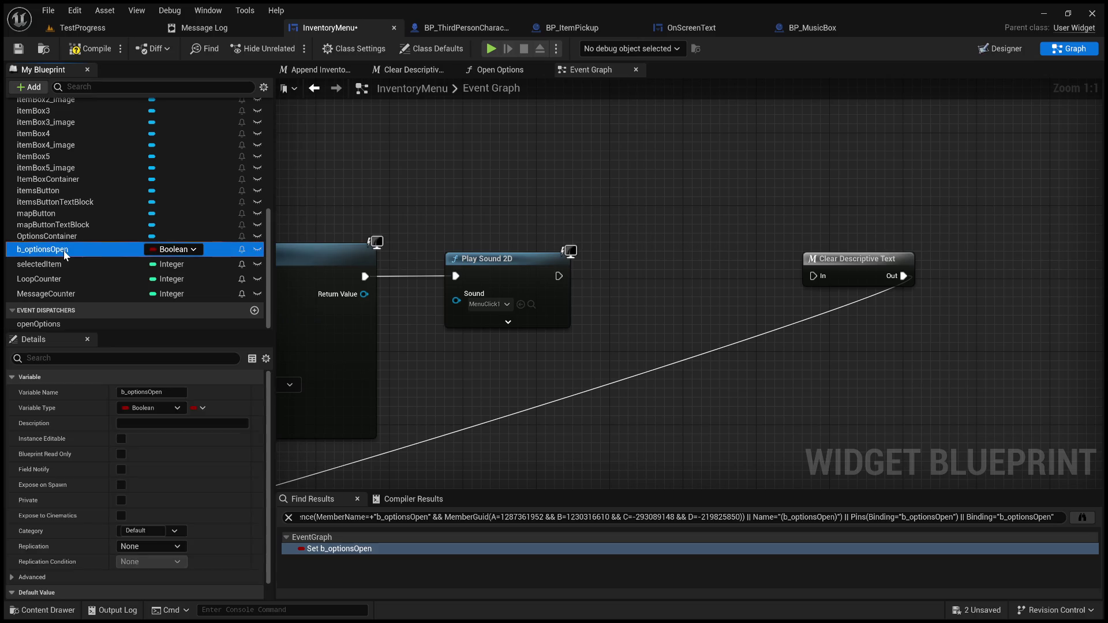
key(Delete)
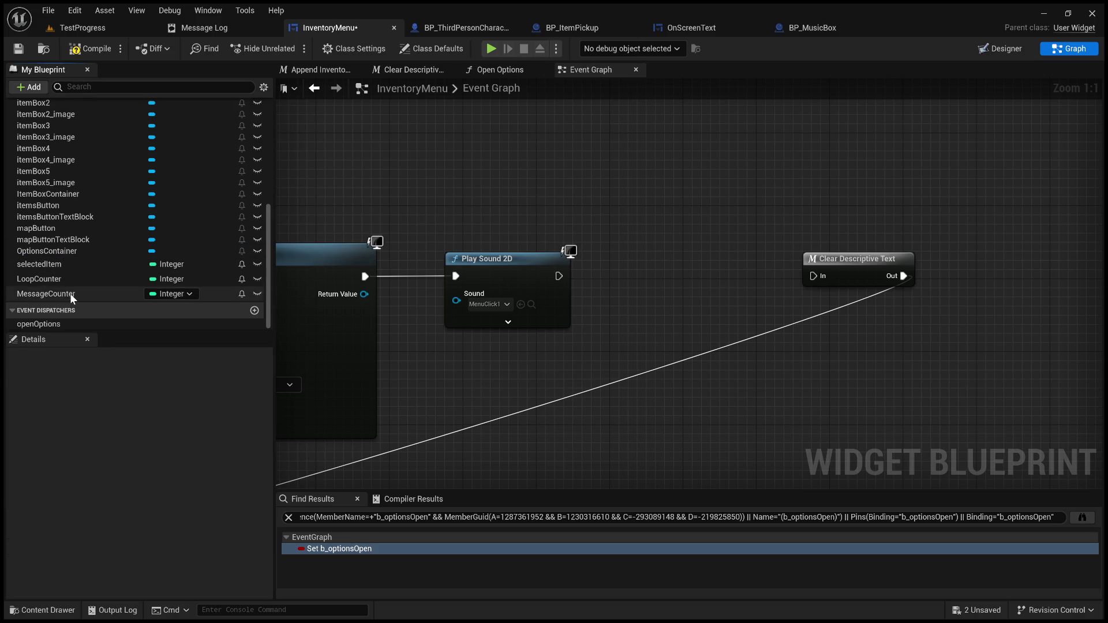
scroll(78, 254, up, 5)
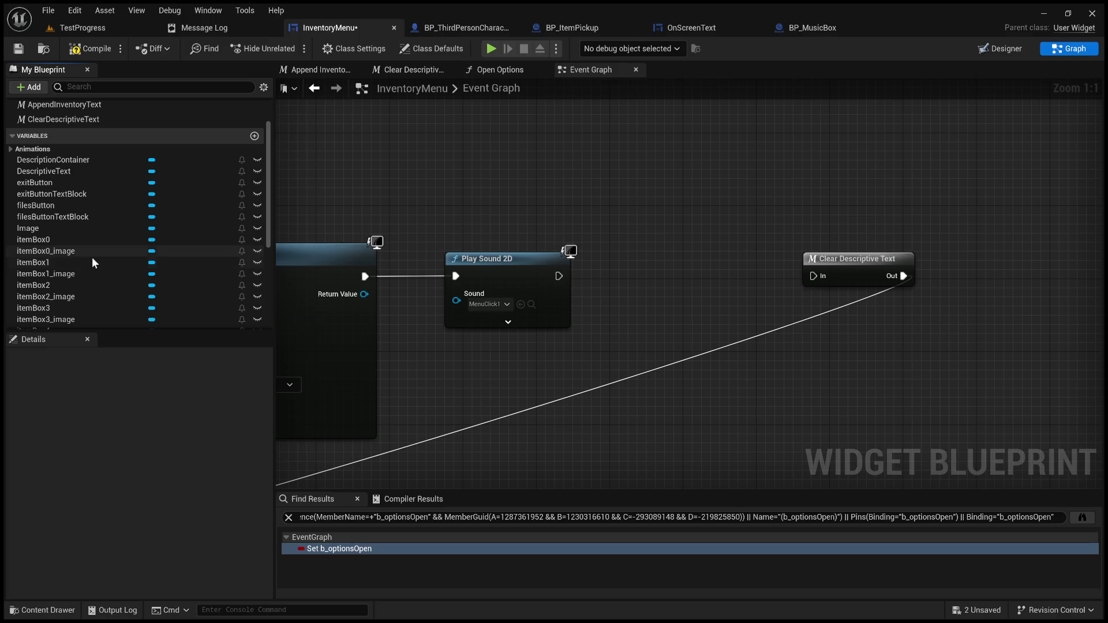
scroll(555, 346, down, 3)
scroll(556, 342, down, 1)
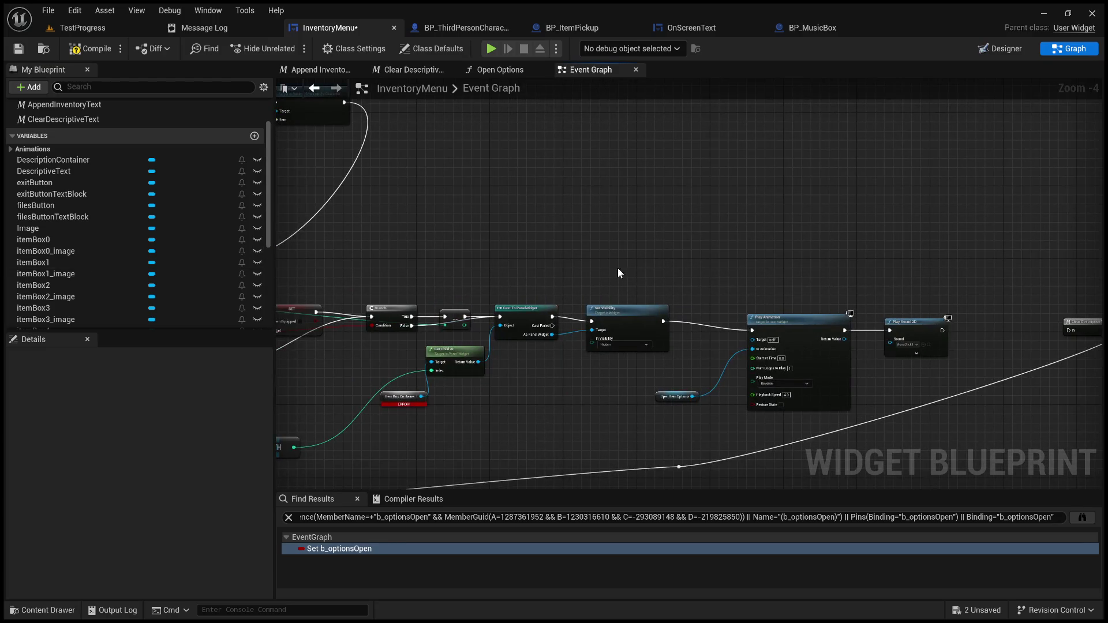
mouse_move(619, 278)
mouse_down()
mouse_move(766, 277)
mouse_move(910, 306)
mouse_up()
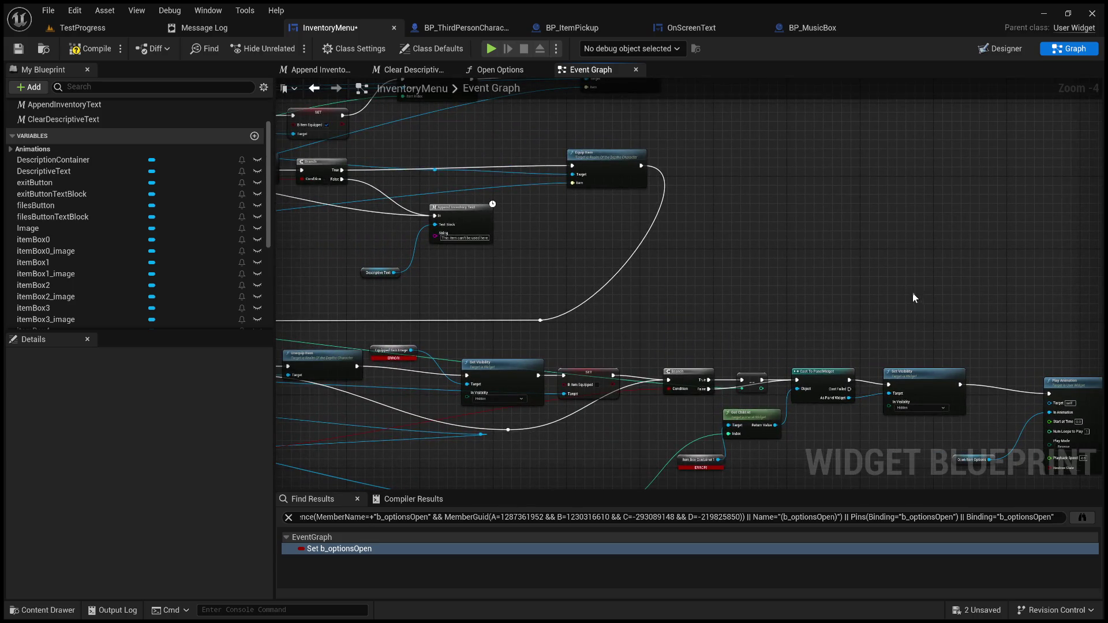
drag(892, 297, 1041, 294)
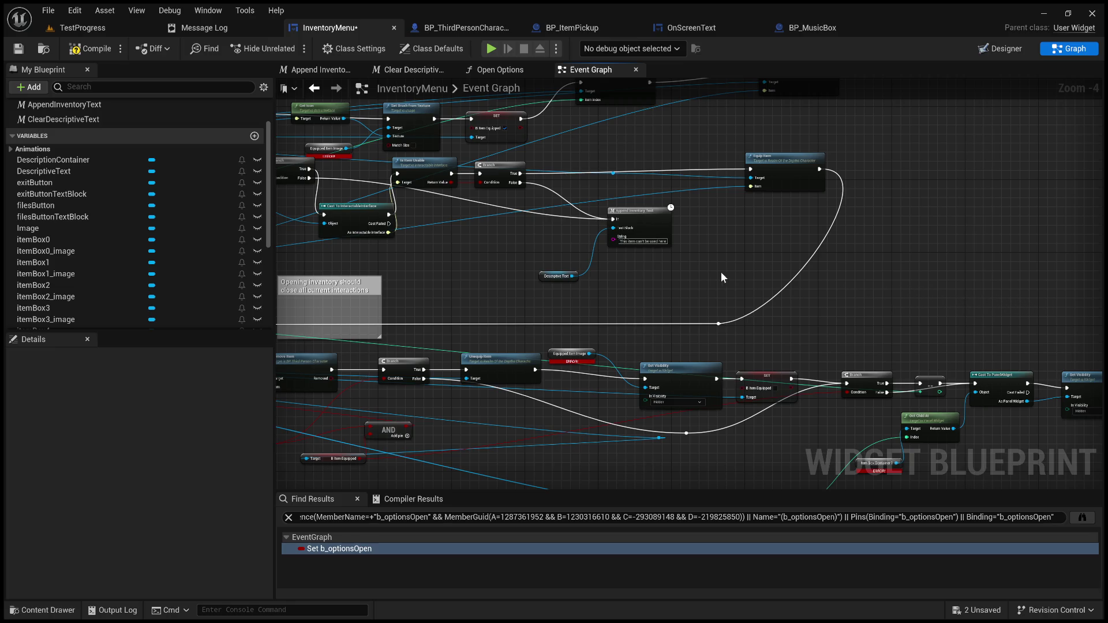
drag(507, 283, 914, 355)
scroll(670, 467, up, 5)
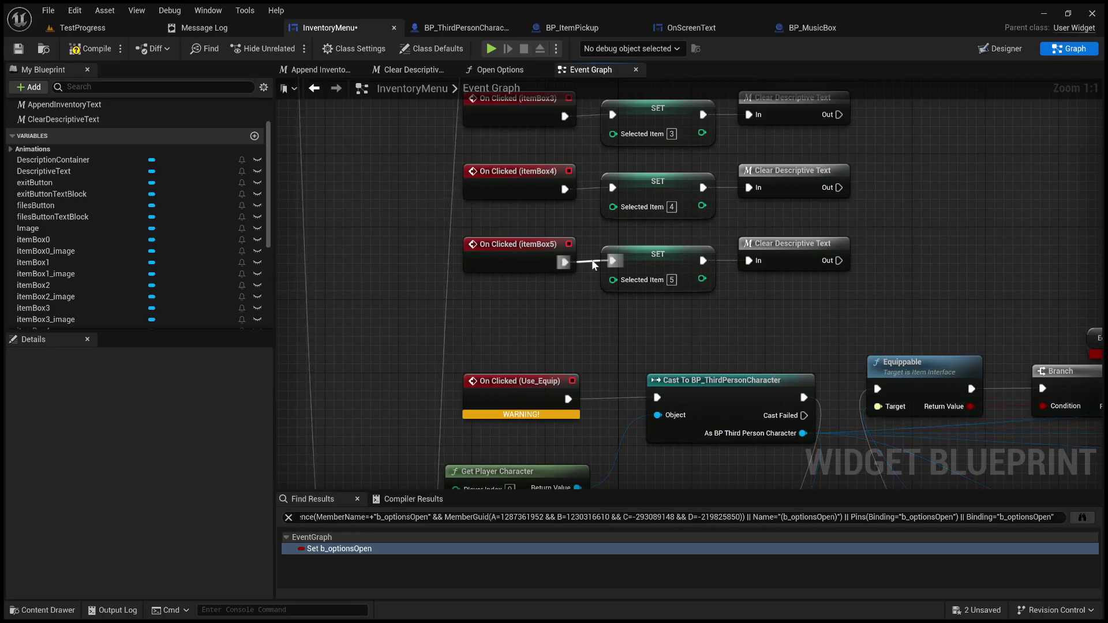
scroll(532, 265, down, 6)
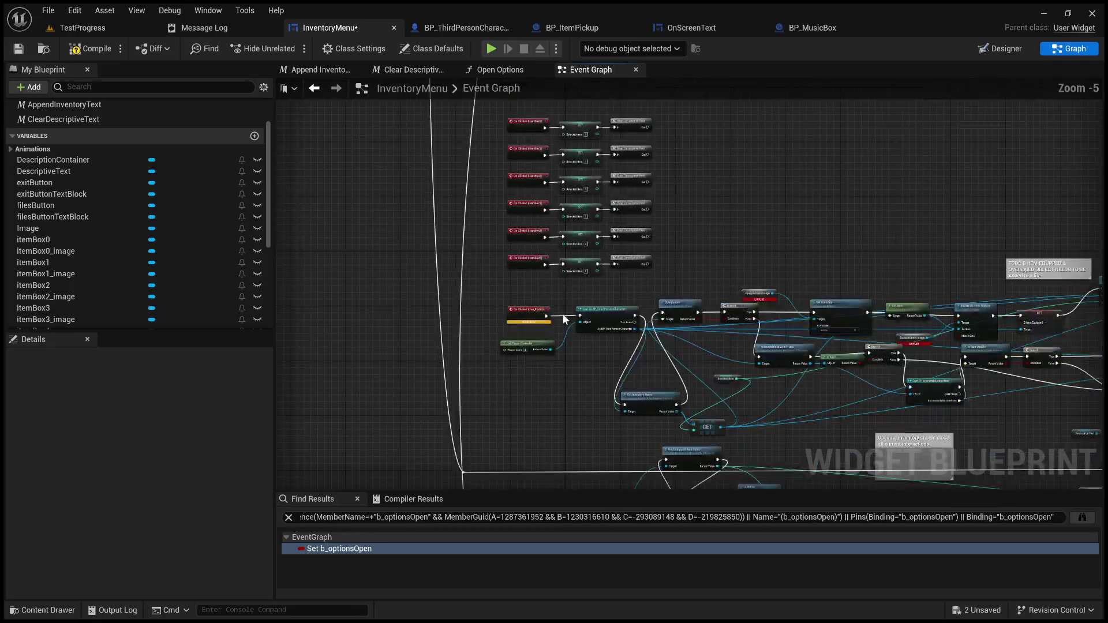
scroll(515, 341, down, 3)
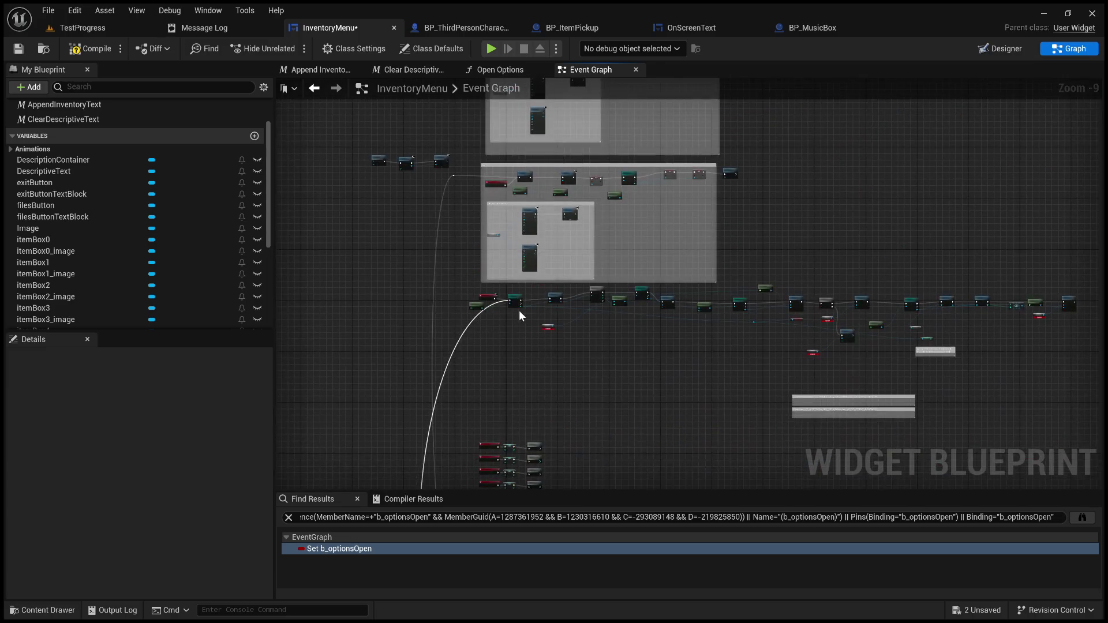
scroll(622, 341, up, 2)
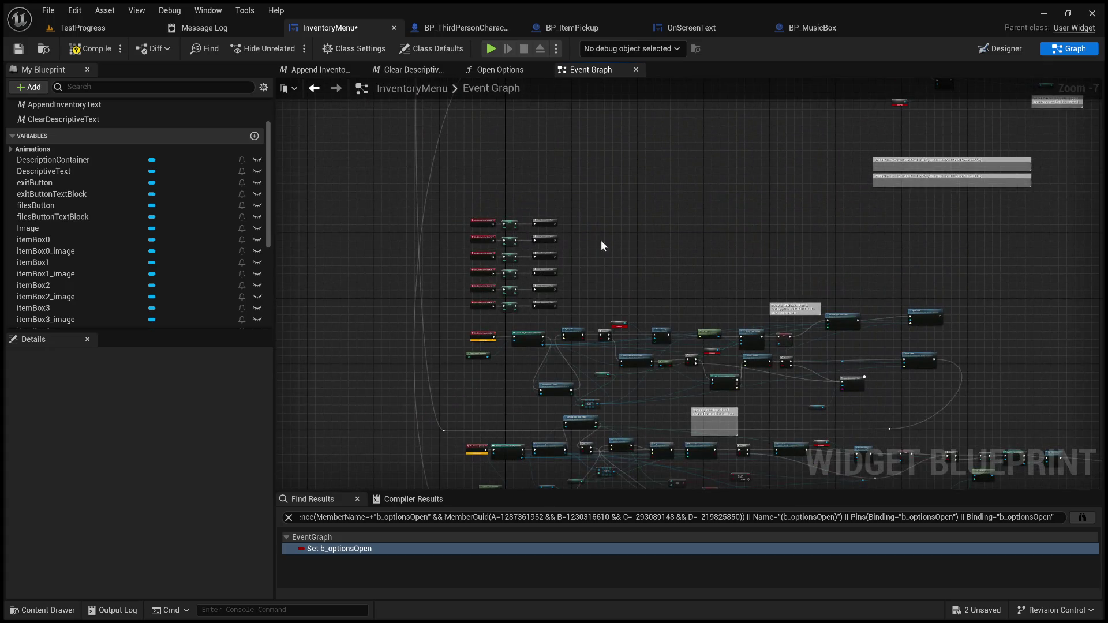
scroll(584, 269, up, 3)
drag(584, 269, 677, 469)
scroll(634, 455, up, 2)
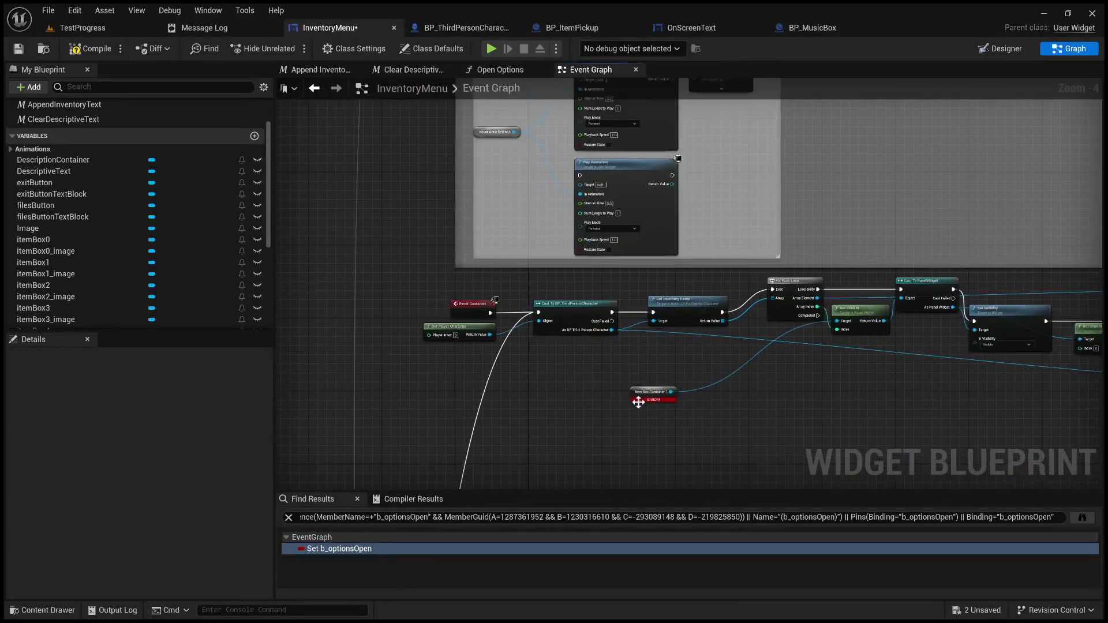
drag(532, 376, 605, 354)
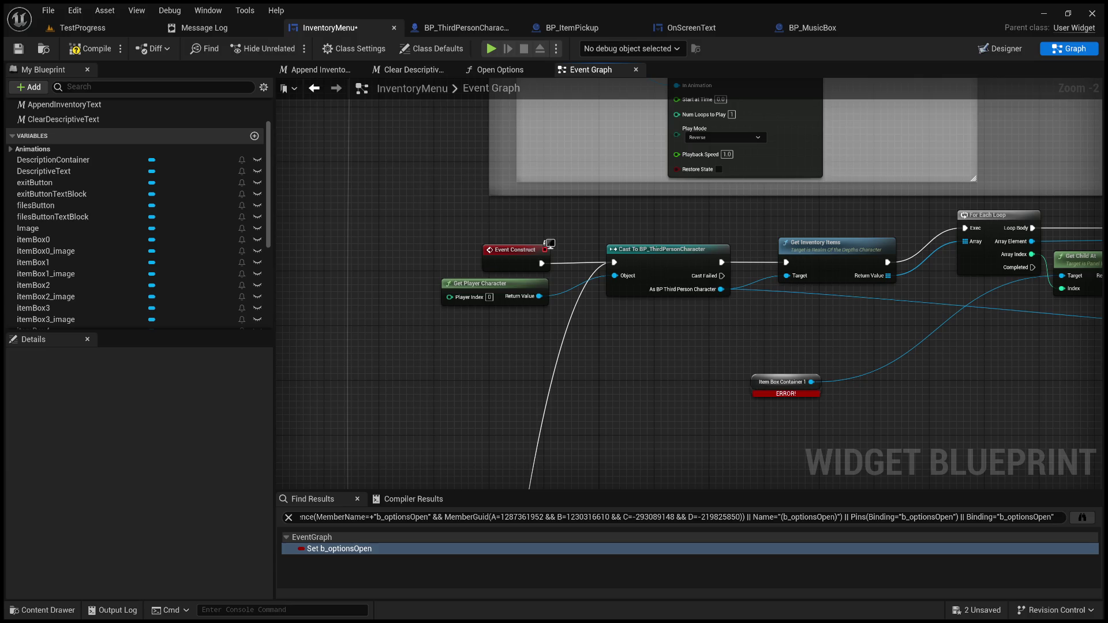
drag(593, 317, 612, 398)
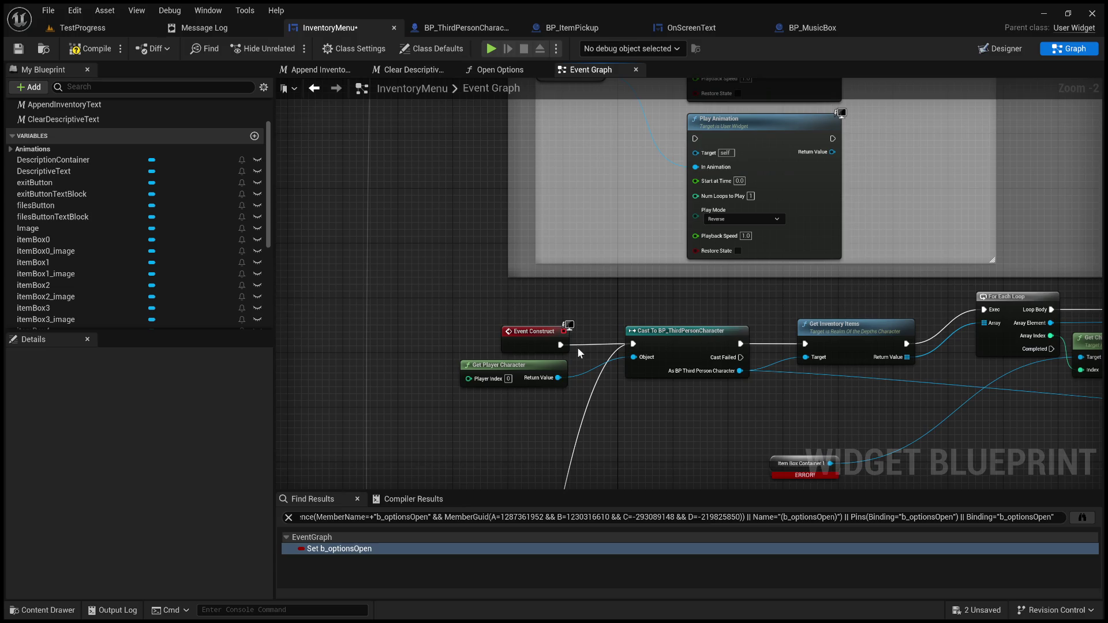
- Paste a new CustomEvent node above Event Construct, discarding an accidental comment box
key(ctrl+v)
key(Return)
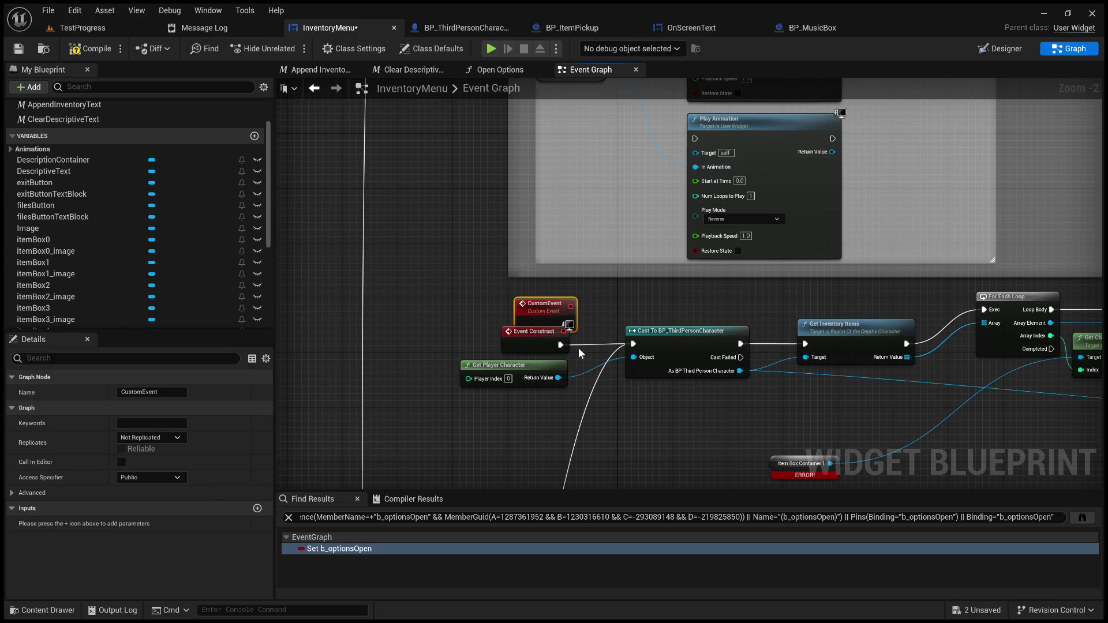
key(c)
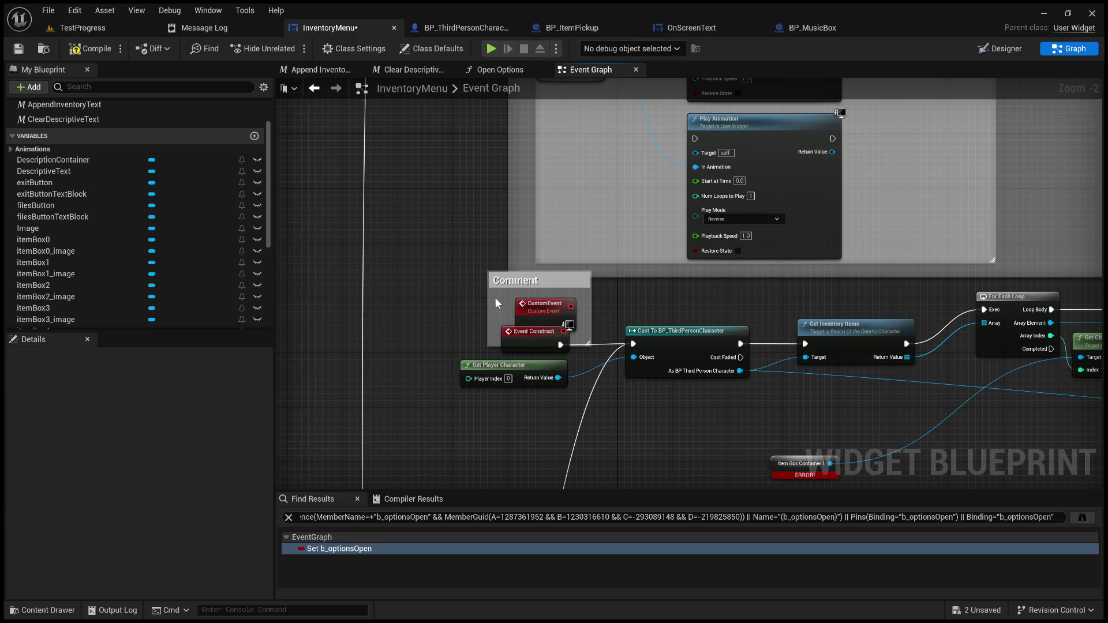
click(506, 281)
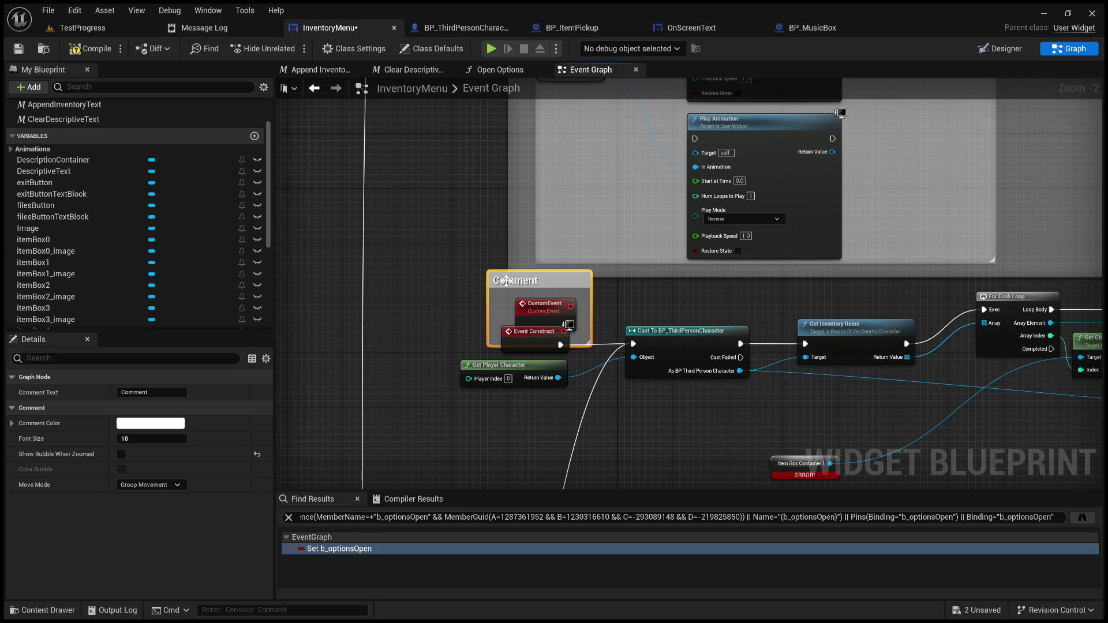
key(Delete)
- Name the new custom event 'Reconstruct'
double_click(529, 307)
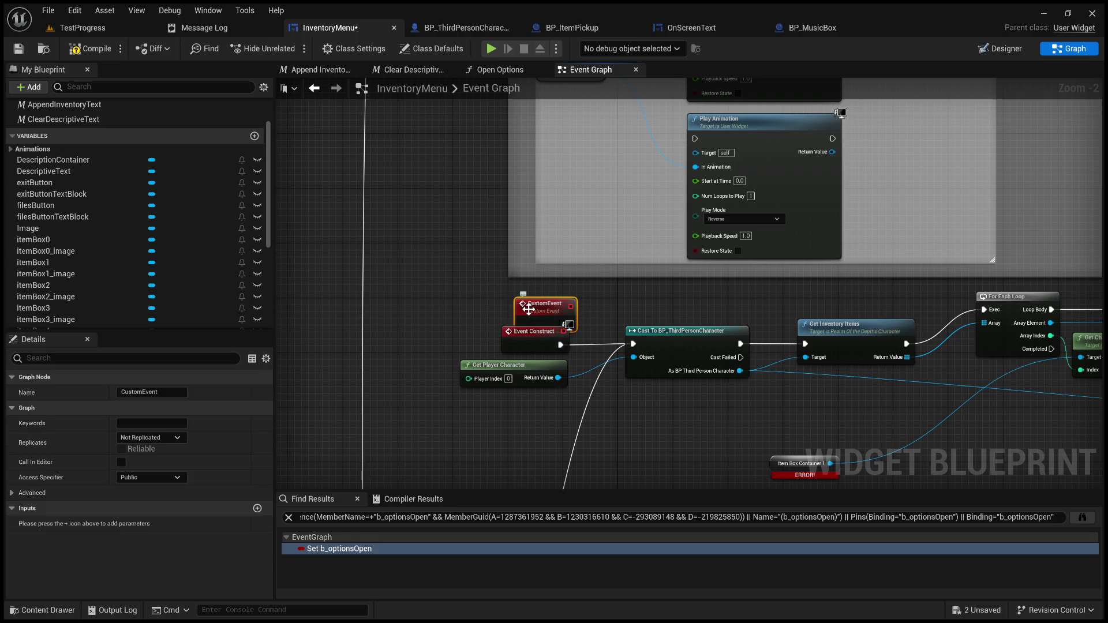
text(Reco)
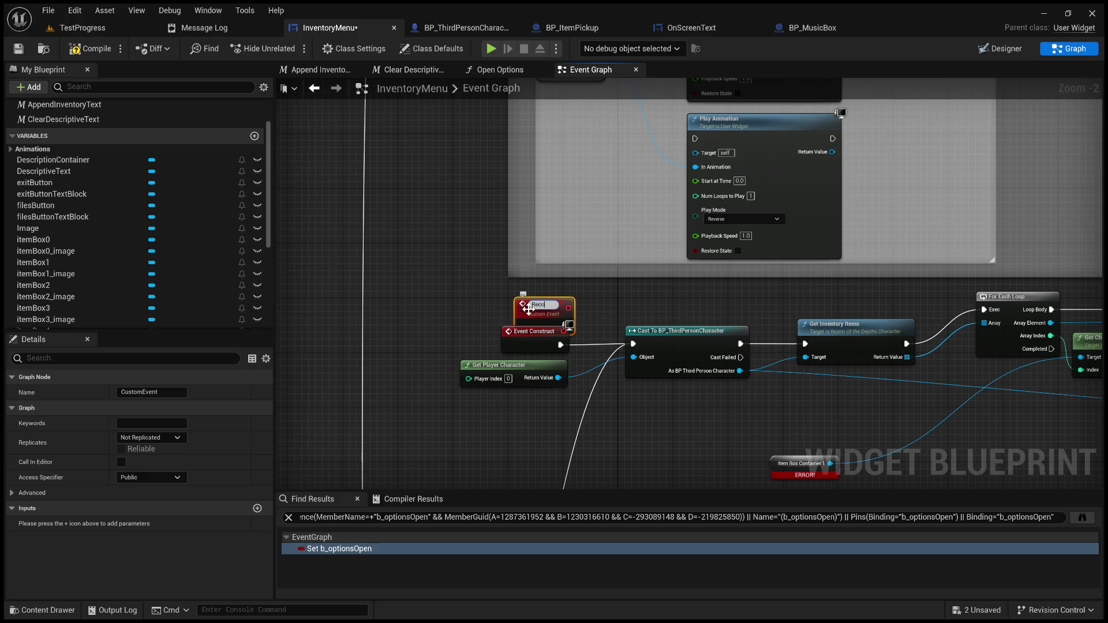
text(nstruct)
key(Return)
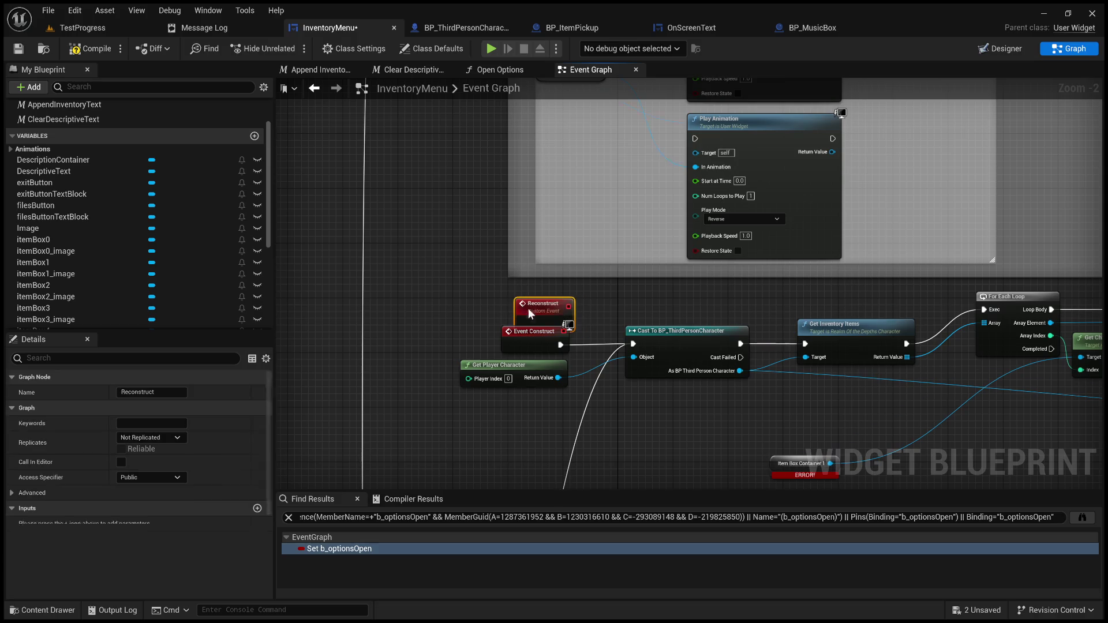
scroll(622, 338, up, 2)
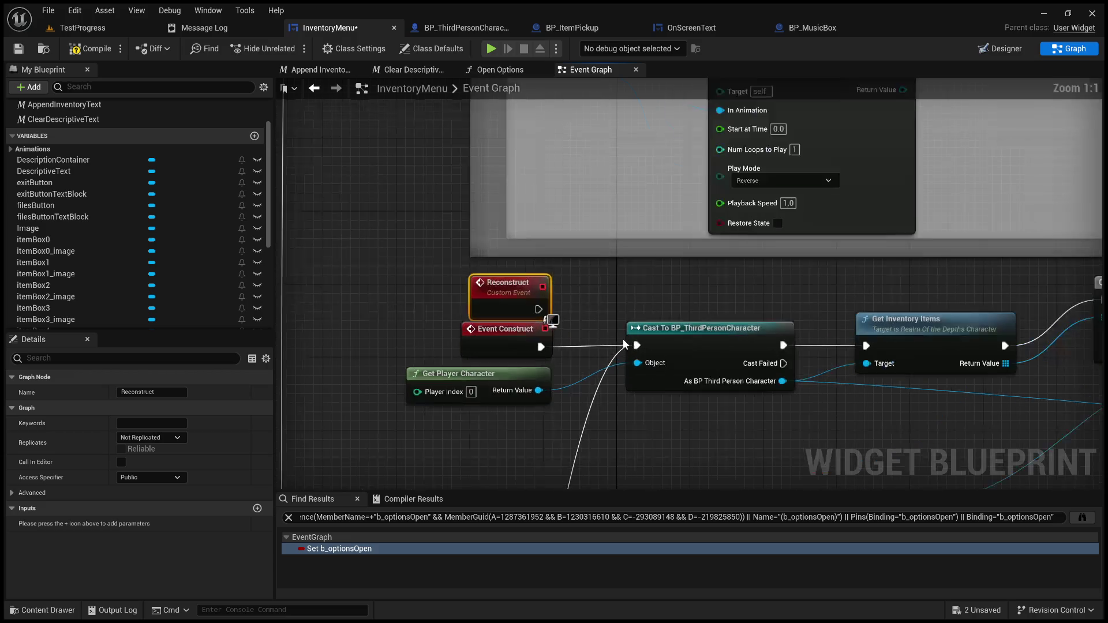
click(604, 314)
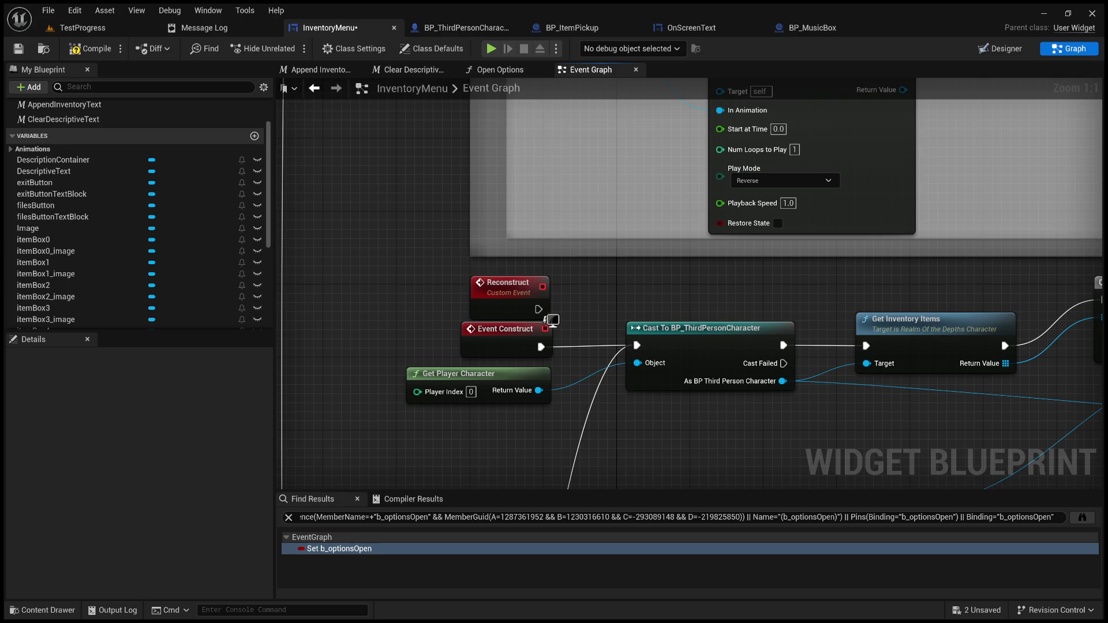
- Replace the BP_ThirdPersonCharacter cast with Cast To RealmOfTheDepthsCharacter from Get Player Character
mouse_move(539, 310)
mouse_down()
mouse_move(576, 313)
mouse_move(640, 347)
mouse_up()
click(669, 329)
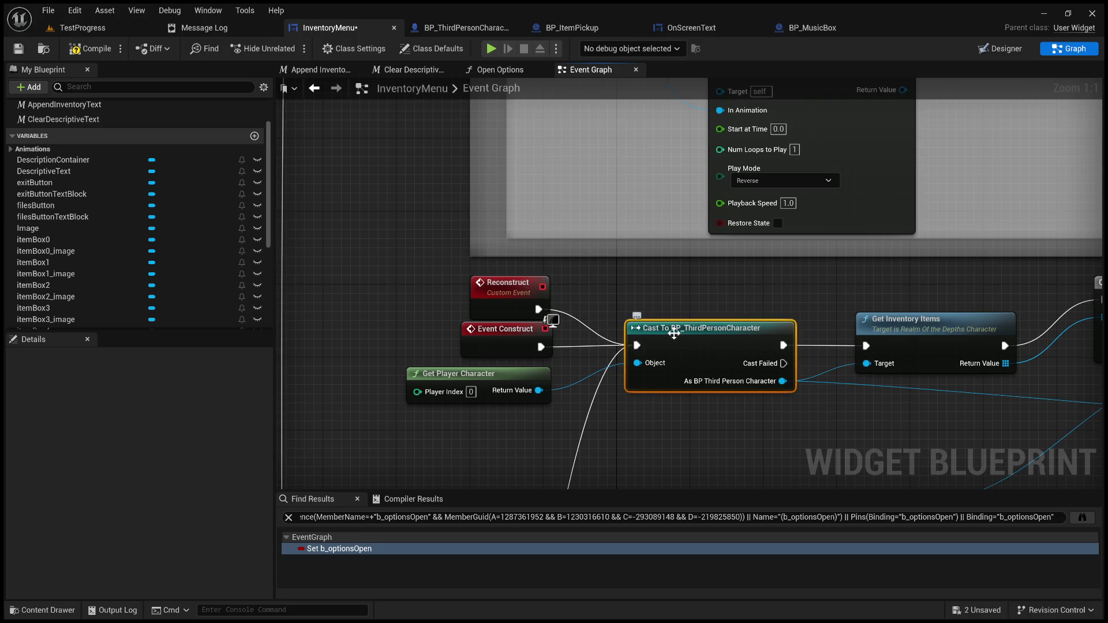
key(Delete)
drag(539, 391, 639, 370)
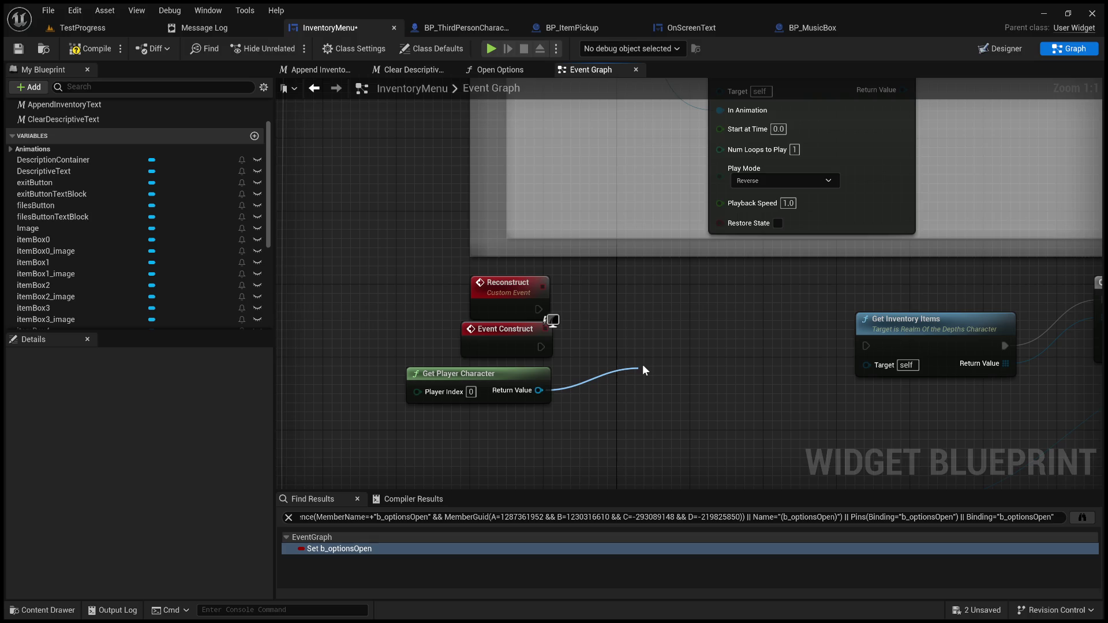
click(768, 514)
drag(699, 376, 698, 315)
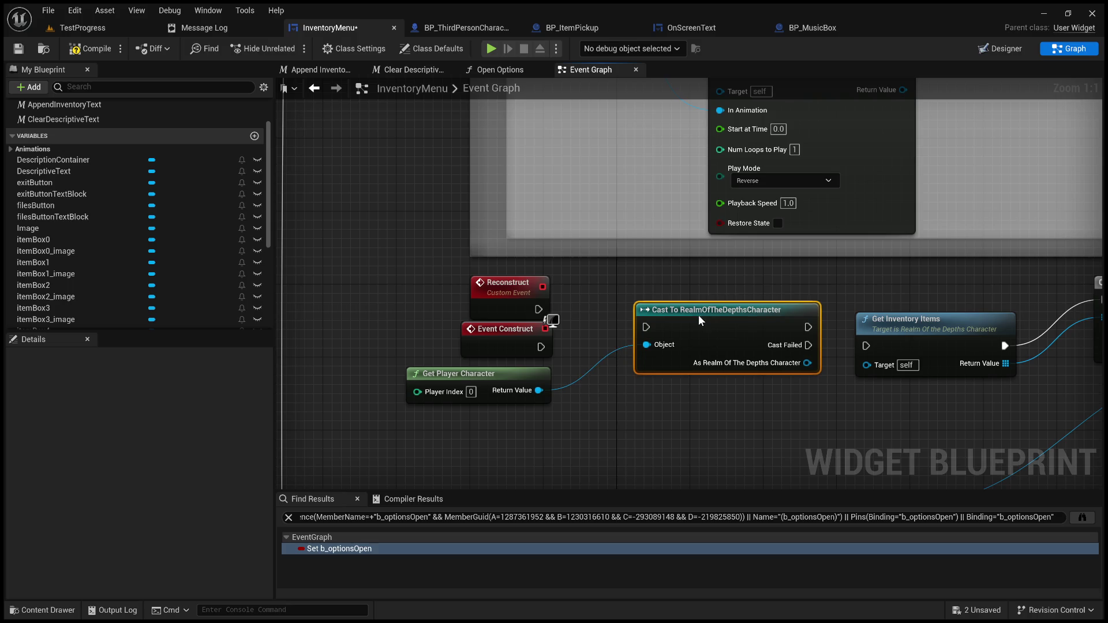
- Trigger the new cast from Event Construct and Reconstruct, and feed Get Inventory Items' Target
drag(545, 349, 652, 326)
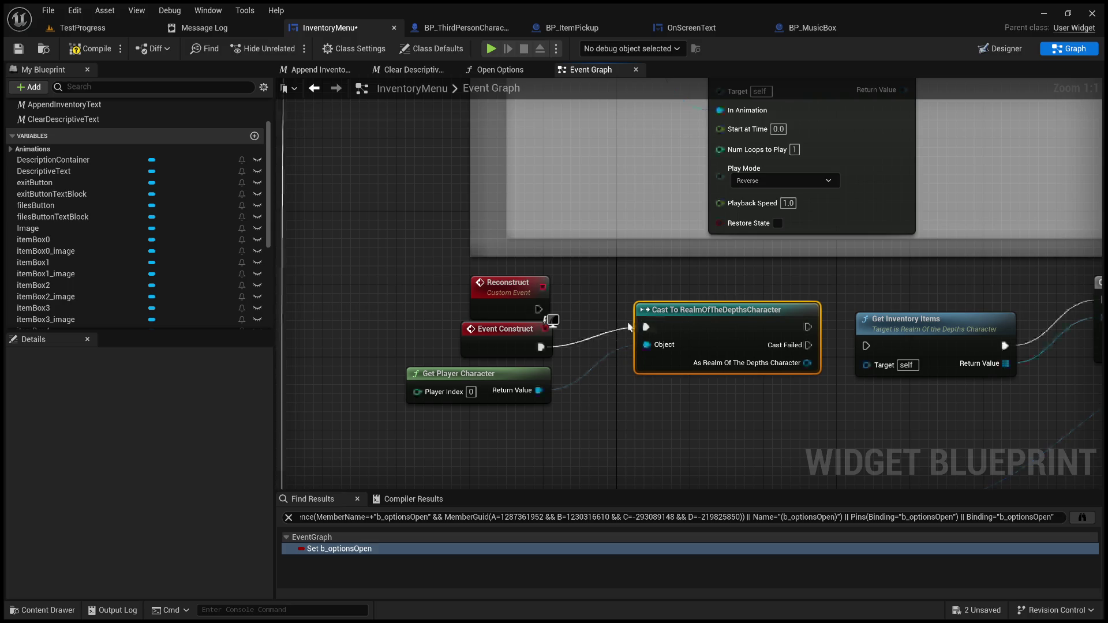
drag(539, 309, 648, 327)
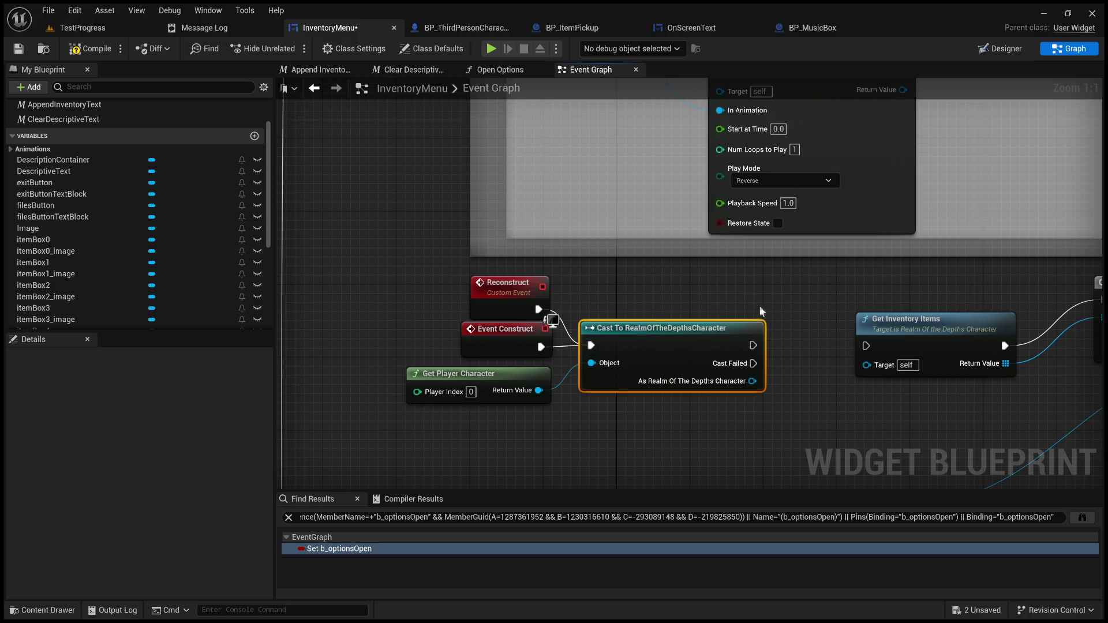
drag(759, 306, 511, 299)
drag(507, 368, 622, 352)
mouse_move(662, 310)
mouse_down()
mouse_move(597, 328)
mouse_move(590, 309)
mouse_up()
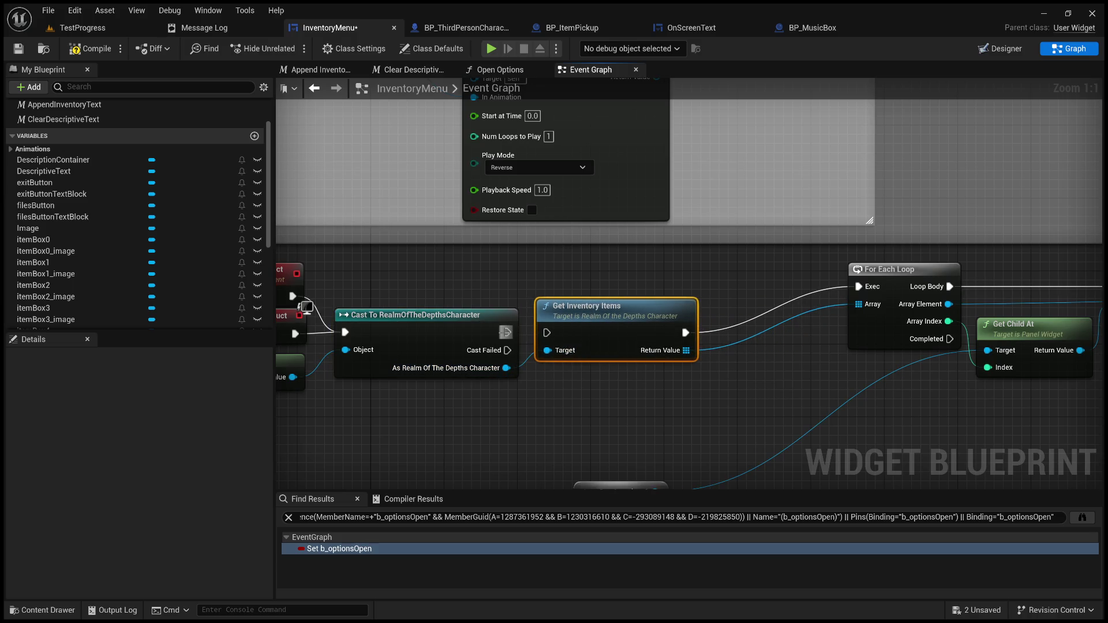
- Place an Item Box Container getter from the ItemBoxContainer variable in the graph
drag(656, 365, 373, 375)
drag(598, 275, 469, 318)
mouse_move(718, 336)
mouse_down()
mouse_move(751, 323)
mouse_move(725, 365)
mouse_up()
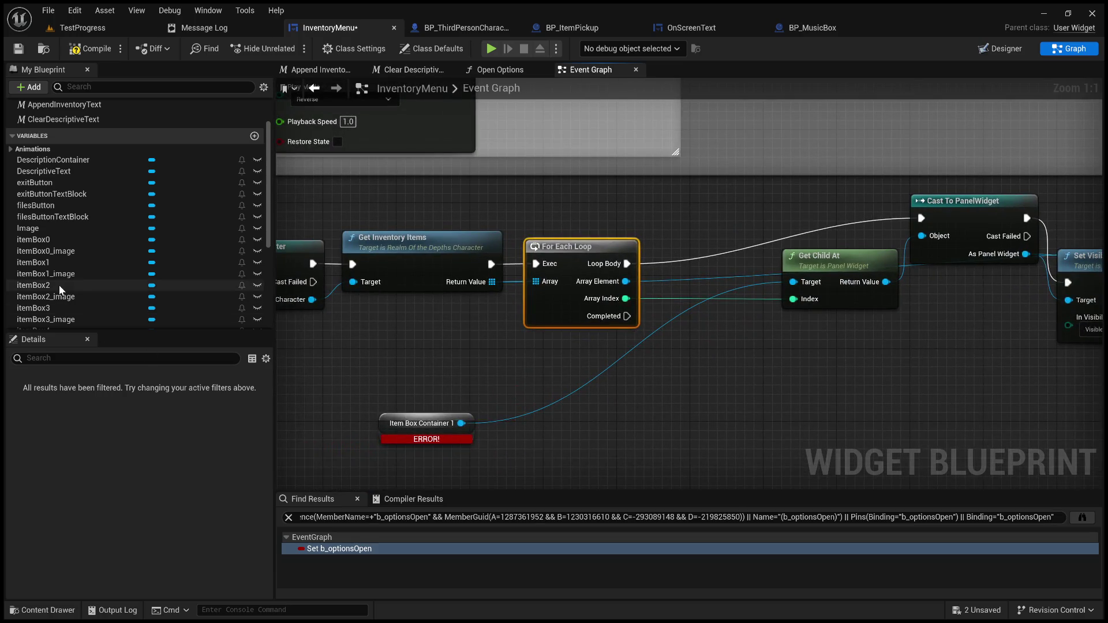
scroll(82, 268, down, 4)
scroll(84, 275, down, 1)
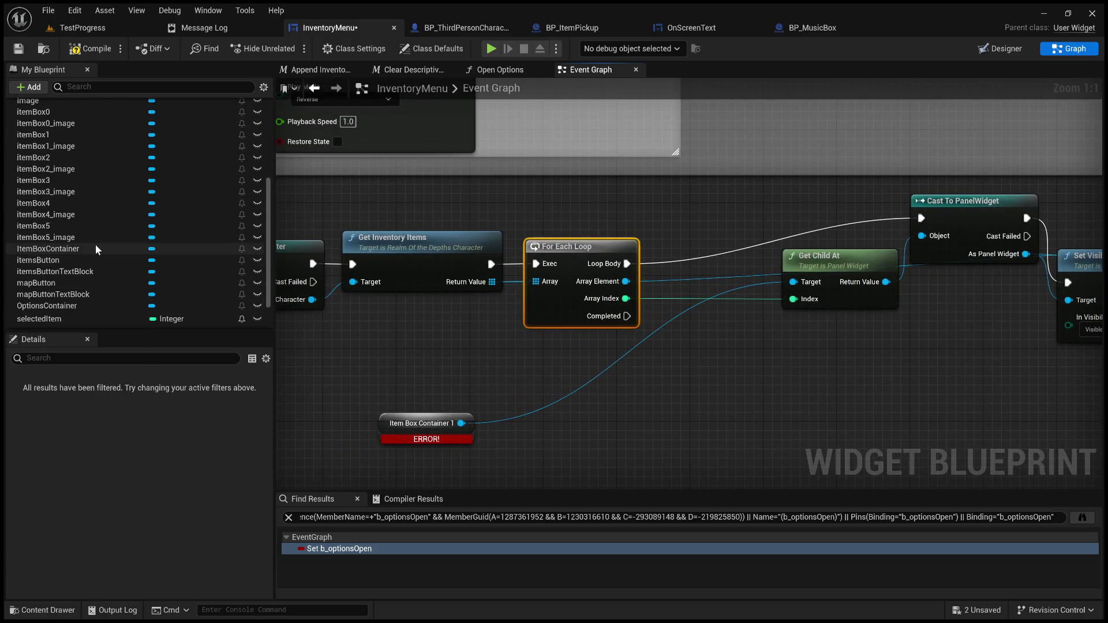
click(68, 251)
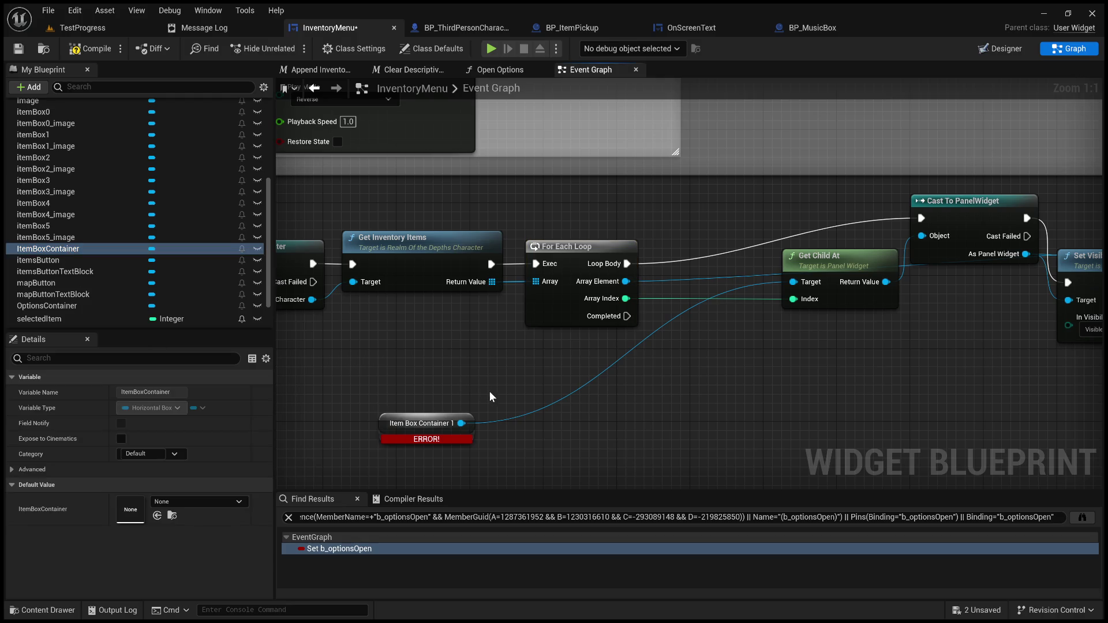
drag(497, 402, 461, 369)
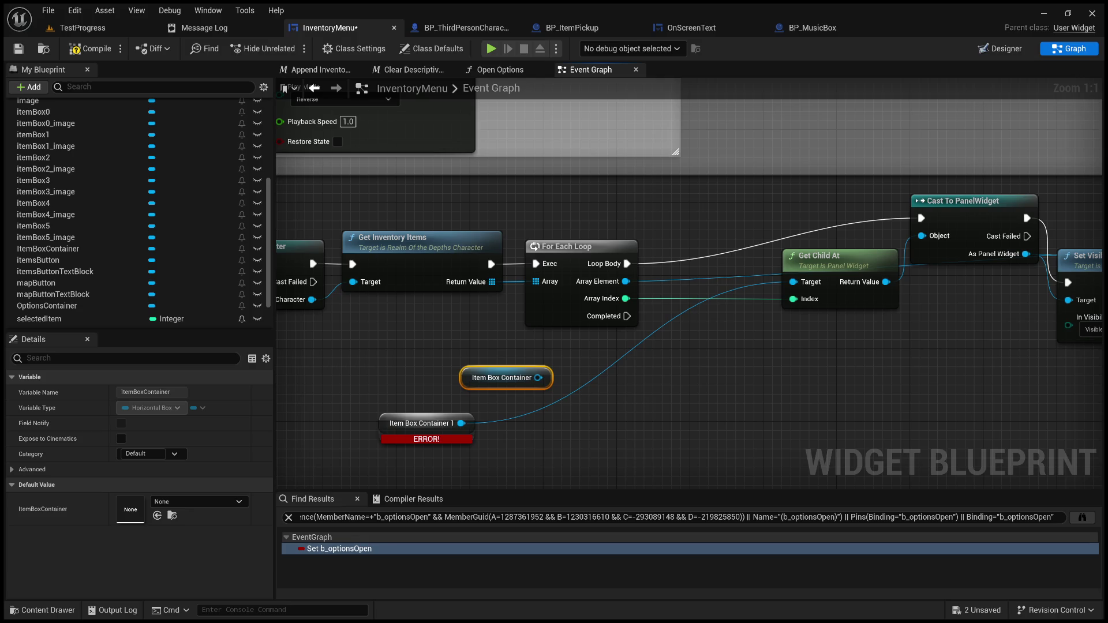
- Delete the broken Item Box Container 1 node
mouse_move(705, 369)
mouse_down()
mouse_move(861, 374)
mouse_move(982, 338)
mouse_up()
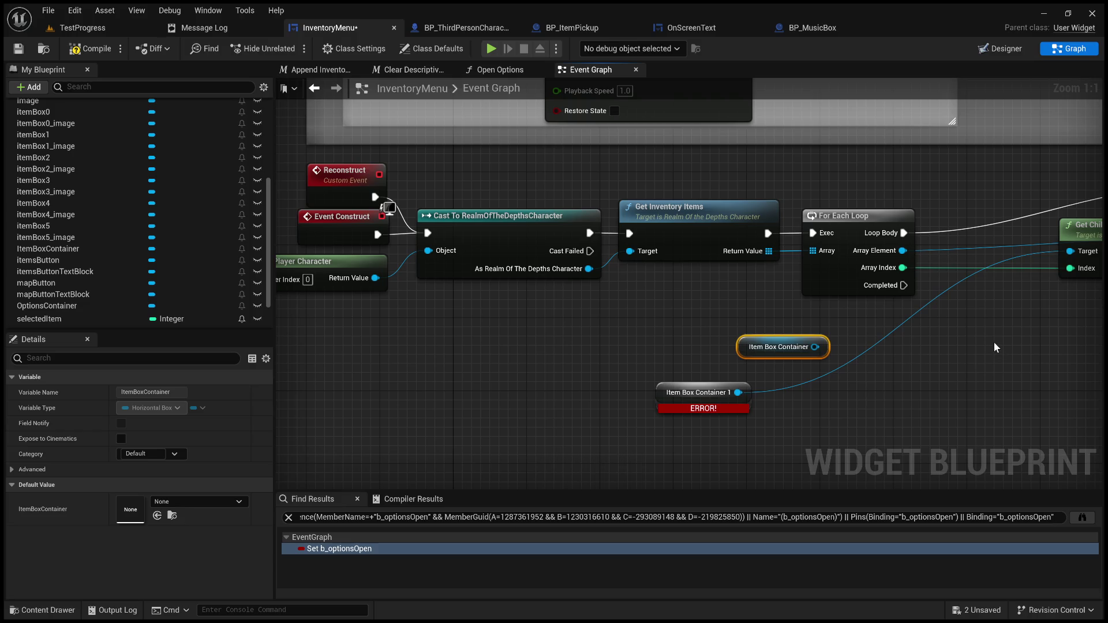
mouse_move(967, 339)
mouse_down()
mouse_move(1029, 334)
mouse_move(883, 324)
mouse_up()
scroll(1030, 334, down, 2)
click(704, 378)
key(Delete)
- Connect Item Box Container to Get Child At's Target
drag(772, 333, 964, 261)
scroll(796, 310, down, 4)
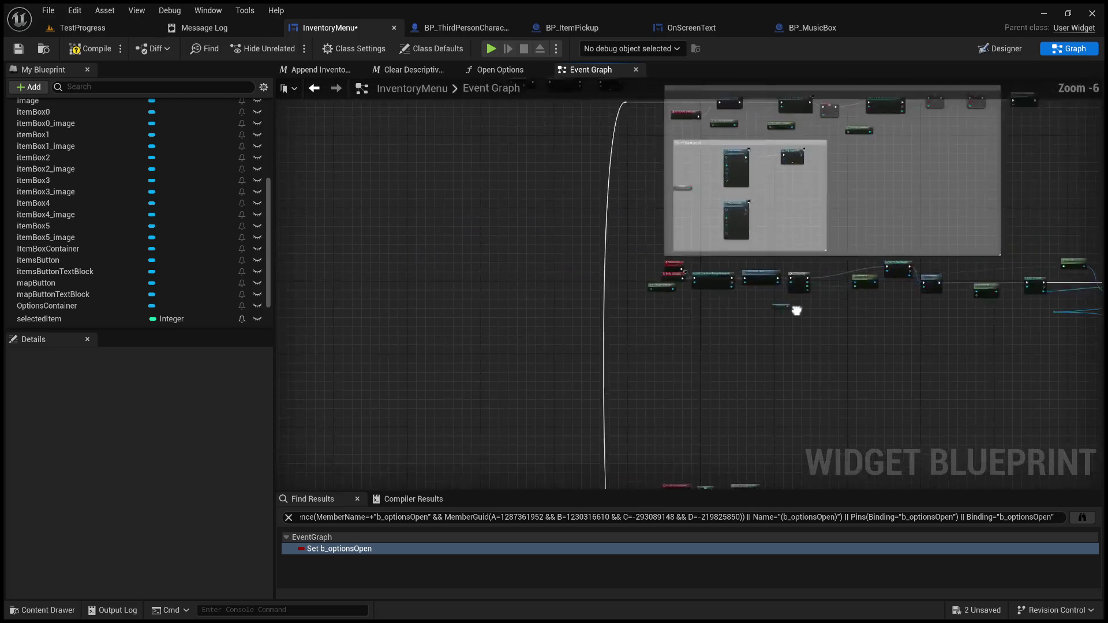
scroll(797, 311, down, 2)
drag(796, 310, 511, 327)
drag(981, 387, 883, 390)
- Move the character-cast node row right and remove Reconstruct's exec wire to it
drag(993, 391, 340, 300)
drag(379, 335, 462, 341)
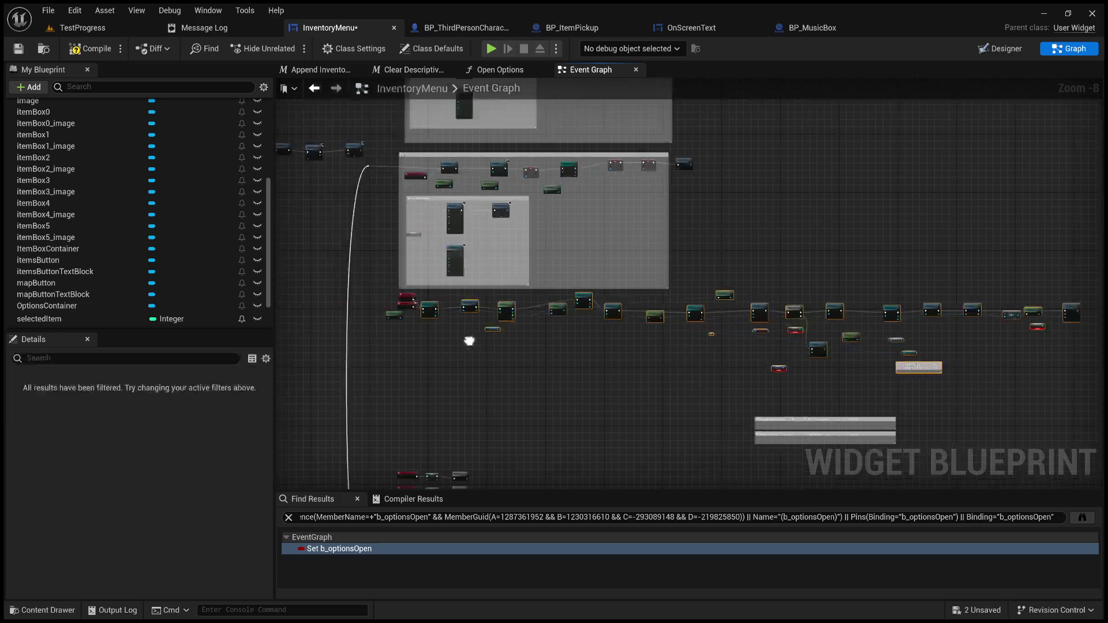
scroll(413, 337, up, 5)
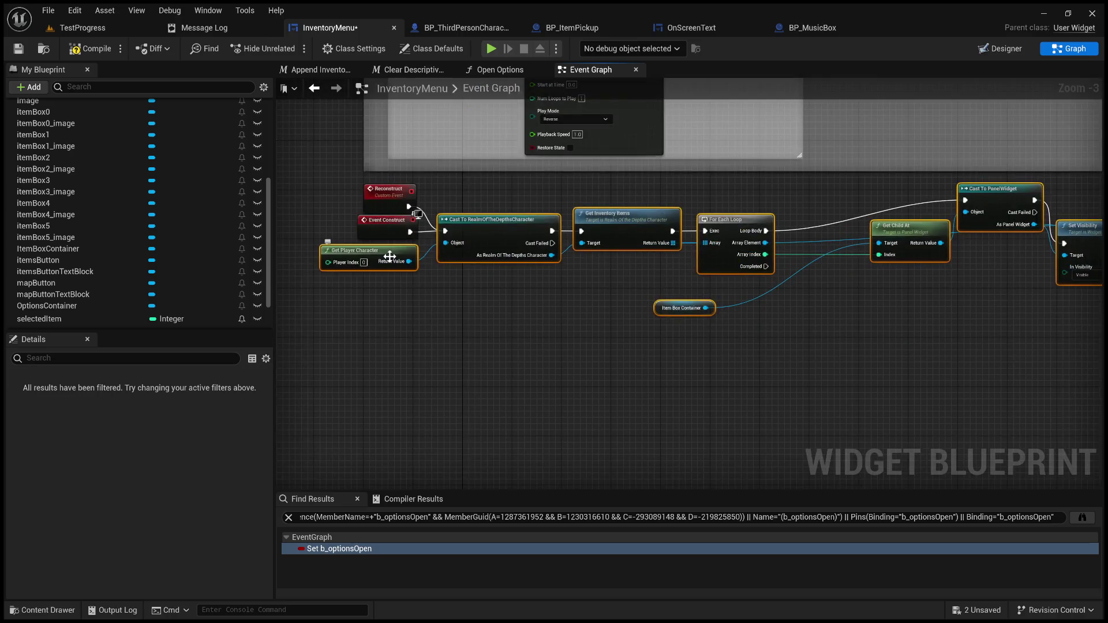
drag(485, 229, 869, 228)
click(671, 227)
double_click(678, 223)
key(Delete)
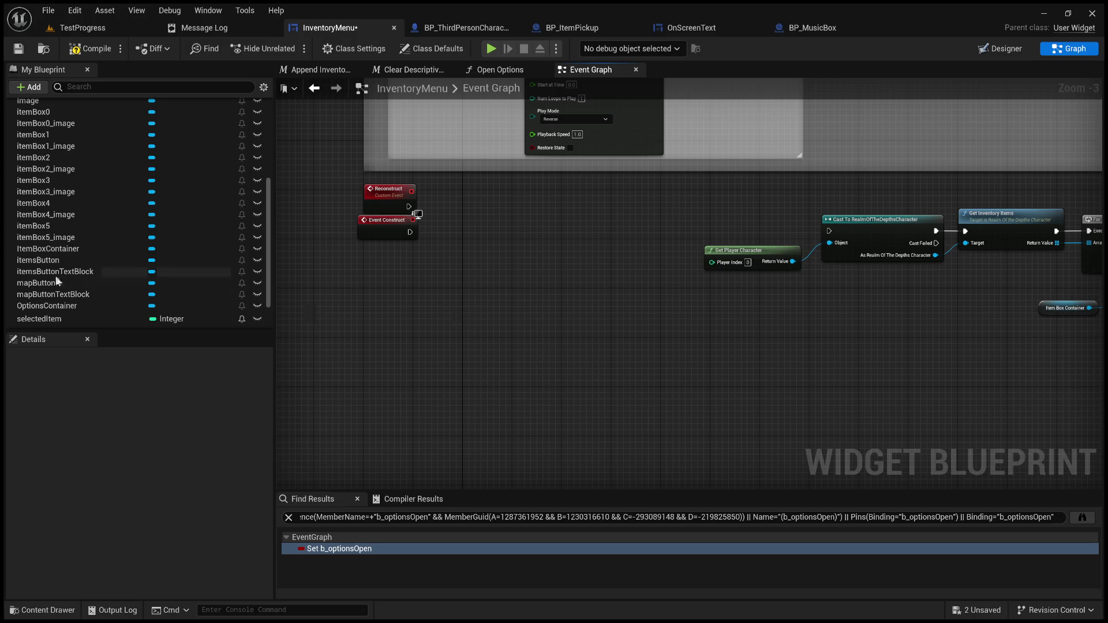
- Paste an ItemBoxContainer getter node into the graph
click(56, 249)
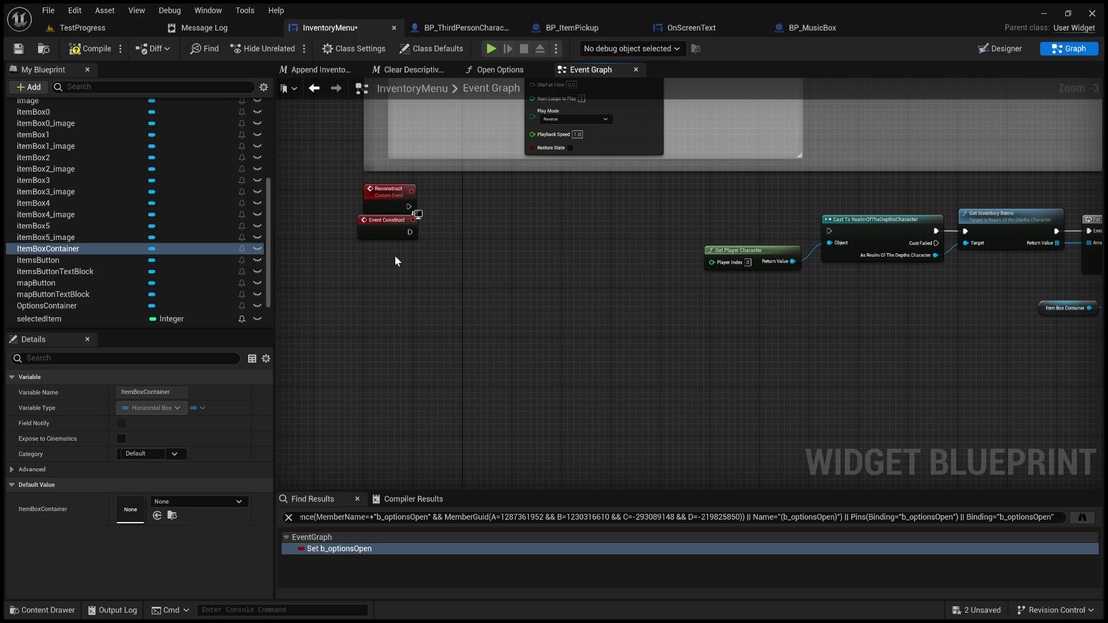
scroll(406, 271, up, 3)
key(ctrl+v)
- Loop over Item Box Container's Get All Children with For Each Loop, driven by both events
mouse_move(430, 249)
mouse_down()
mouse_move(406, 241)
mouse_move(423, 252)
mouse_move(559, 240)
mouse_up()
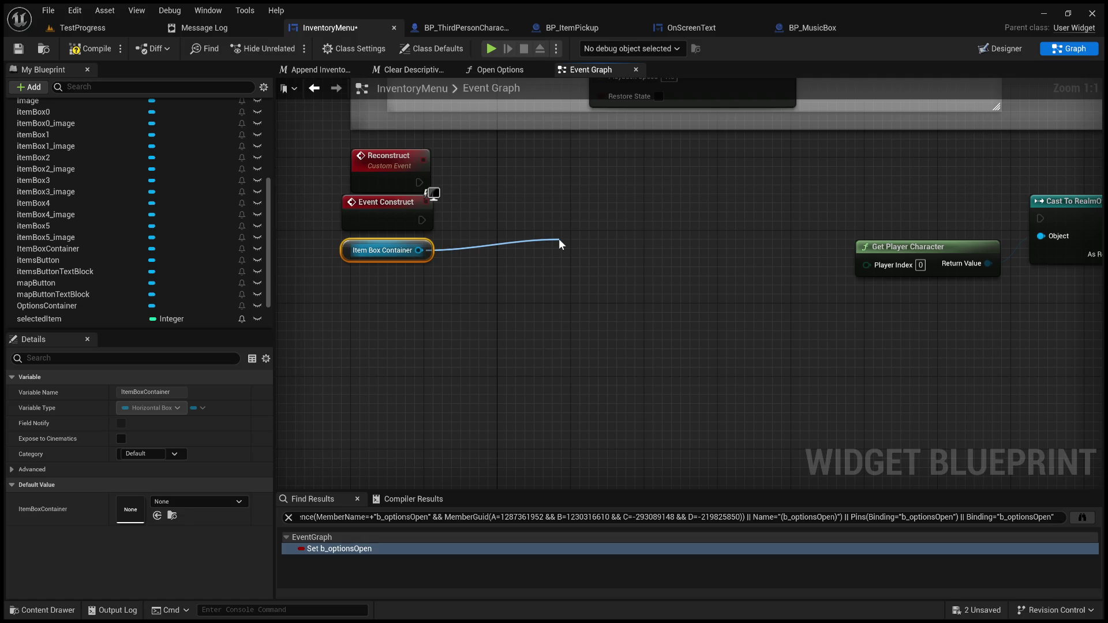
drag(558, 237, 500, 233)
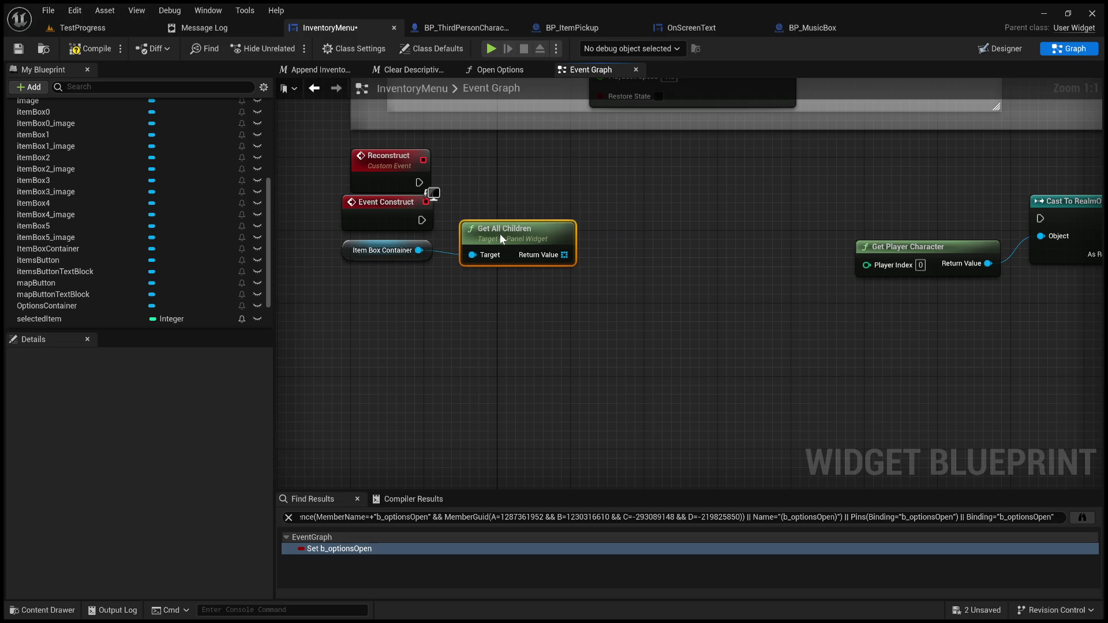
drag(564, 257, 644, 218)
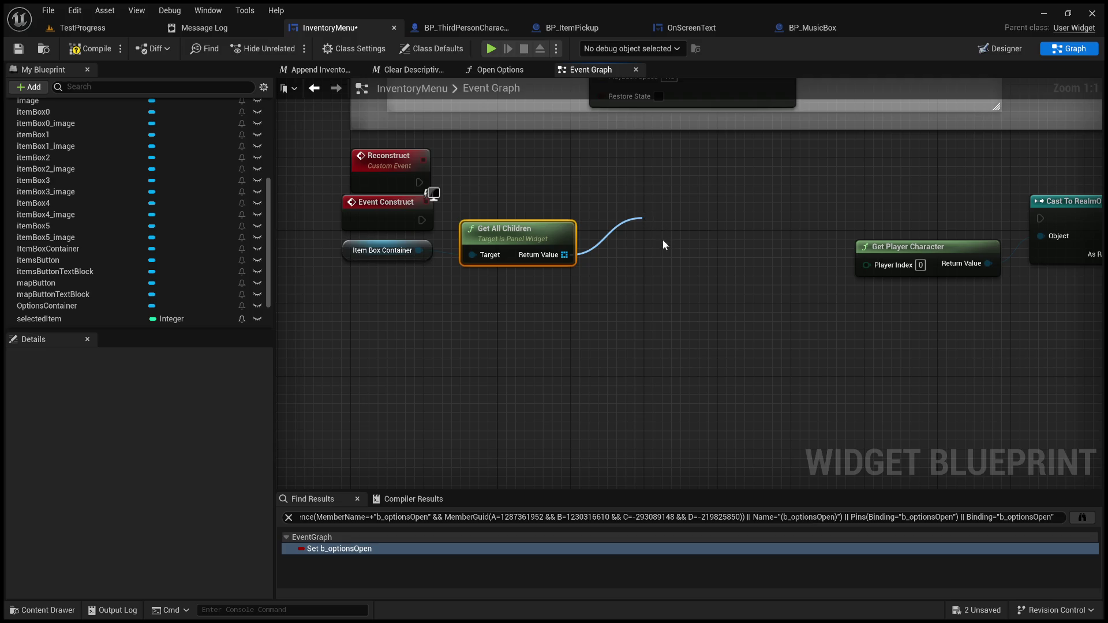
click(686, 294)
mouse_move(422, 219)
mouse_down()
mouse_move(643, 238)
mouse_move(643, 201)
mouse_move(622, 202)
mouse_up()
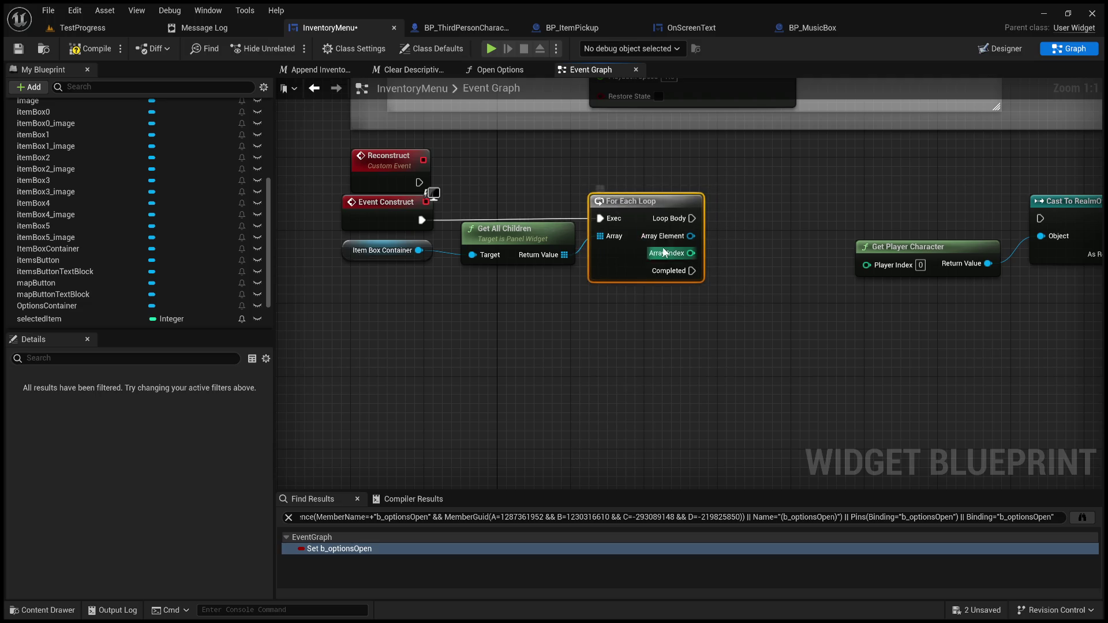
mouse_move(419, 183)
mouse_down()
mouse_move(580, 223)
mouse_move(600, 219)
mouse_up()
- Cast each Array Element to PanelWidget, executed from Loop Body
mouse_move(779, 209)
mouse_down()
mouse_move(625, 202)
mouse_move(526, 239)
mouse_up()
drag(447, 236, 527, 225)
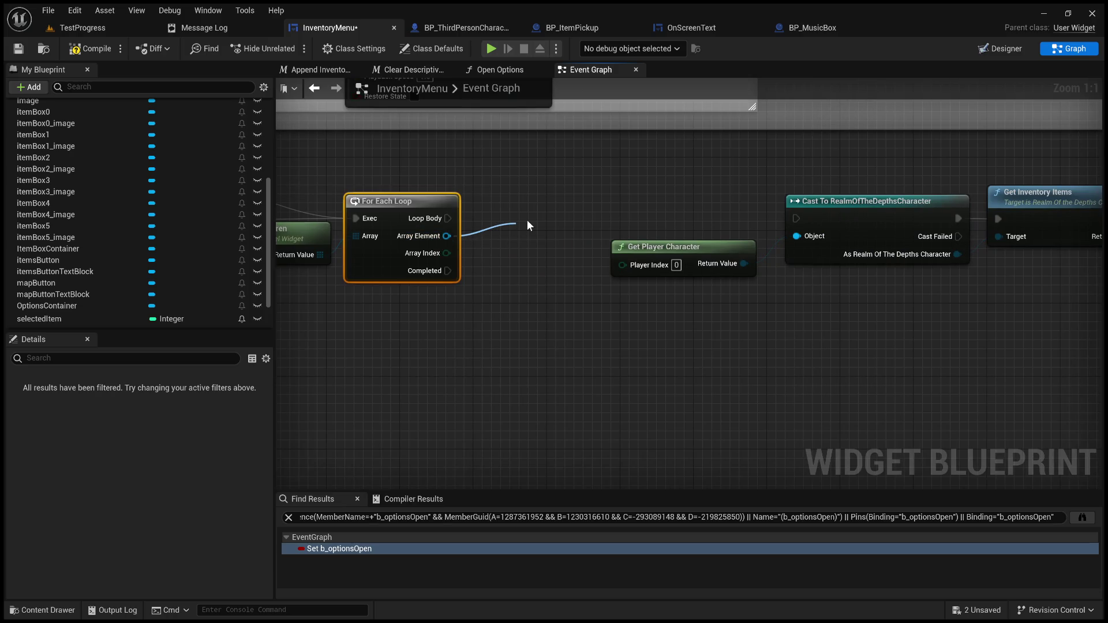
mouse_move(528, 221)
mouse_down()
mouse_move(554, 213)
mouse_move(535, 205)
mouse_up()
click(588, 325)
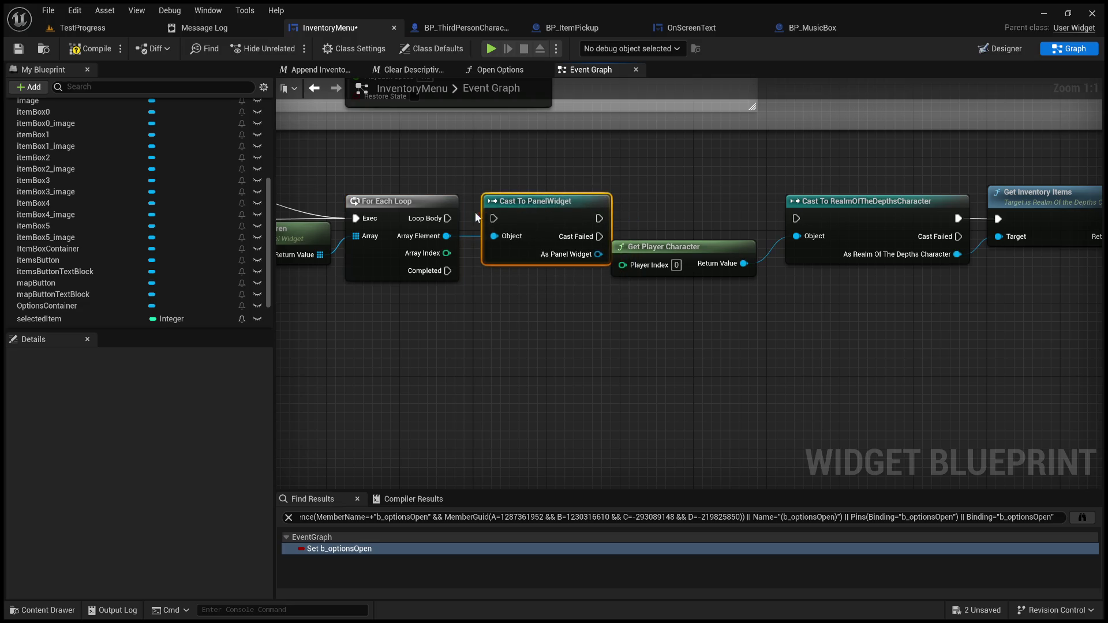
drag(448, 219, 494, 217)
drag(635, 341, 450, 333)
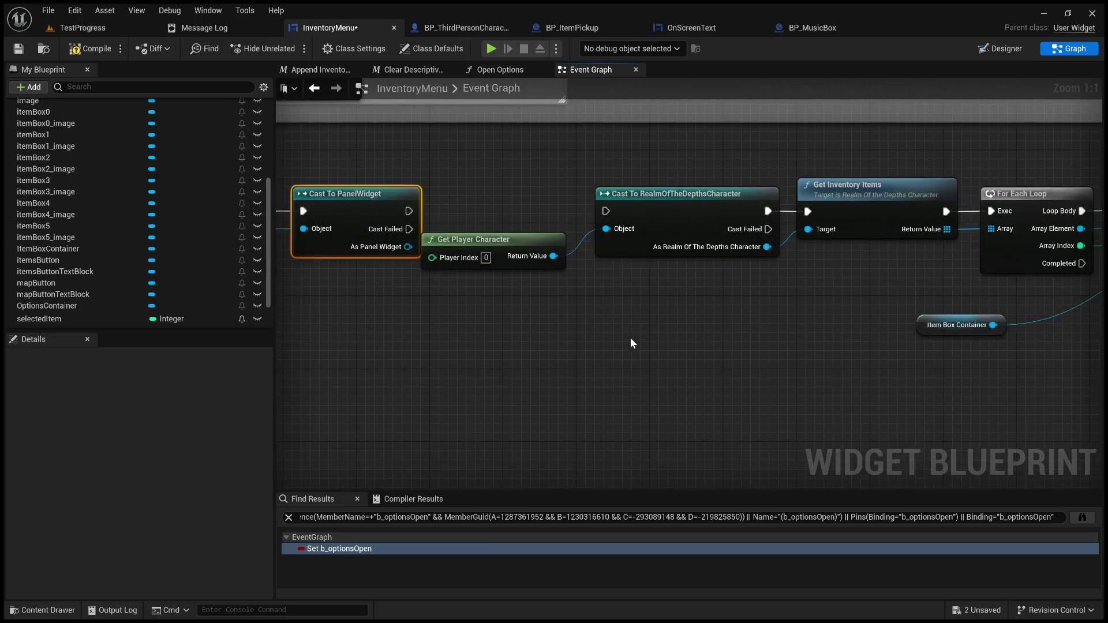
scroll(635, 340, down, 6)
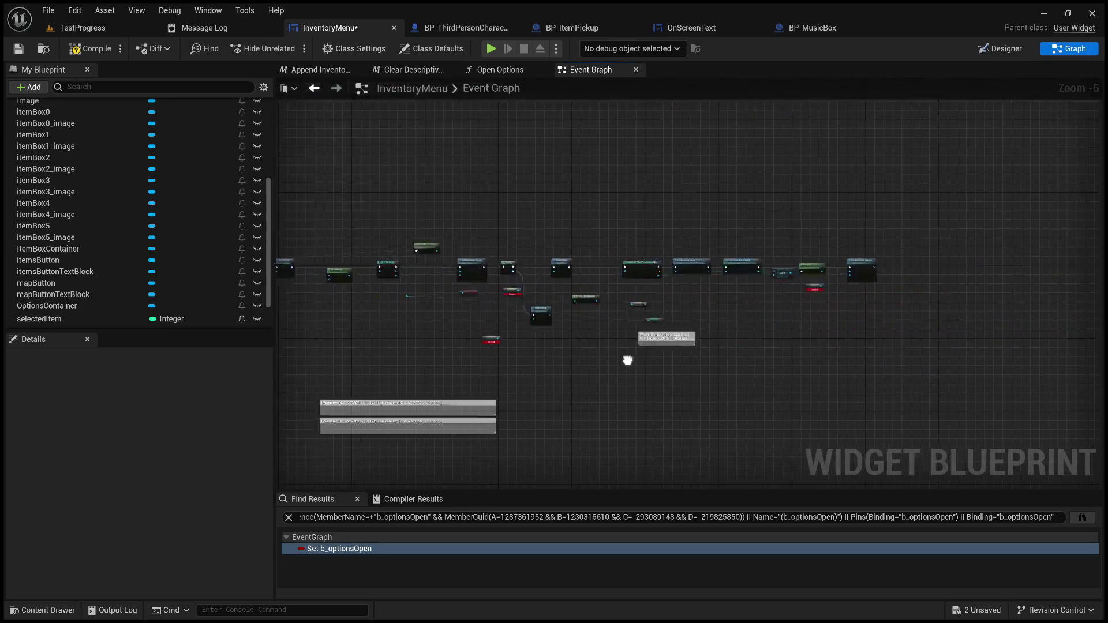
mouse_move(935, 346)
mouse_down()
mouse_move(228, 277)
mouse_move(618, 296)
mouse_move(533, 248)
mouse_move(624, 271)
mouse_move(722, 270)
mouse_up()
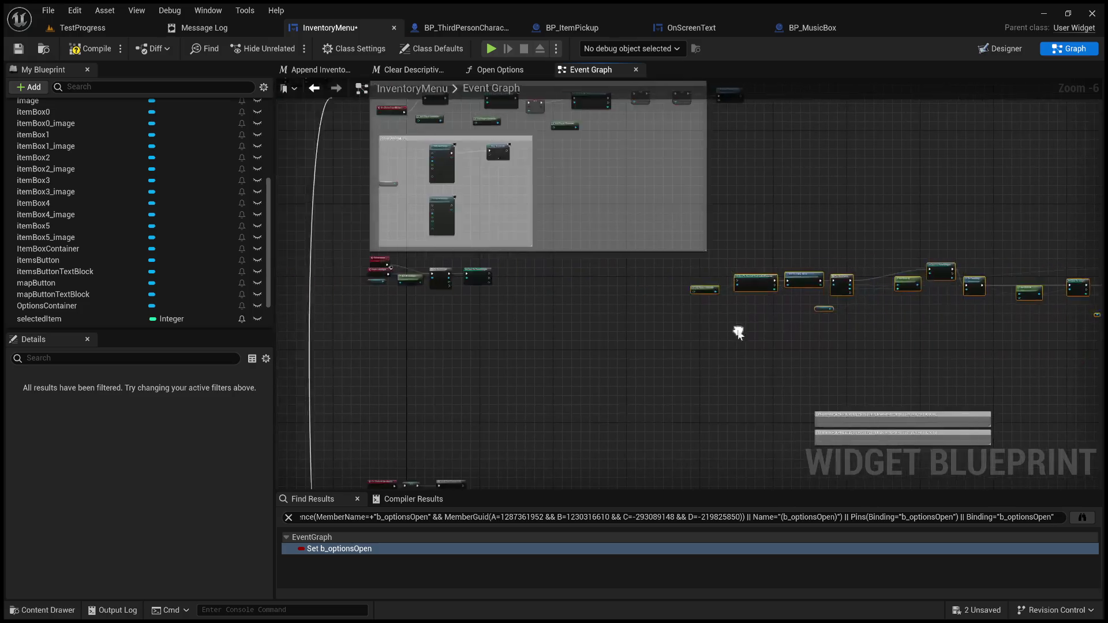
scroll(486, 307, up, 6)
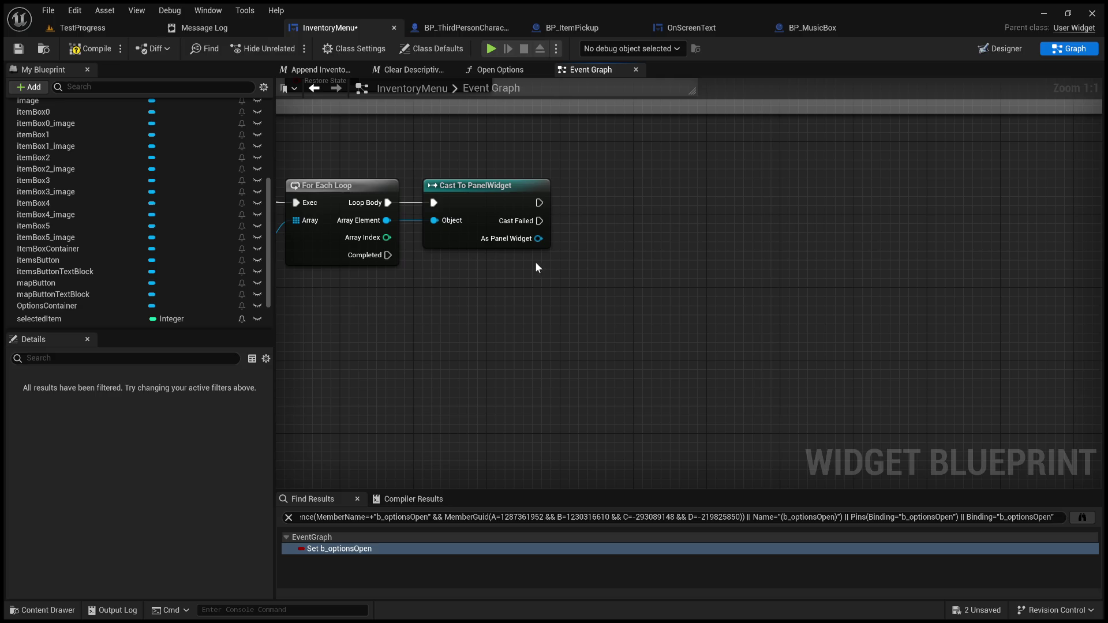
- Add a visibility SET on As Panel Widget set to Hidden, wired after the cast
drag(538, 238, 637, 208)
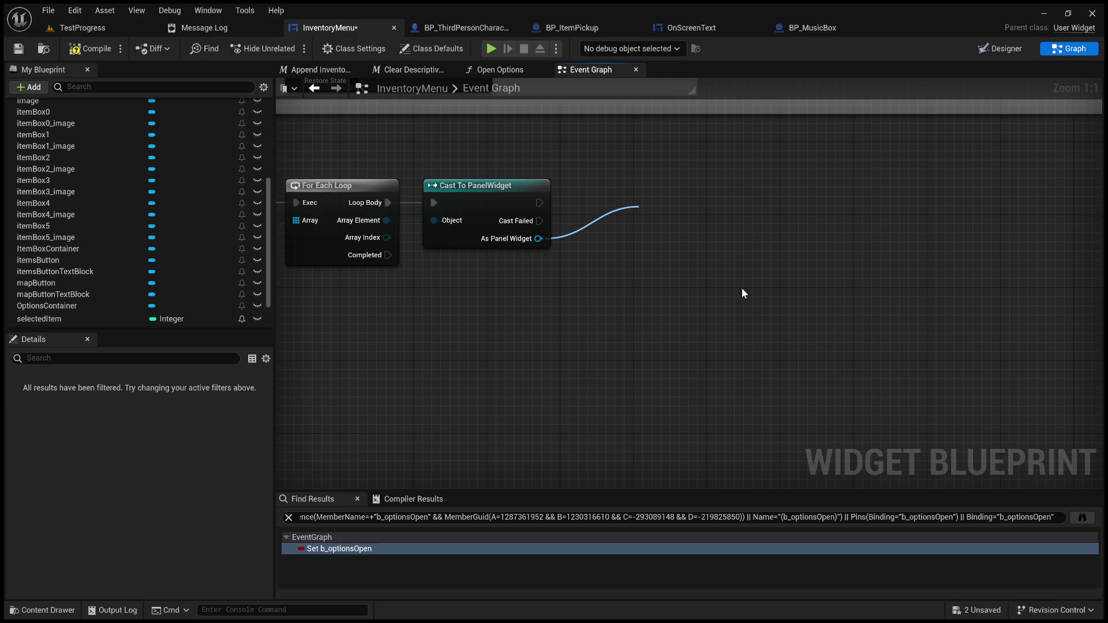
click(683, 273)
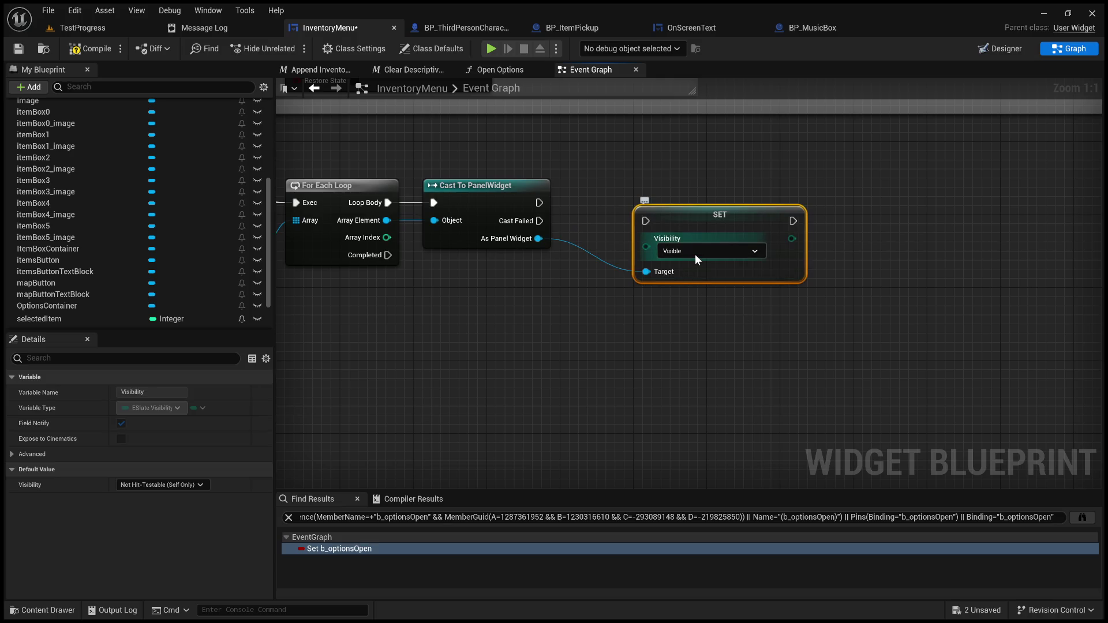
click(710, 250)
click(659, 255)
mouse_move(539, 203)
mouse_down()
mouse_move(646, 221)
mouse_move(631, 200)
mouse_up()
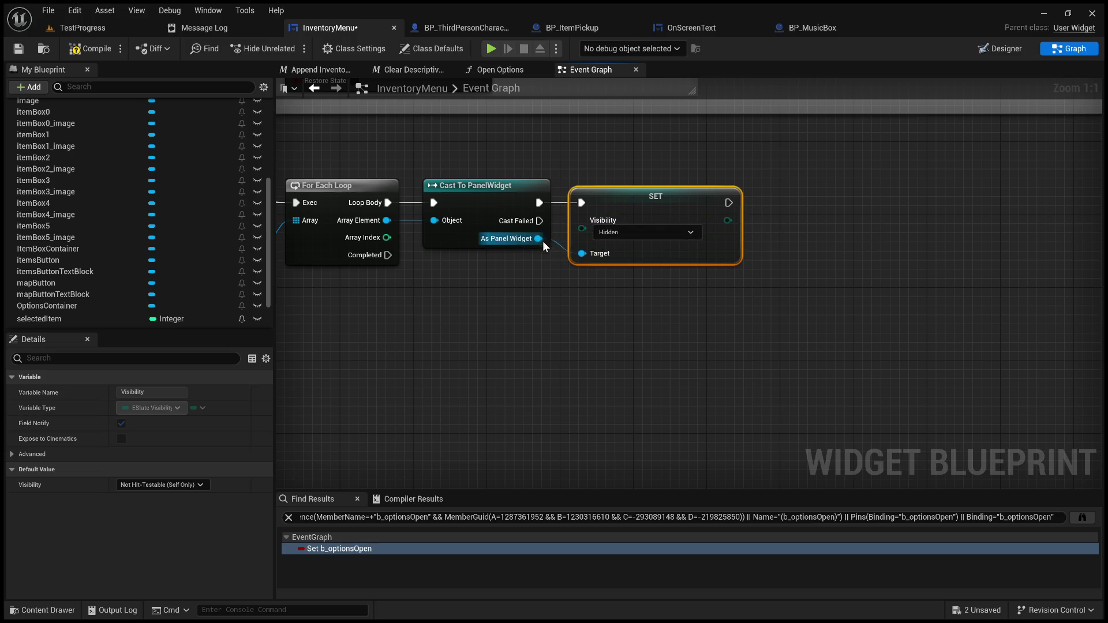
- Replace that SET with a Set Visibility (Widget) node executed after Cast To PanelWidget
drag(538, 239, 597, 328)
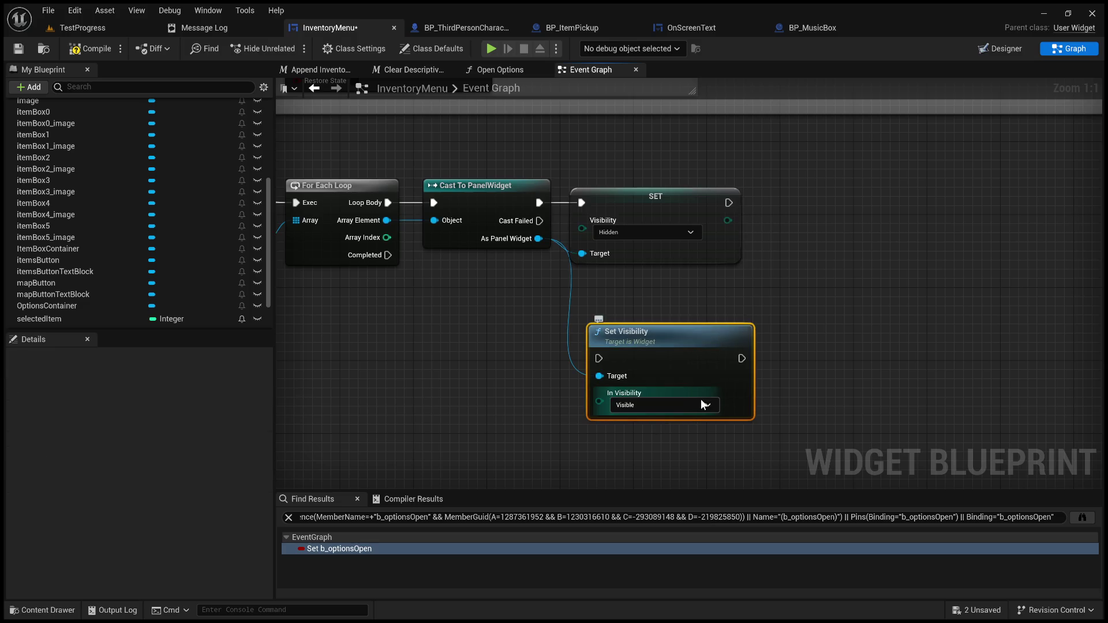
click(659, 223)
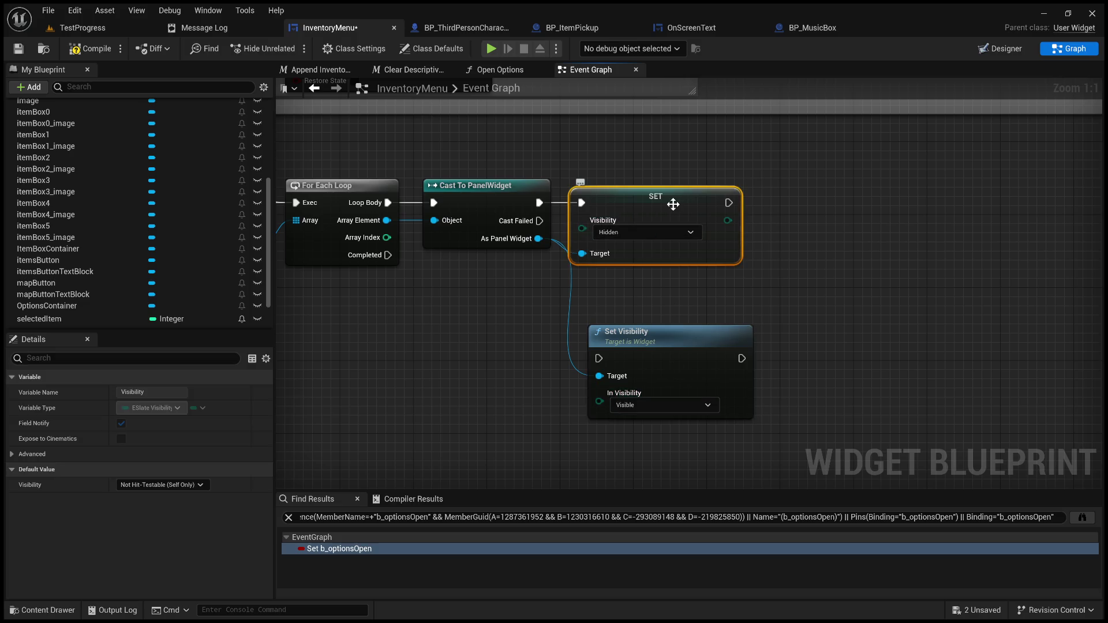
key(Delete)
mouse_move(663, 349)
mouse_down()
mouse_move(682, 294)
mouse_move(646, 194)
mouse_up()
drag(539, 202, 581, 203)
click(569, 332)
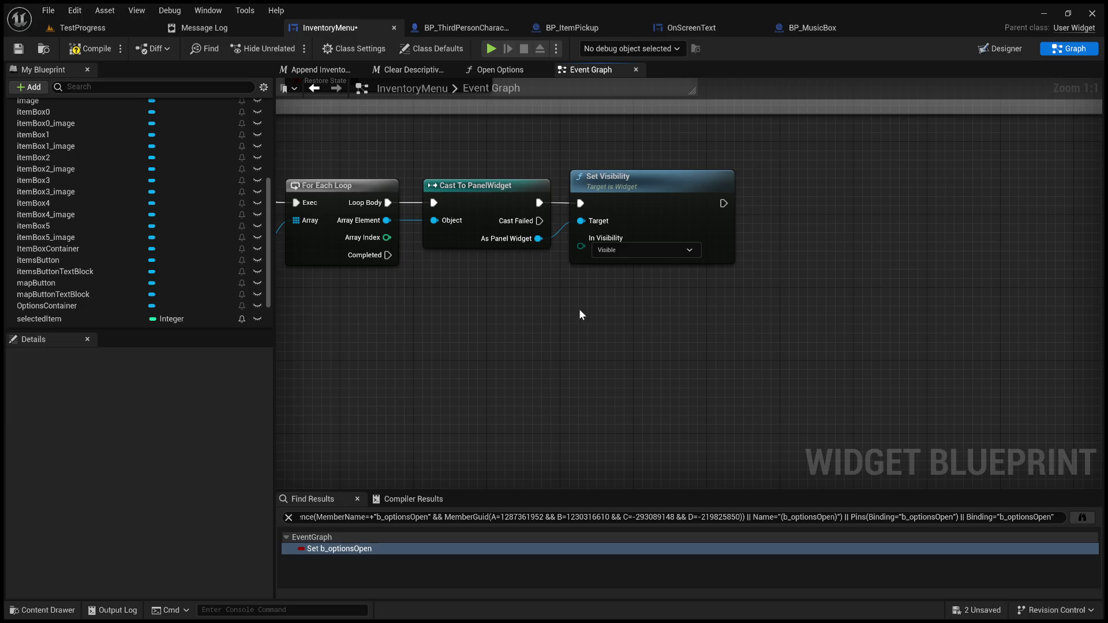
mouse_move(580, 323)
mouse_down()
mouse_move(724, 323)
mouse_move(486, 322)
mouse_up()
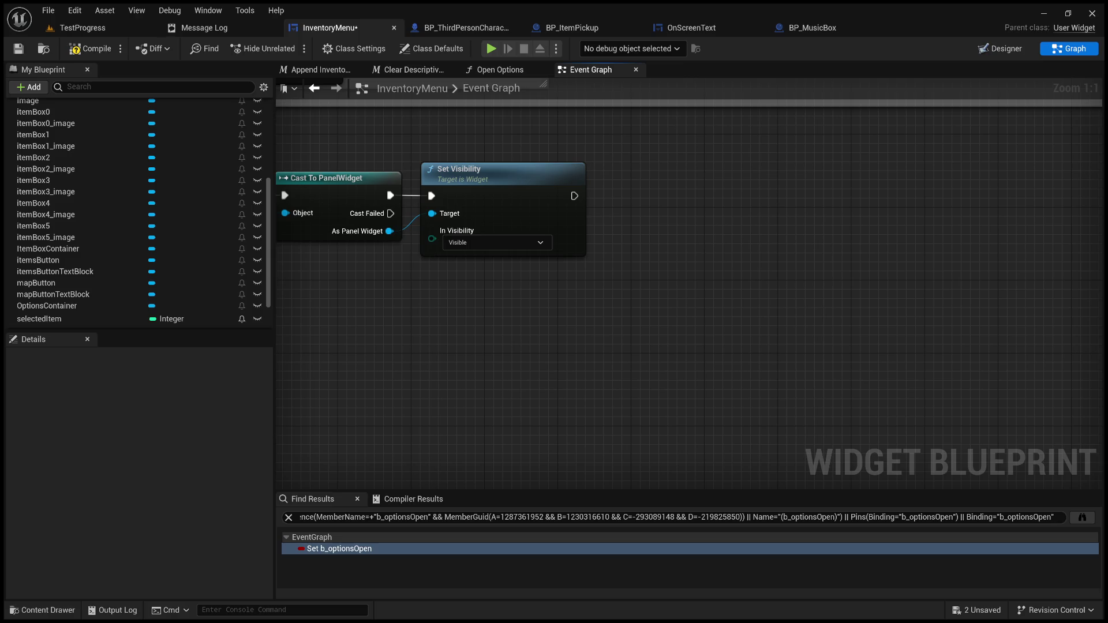
- Move the RealmOfTheDepthsCharacter cast and inventory chain beside the panel loop
scroll(474, 322, down, 8)
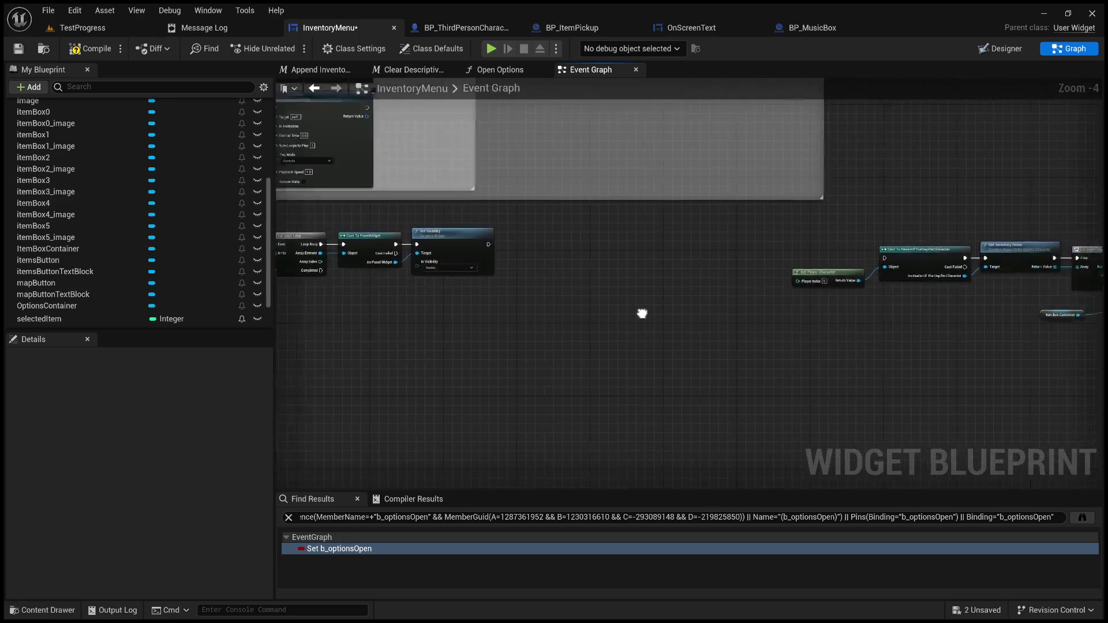
mouse_move(999, 363)
mouse_down()
mouse_move(279, 271)
mouse_move(330, 272)
mouse_up()
scroll(389, 295, up, 3)
scroll(545, 281, up, 3)
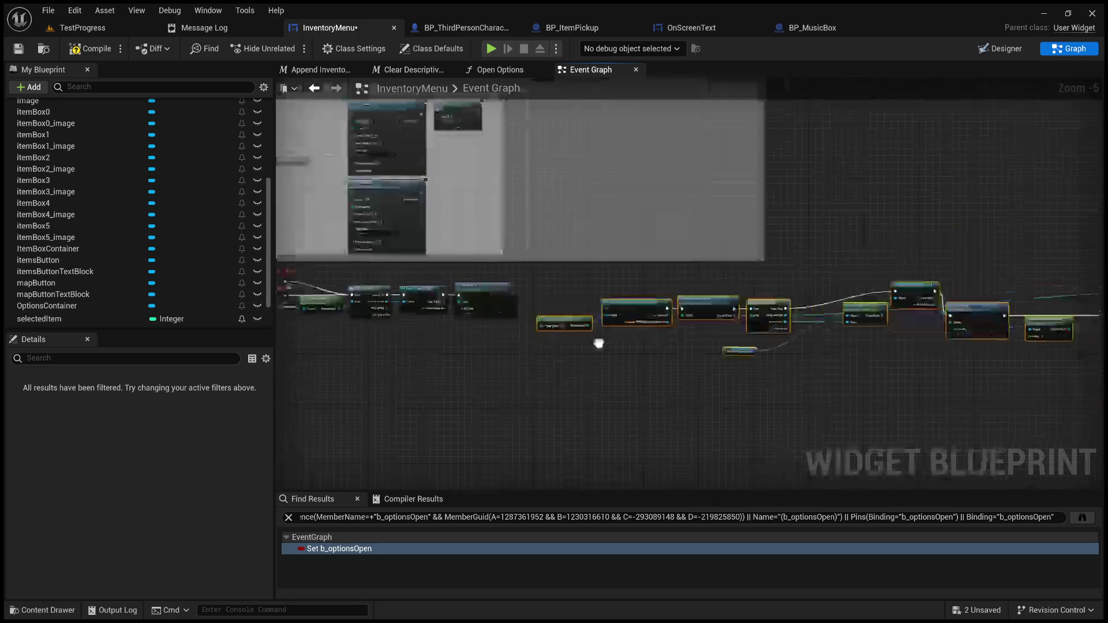
drag(606, 296, 456, 324)
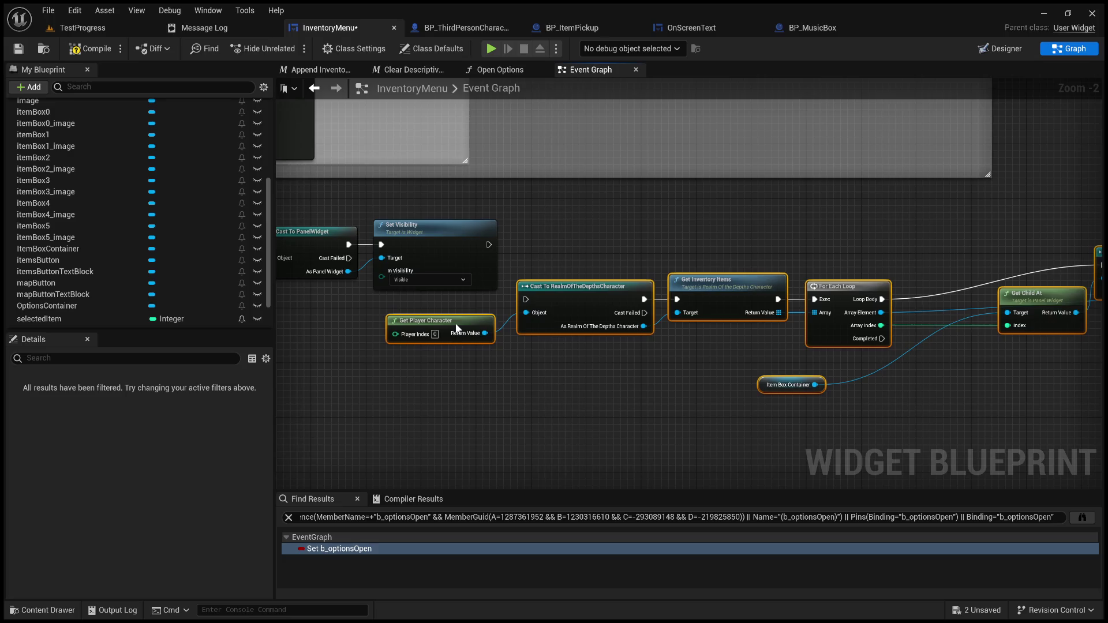
click(467, 315)
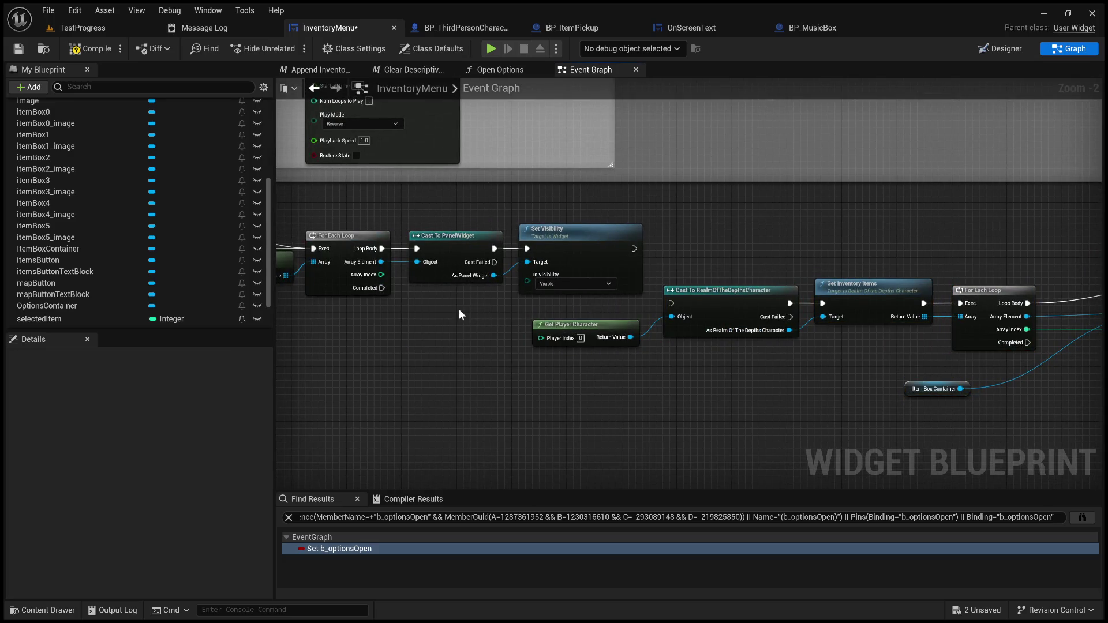
- Wire the loop's Completed output into the character cast through a reroute knot
scroll(459, 309, up, 2)
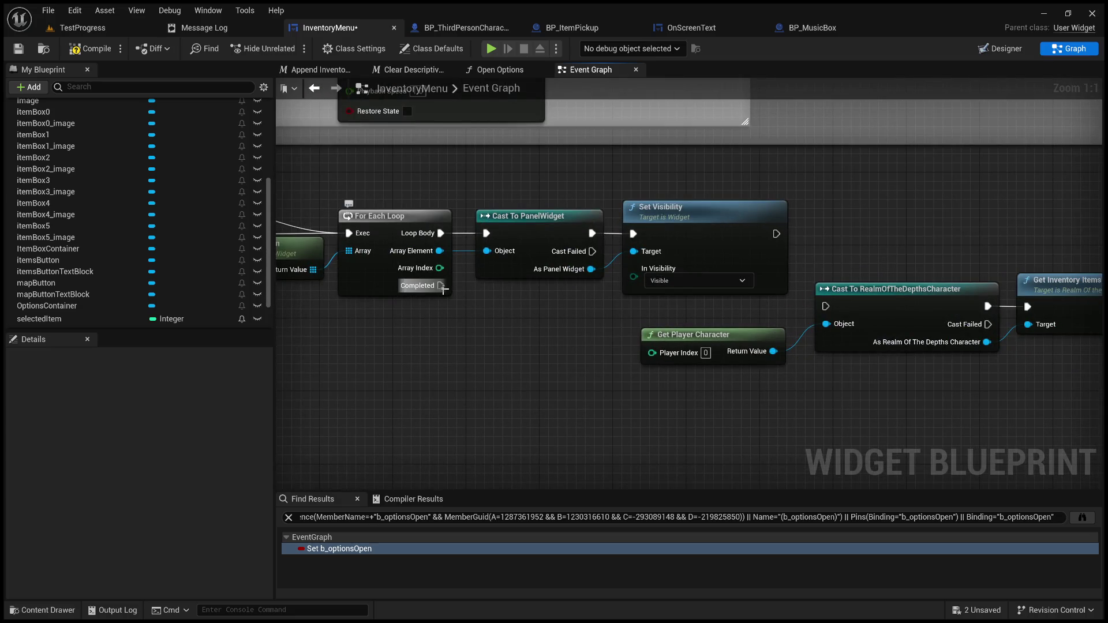
mouse_move(443, 287)
mouse_down()
mouse_move(733, 329)
mouse_move(826, 306)
mouse_up()
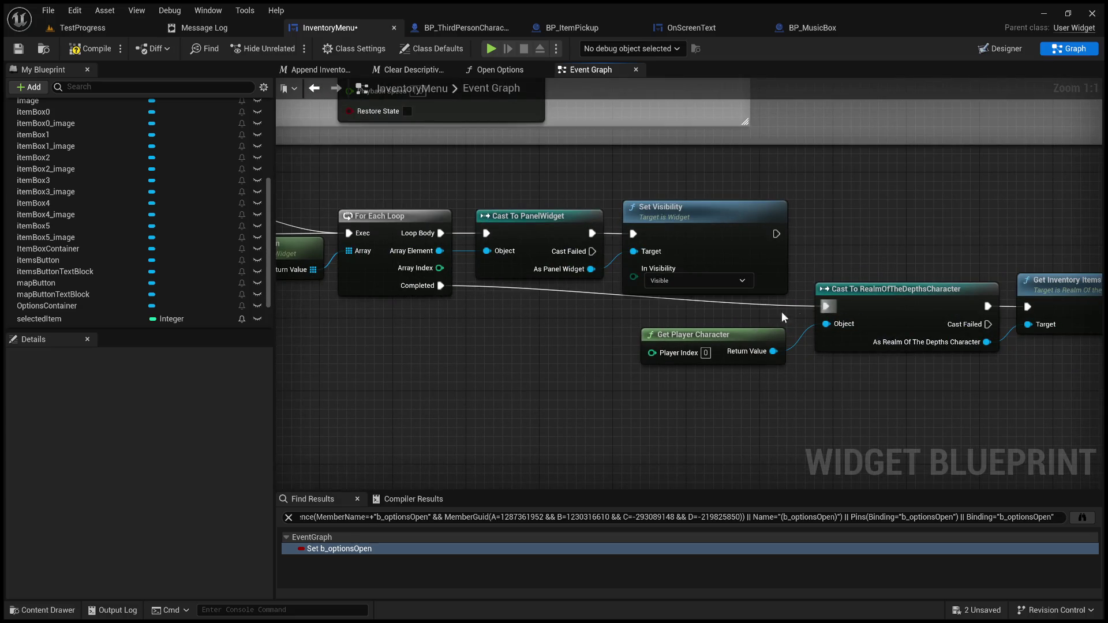
double_click(557, 292)
mouse_move(559, 294)
mouse_down()
mouse_move(522, 318)
mouse_move(502, 315)
mouse_up()
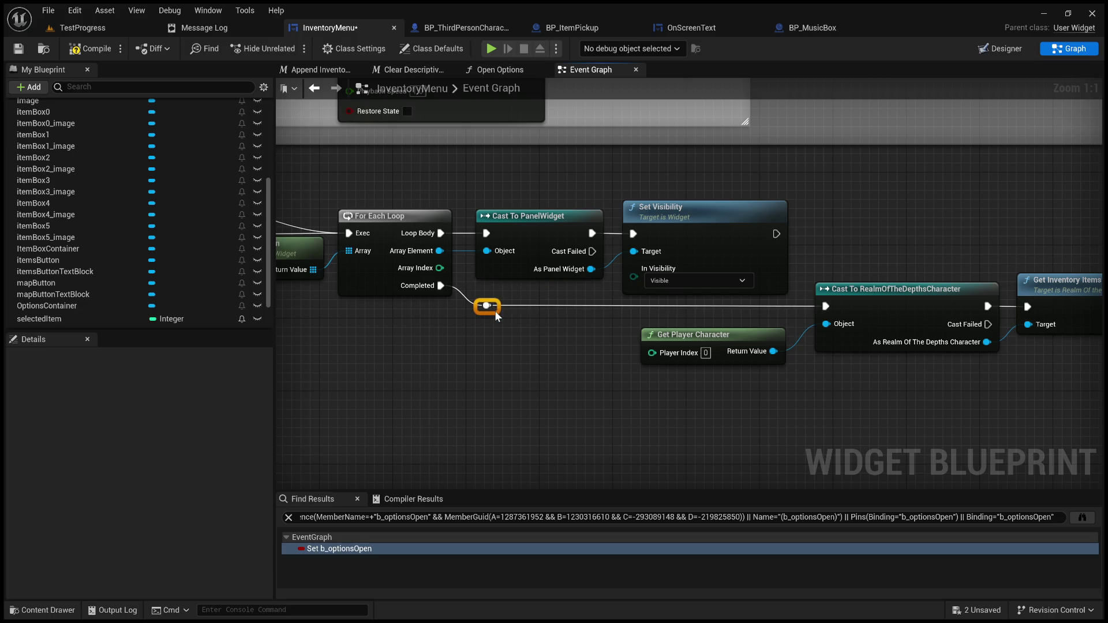
click(578, 329)
- Pull Get Child At, Item Box Container and Cast To PanelWidget closer to the loop
drag(835, 407, 599, 388)
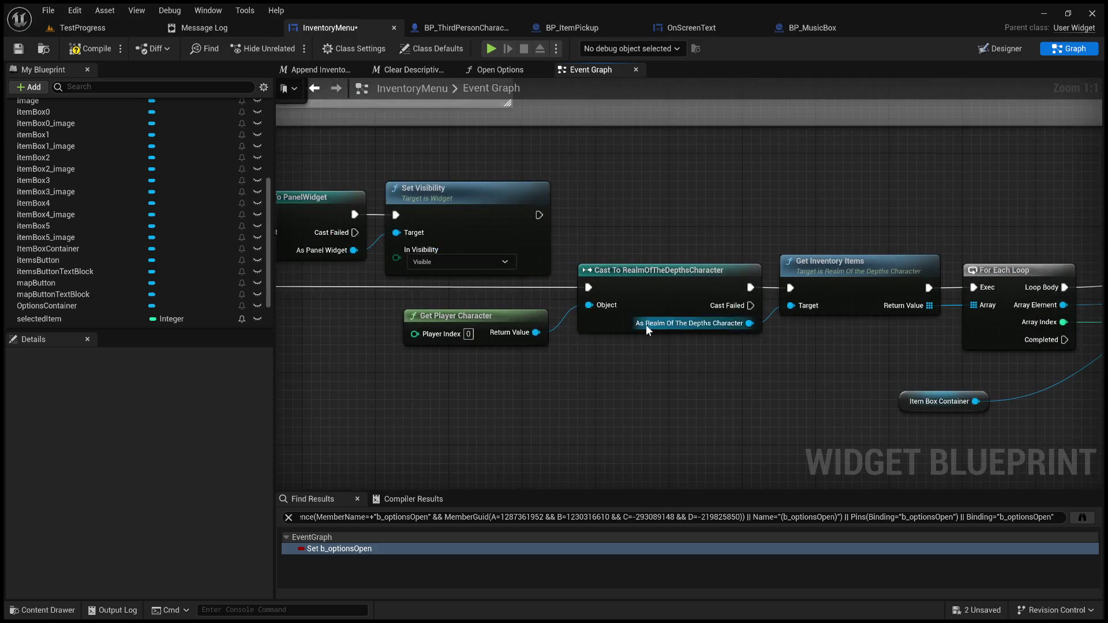
drag(622, 345, 569, 365)
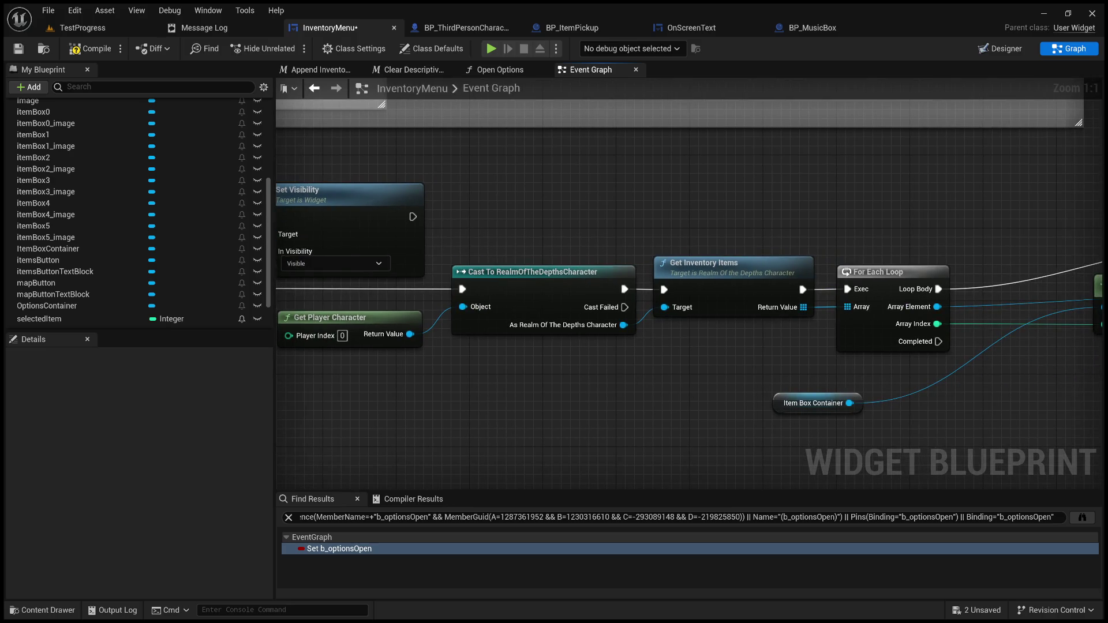
mouse_move(708, 393)
mouse_down()
mouse_move(675, 376)
mouse_move(551, 357)
mouse_move(386, 387)
mouse_up()
drag(809, 278, 699, 279)
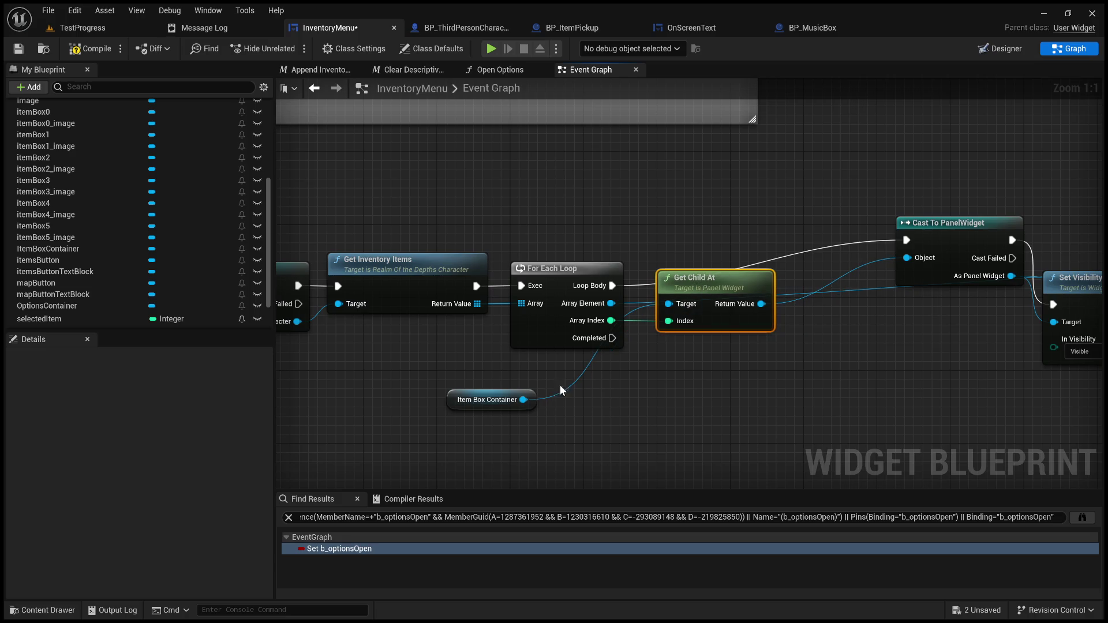
drag(499, 392, 584, 357)
drag(786, 370, 676, 357)
mouse_move(840, 214)
mouse_down()
mouse_move(789, 259)
mouse_move(738, 260)
mouse_up()
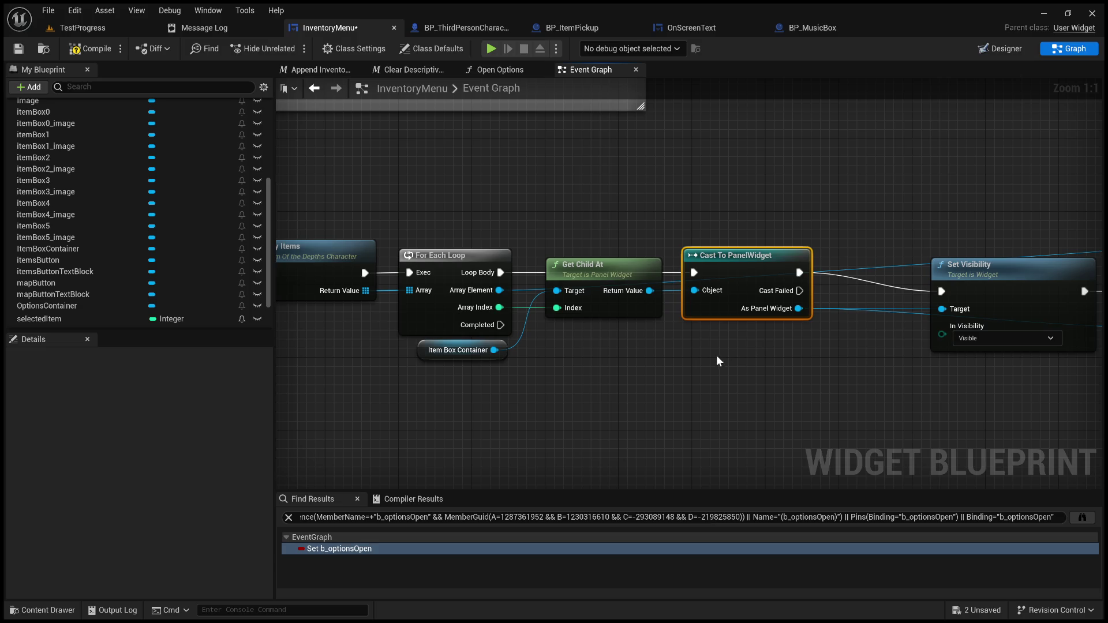
- Route the Array Element wire through a reroute knot above Get Child At
drag(406, 298, 663, 312)
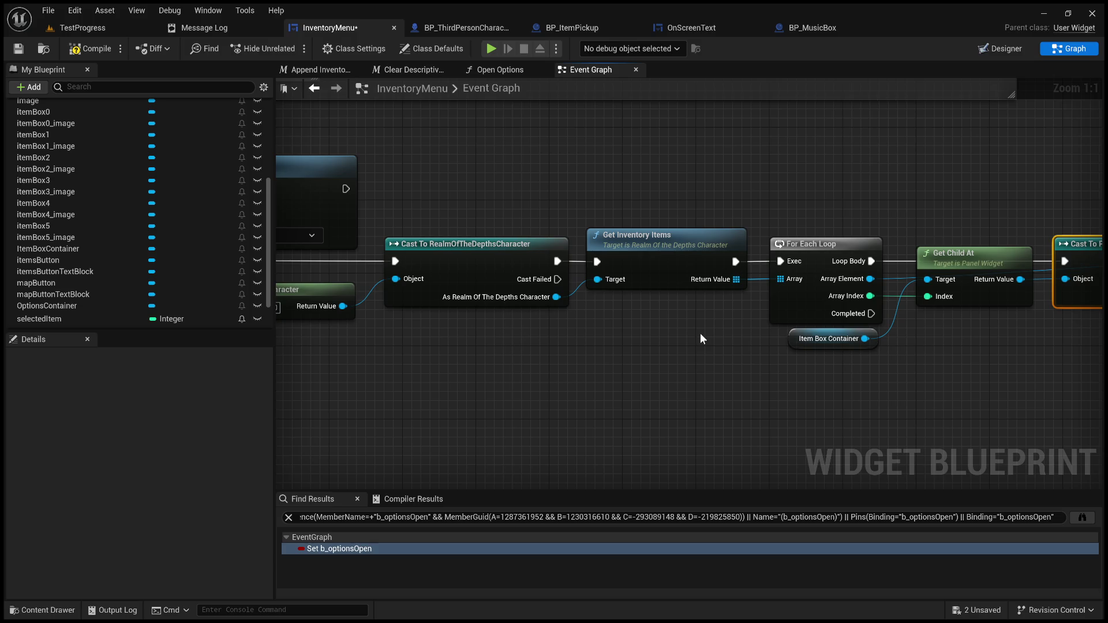
mouse_move(717, 396)
mouse_down()
mouse_move(677, 388)
mouse_move(374, 417)
mouse_up()
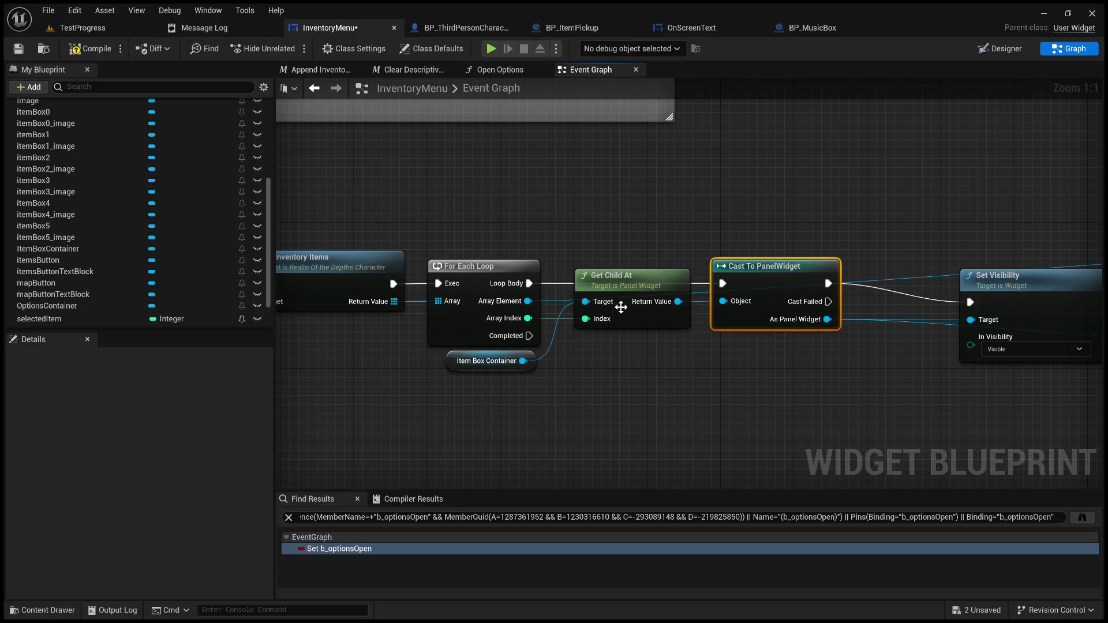
double_click(556, 300)
drag(625, 251, 615, 243)
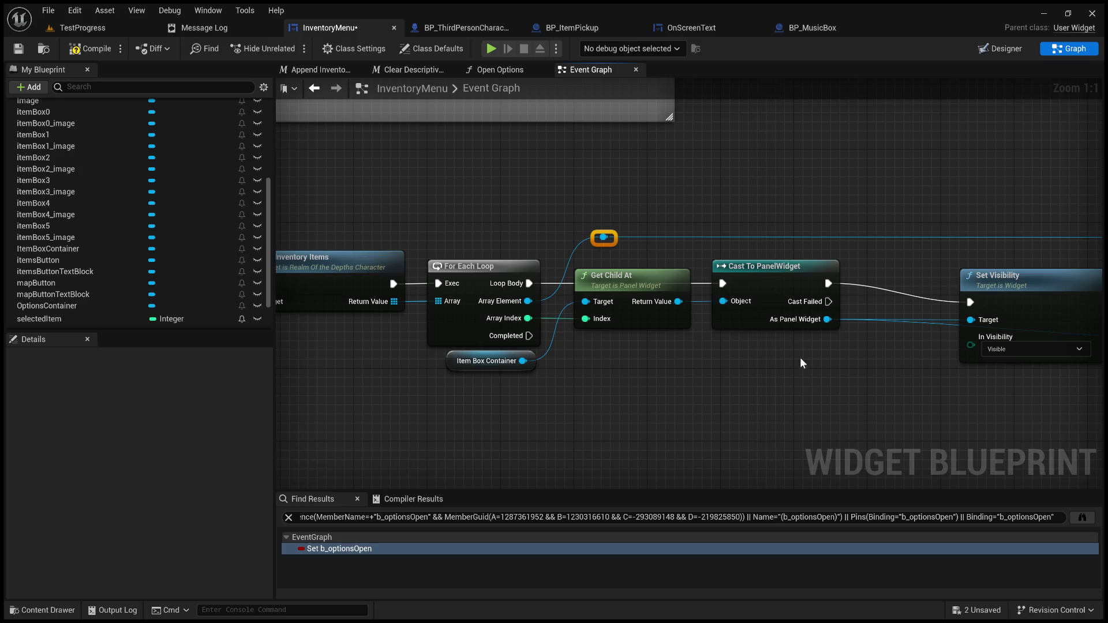
scroll(804, 399, down, 3)
drag(805, 400, 628, 362)
- Move Set Visibility beside Cast To PanelWidget, with the index 0 Get Child At below it
scroll(628, 362, down, 1)
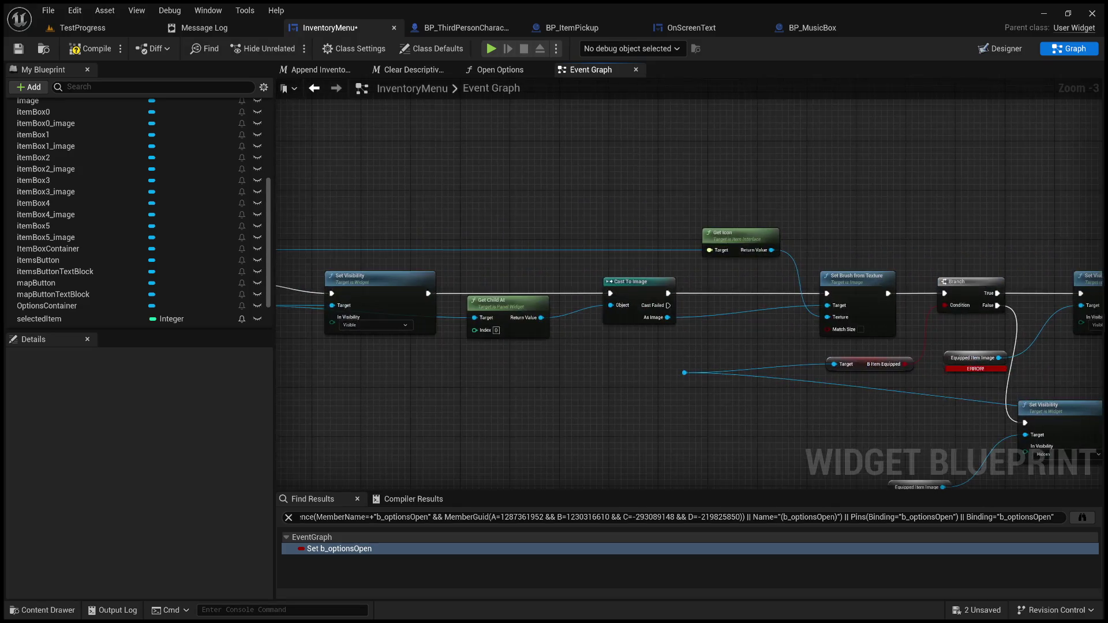
scroll(628, 362, up, 2)
drag(616, 300, 761, 300)
scroll(761, 300, up, 2)
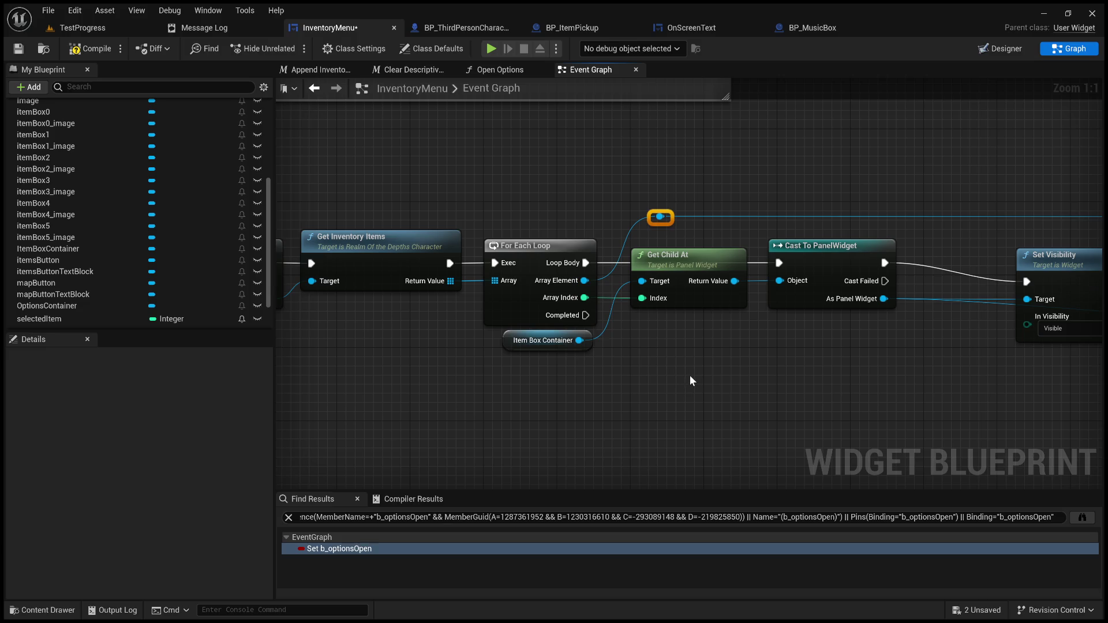
drag(718, 384, 679, 383)
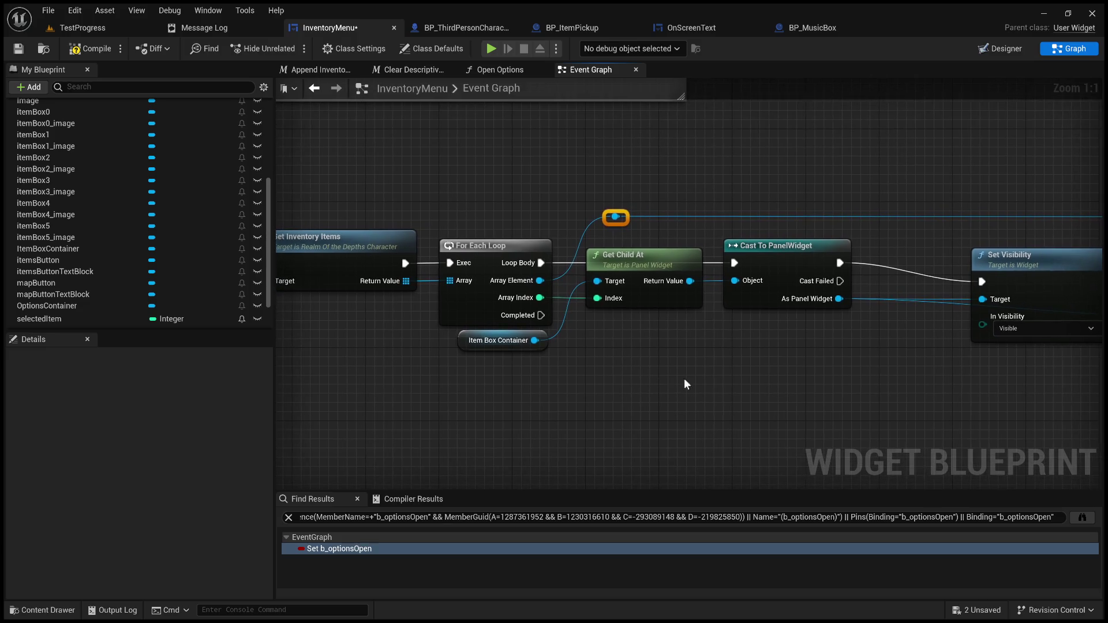
mouse_move(1012, 258)
mouse_down()
mouse_move(799, 286)
mouse_move(775, 272)
mouse_move(711, 265)
mouse_up()
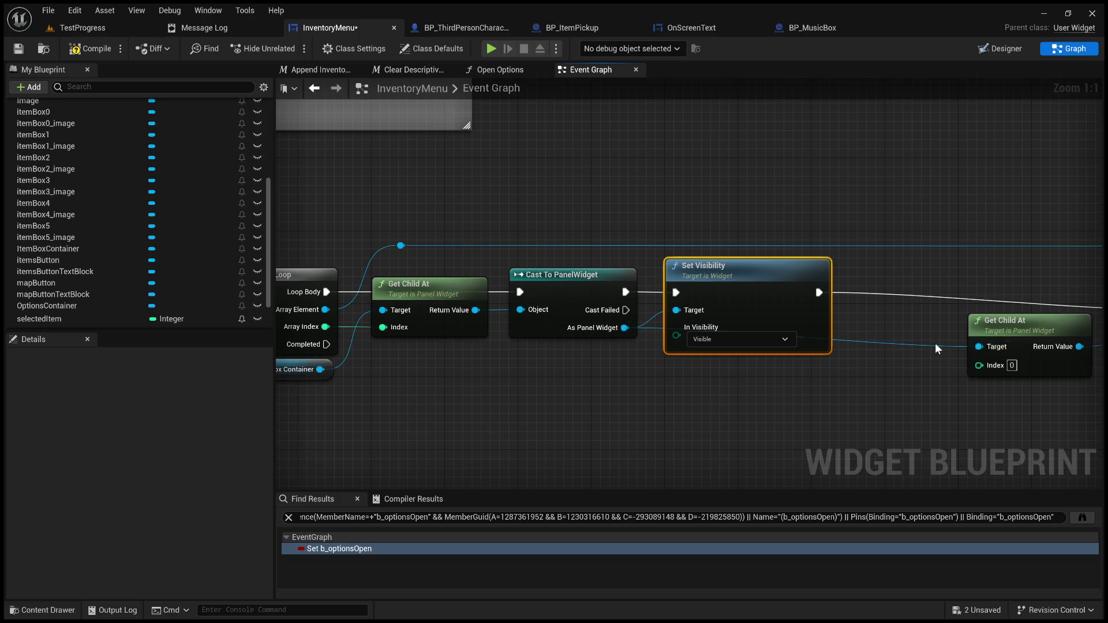
mouse_move(1013, 324)
mouse_down()
mouse_move(739, 327)
mouse_move(710, 379)
mouse_up()
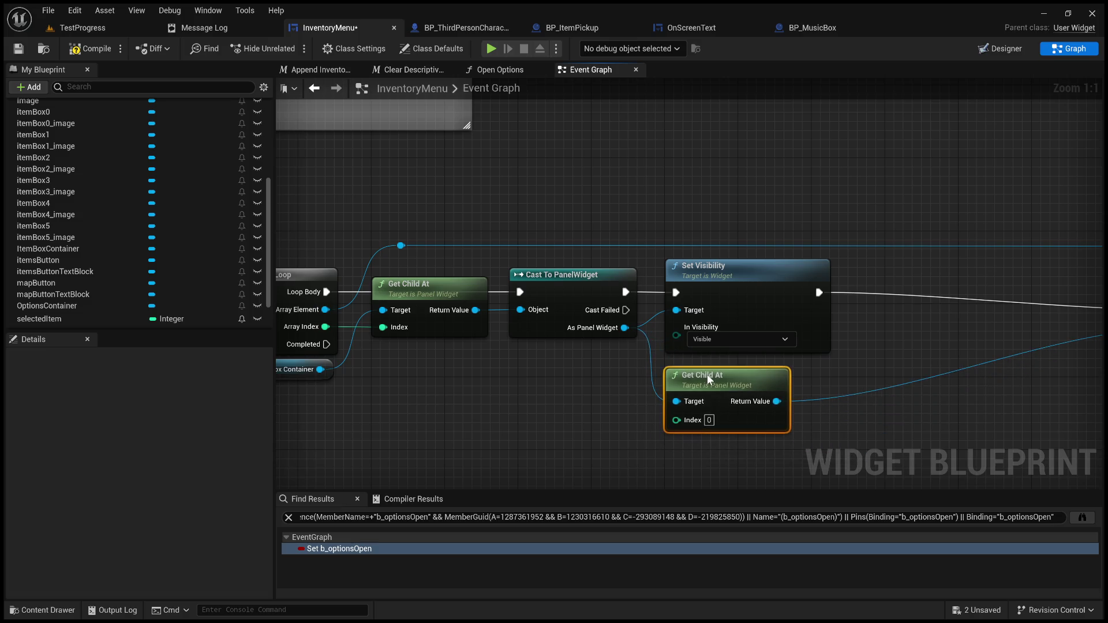
- Line up Cast To Image beside Set Visibility, with Get Icon and Set Brush from Texture next to it
drag(901, 355, 608, 346)
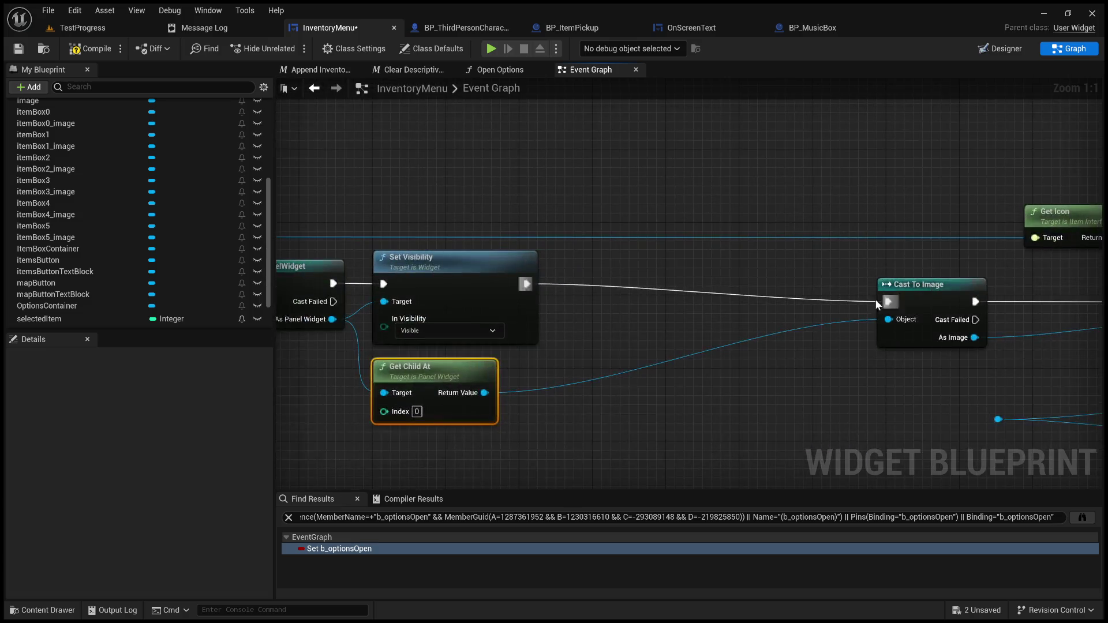
drag(907, 285, 610, 270)
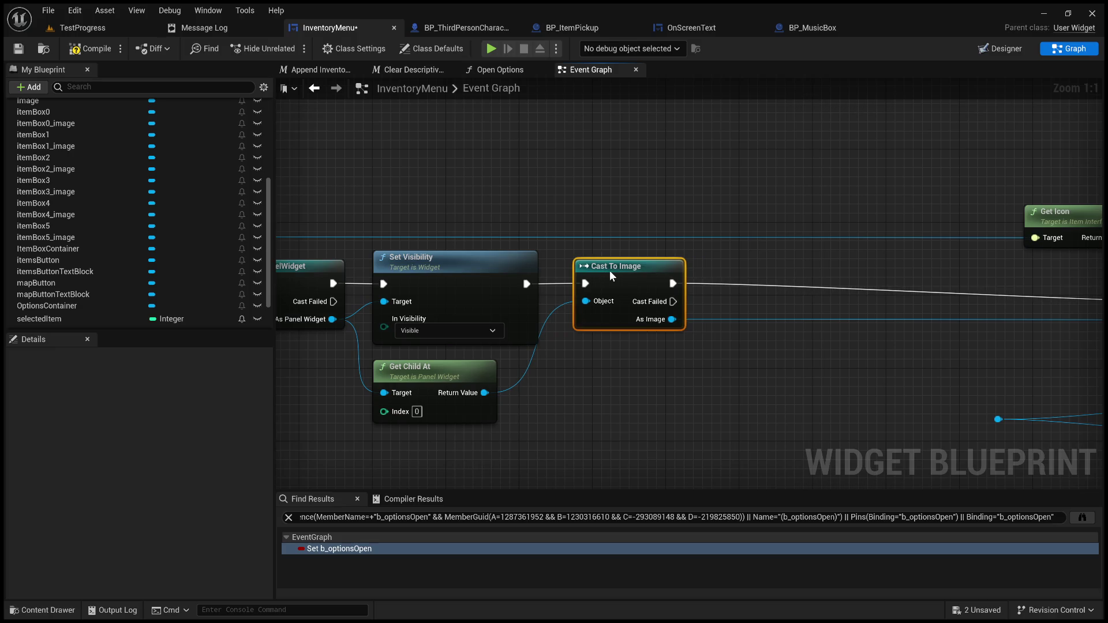
drag(664, 337, 602, 336)
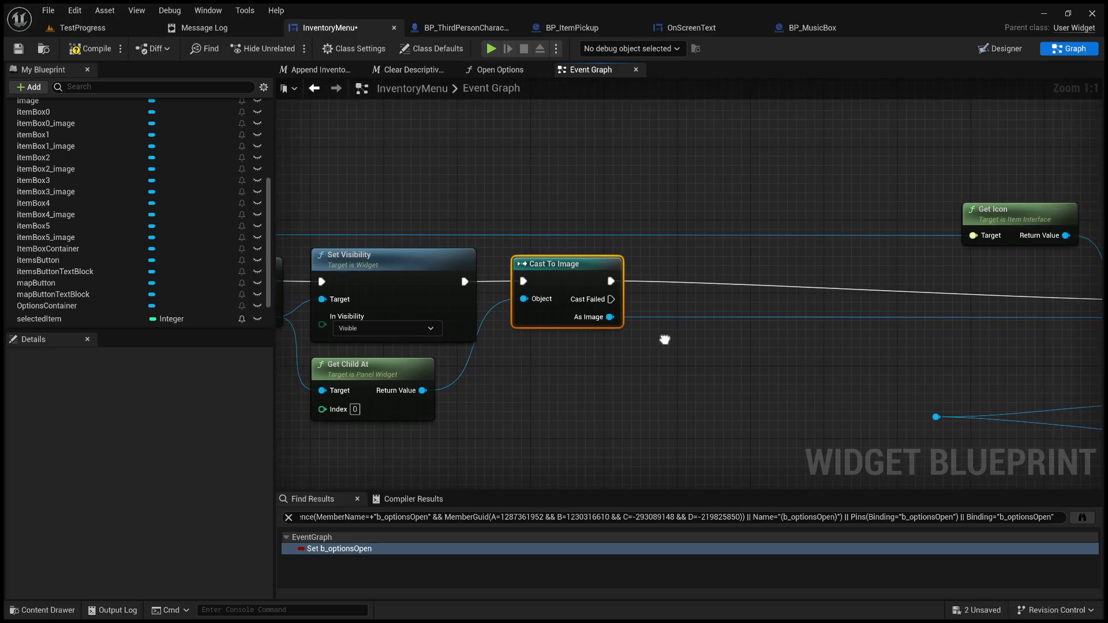
mouse_move(1003, 212)
mouse_down()
mouse_move(672, 210)
mouse_move(687, 209)
mouse_up()
drag(1012, 270, 814, 259)
mouse_move(1014, 268)
mouse_down()
mouse_move(667, 264)
mouse_move(517, 247)
mouse_up()
drag(514, 205, 377, 199)
mouse_move(673, 299)
mouse_down()
mouse_move(747, 275)
mouse_move(349, 265)
mouse_move(562, 286)
mouse_up()
scroll(348, 265, down, 2)
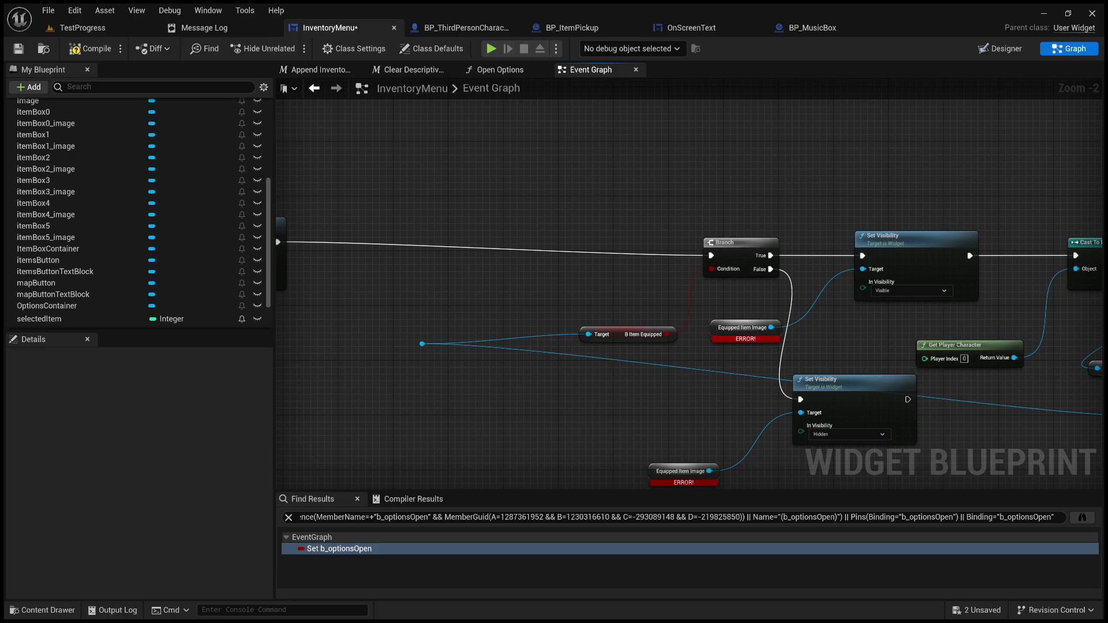
- Delete the stray reroute node and its wires, leaving the cast and loop chain centered
drag(527, 373, 701, 379)
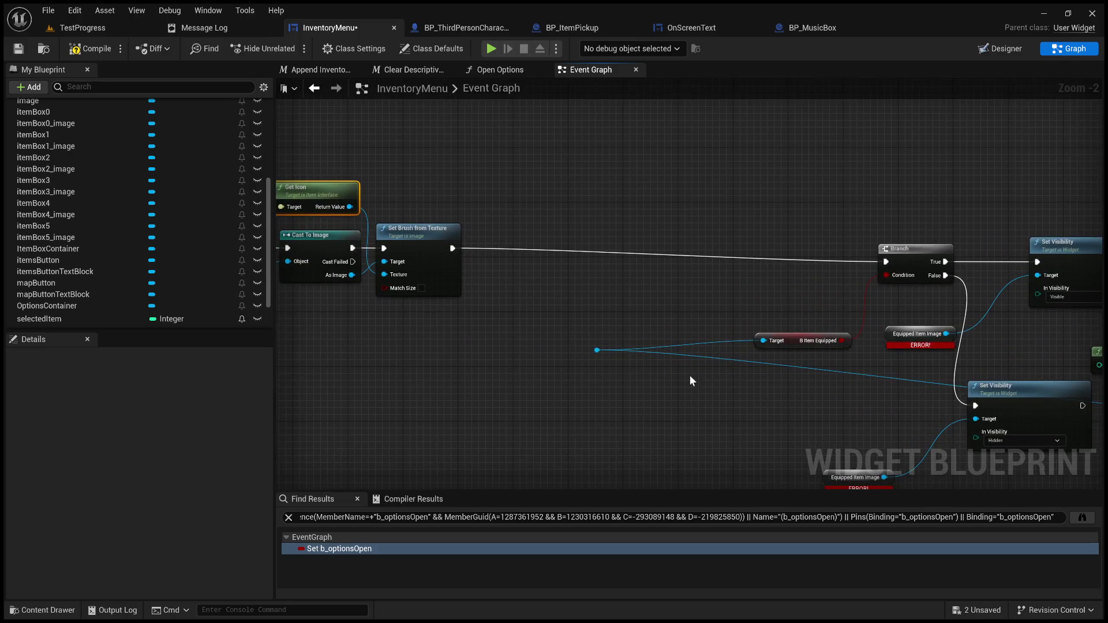
drag(575, 318, 648, 400)
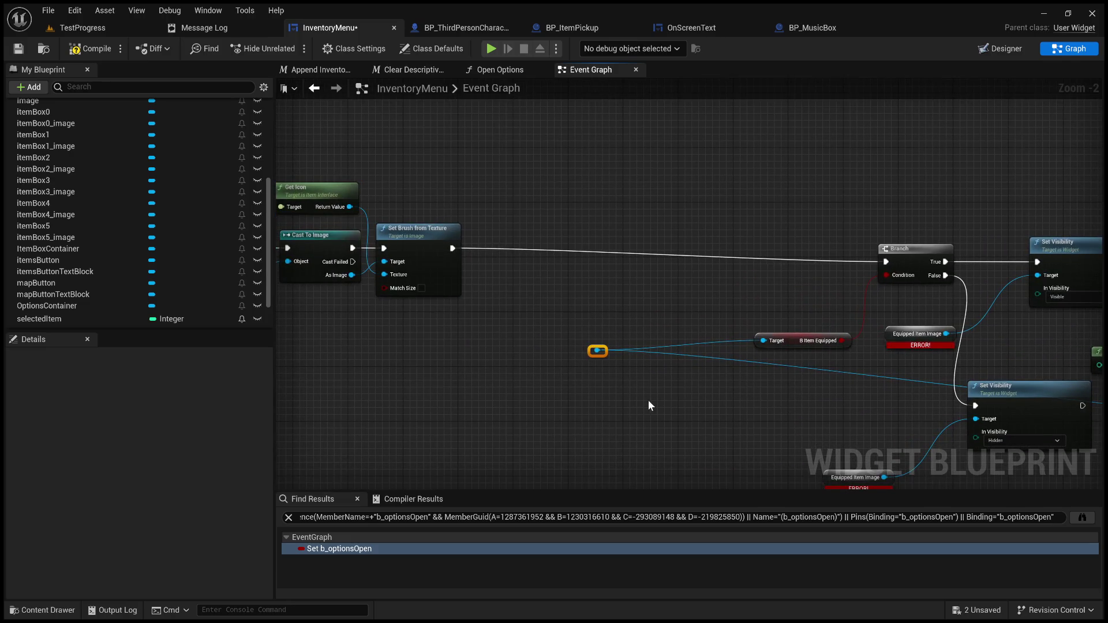
key(Delete)
scroll(673, 393, up, 2)
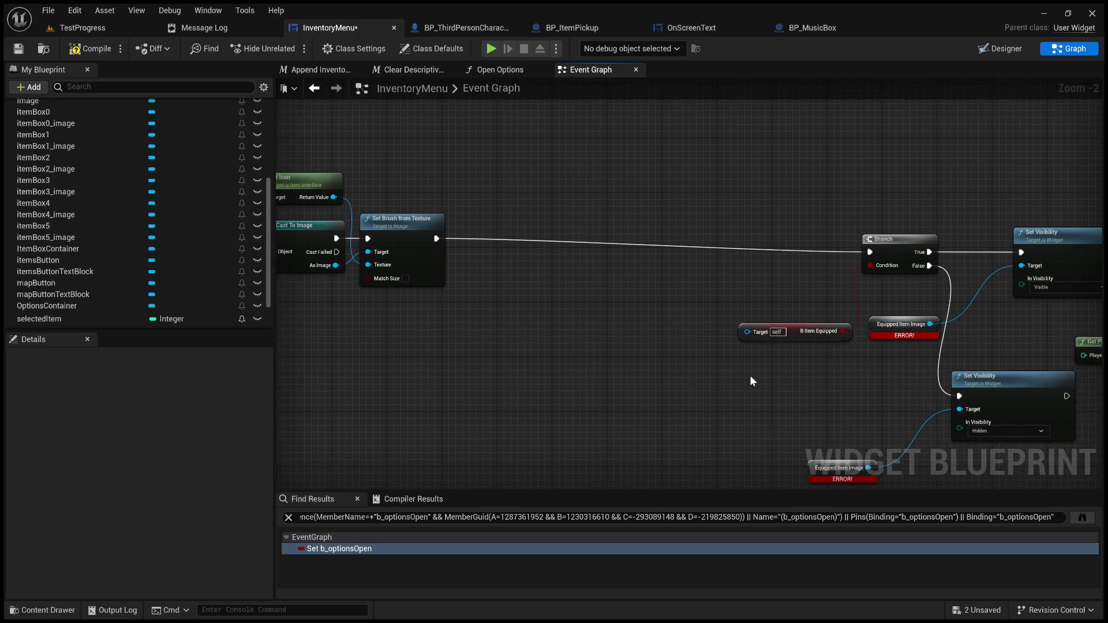
mouse_move(589, 317)
mouse_down()
mouse_move(771, 391)
mouse_move(752, 388)
mouse_move(906, 342)
mouse_up()
scroll(906, 341, down, 4)
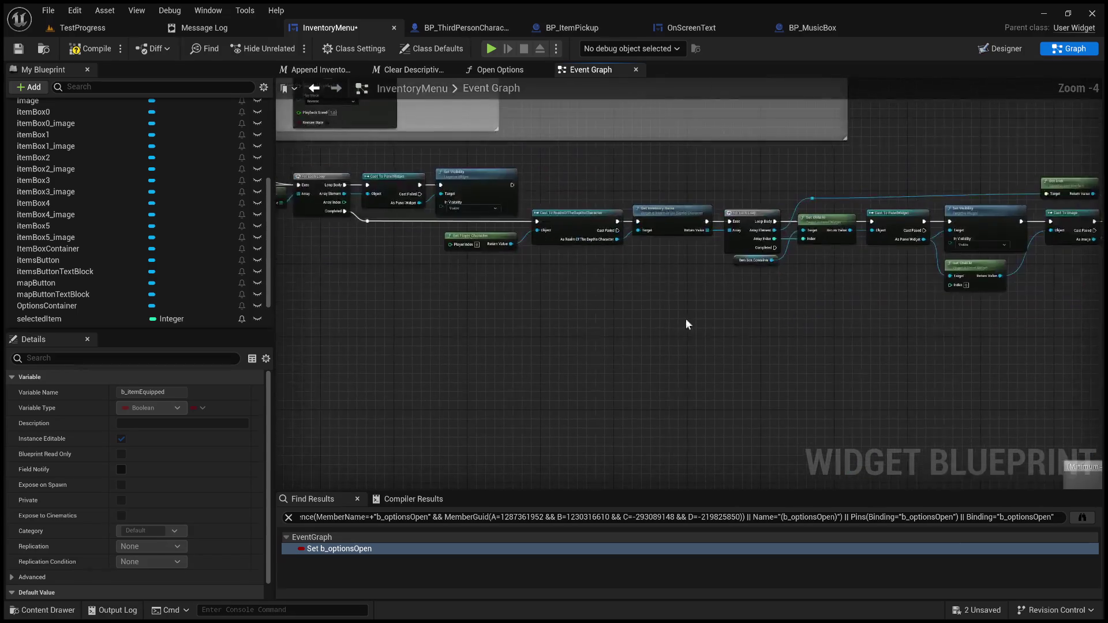
scroll(727, 297, up, 2)
mouse_move(680, 297)
mouse_down()
mouse_move(502, 314)
mouse_move(470, 244)
mouse_move(535, 349)
mouse_up()
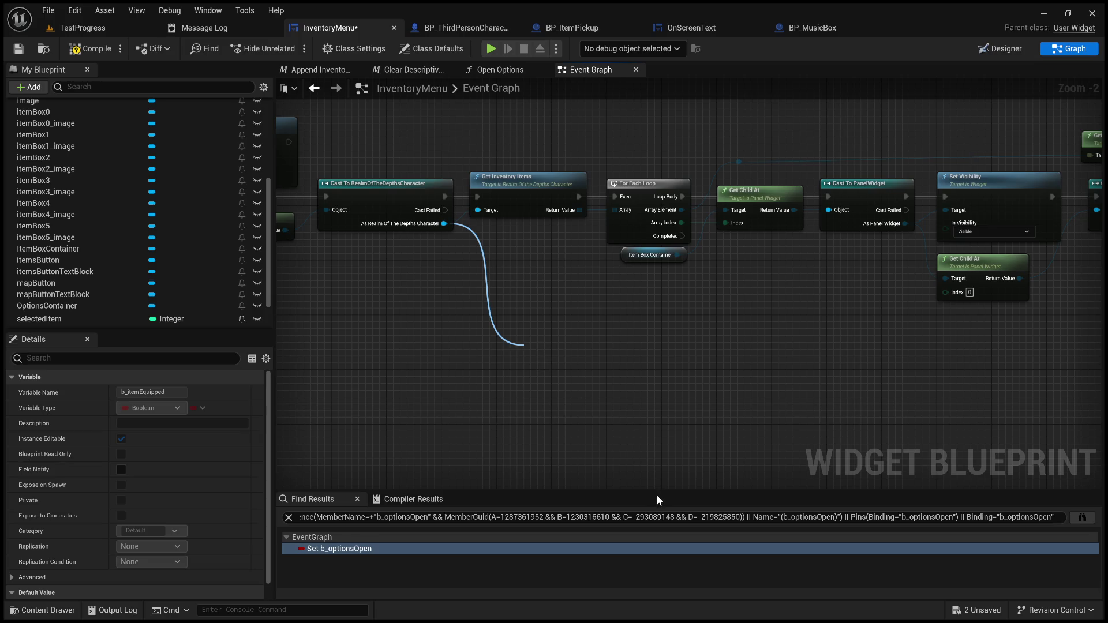
click(803, 438)
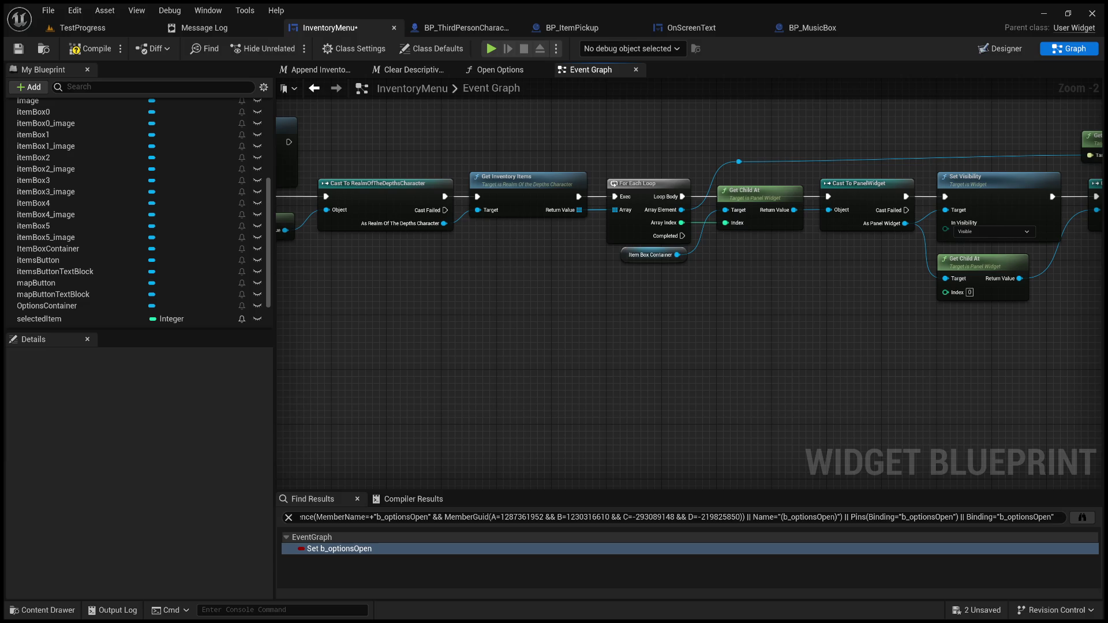
- Switch to Visual Studio showing GetInventoryItems and RemoveInventoryItem in RealmOfTheDepthsCharacter.cpp
key(alt+Tab)
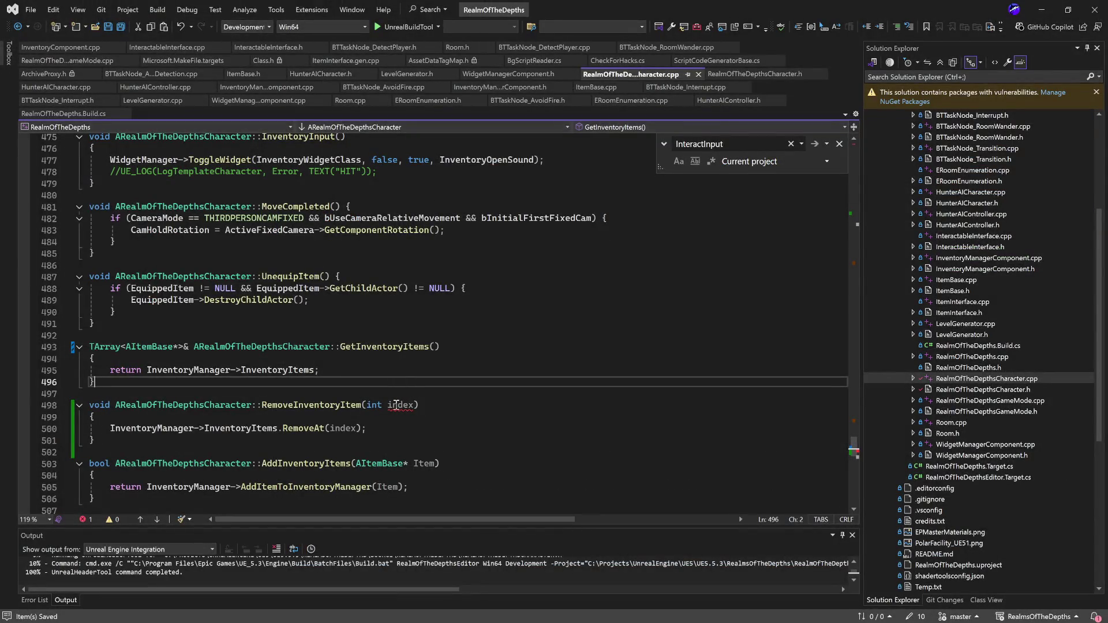
- Locate and review the RemoveInventoryItem function in RealmOfTheDepthsCharacter.cpp
click(453, 433)
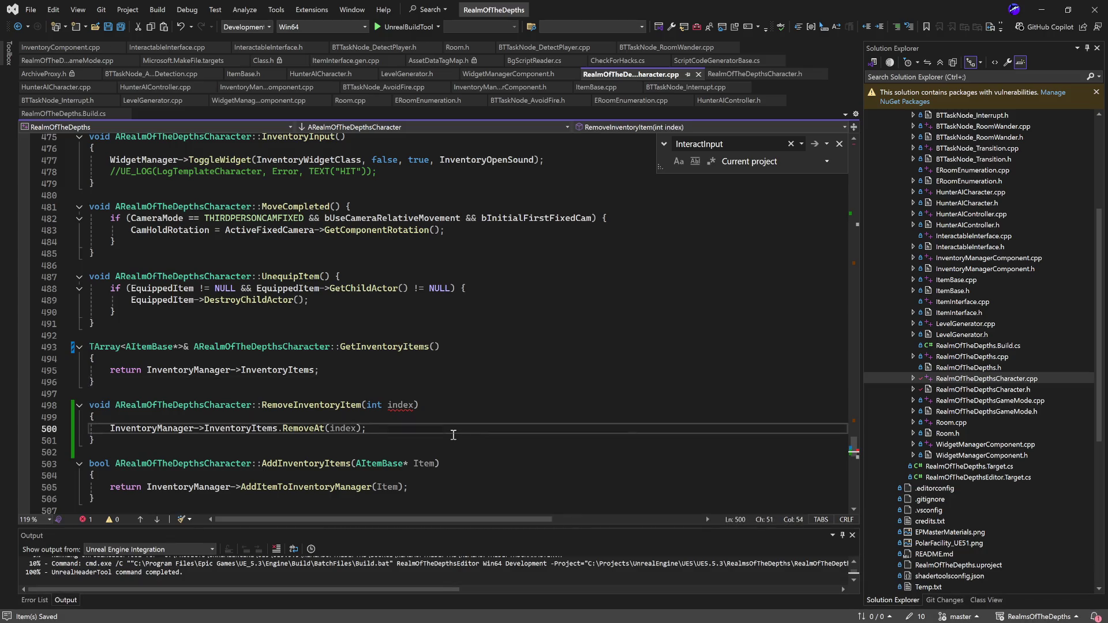
scroll(454, 434, up, 1)
scroll(456, 433, down, 2)
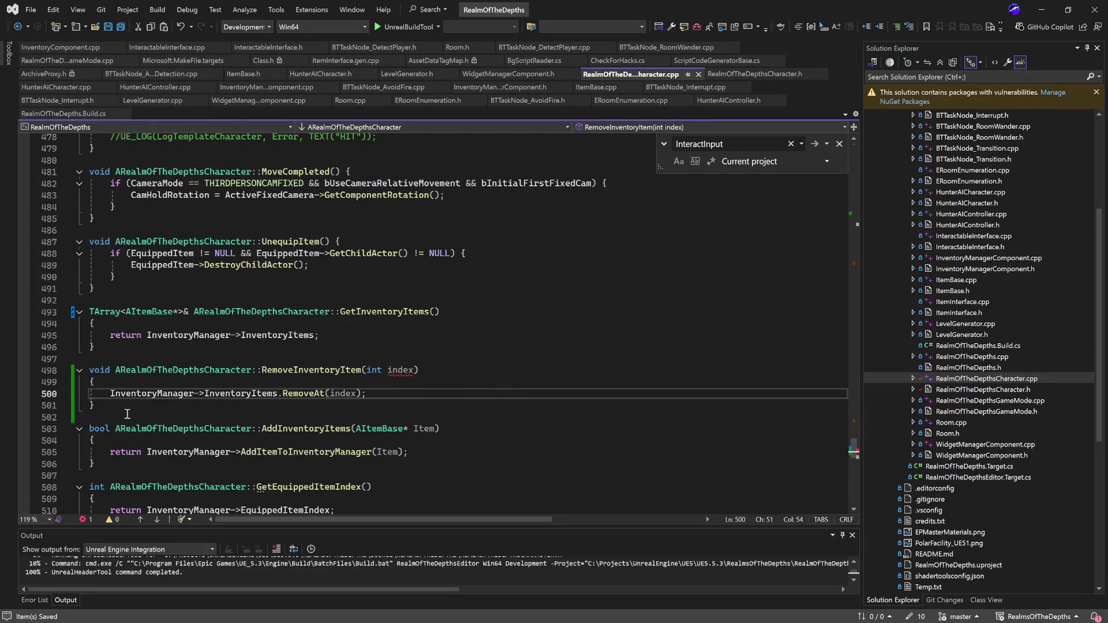
drag(127, 408, 63, 374)
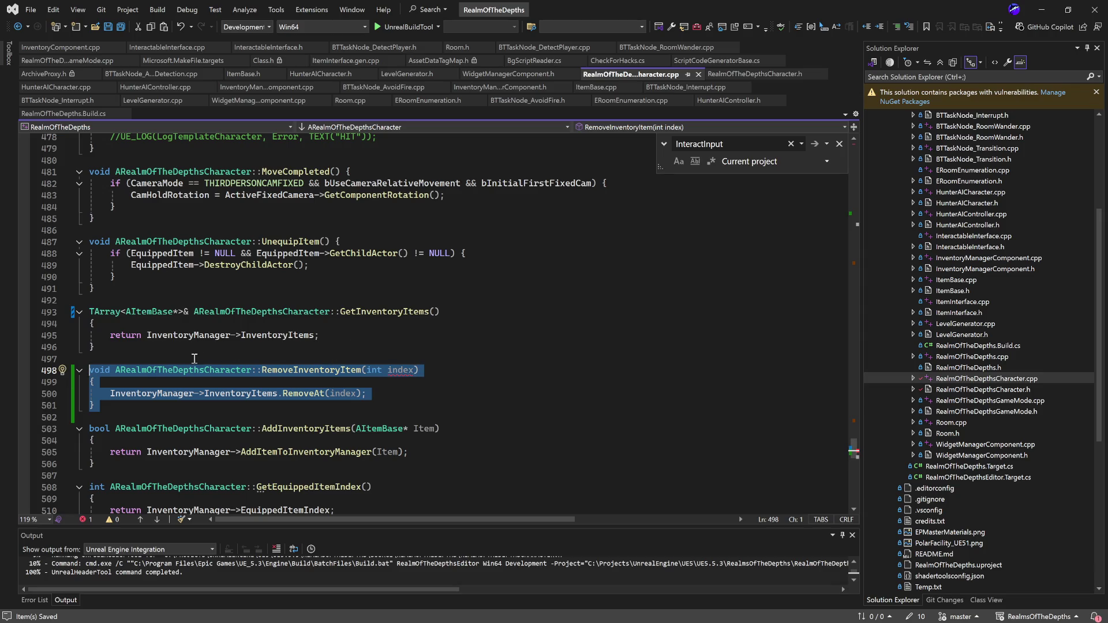
scroll(410, 333, up, 2)
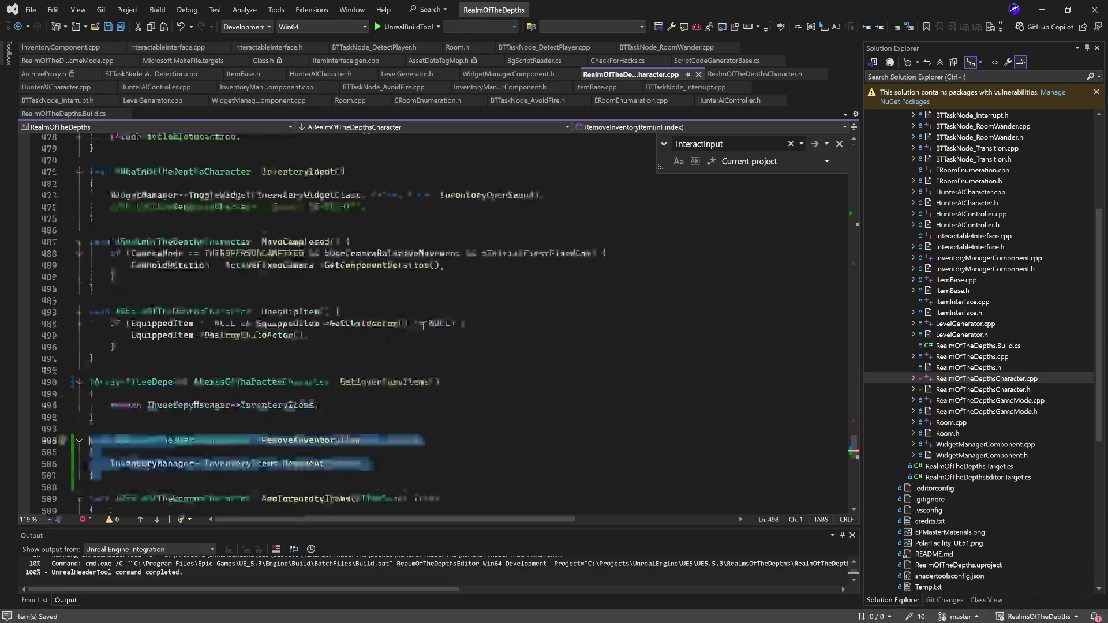
click(186, 382)
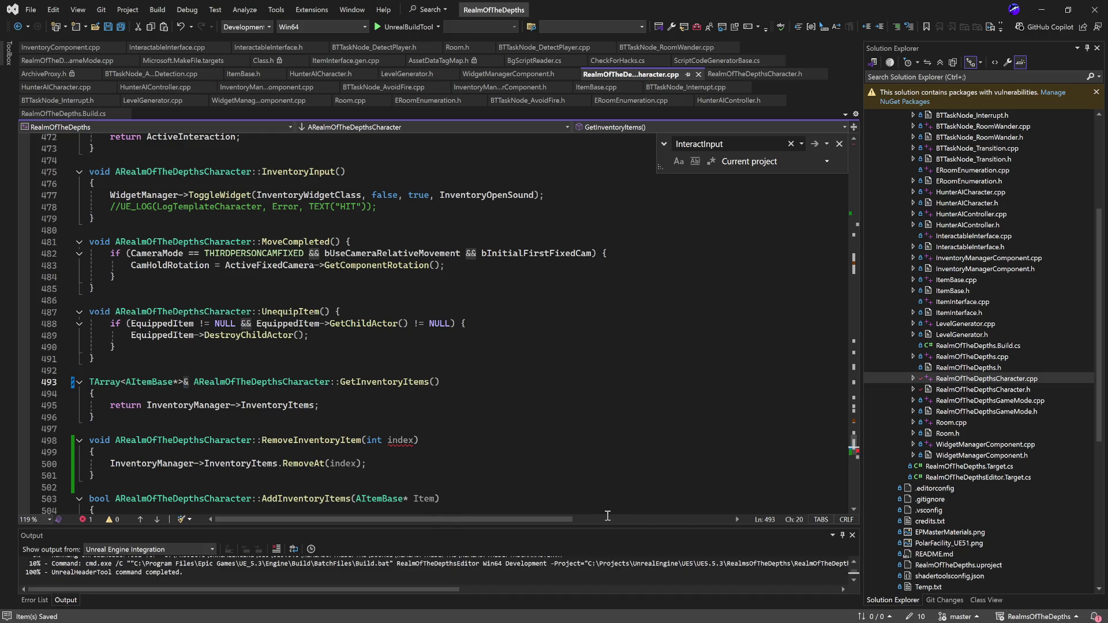
- Rename index to Index in RemoveInventoryItem's parameter and RemoveAt call, then save the .cpp
click(432, 430)
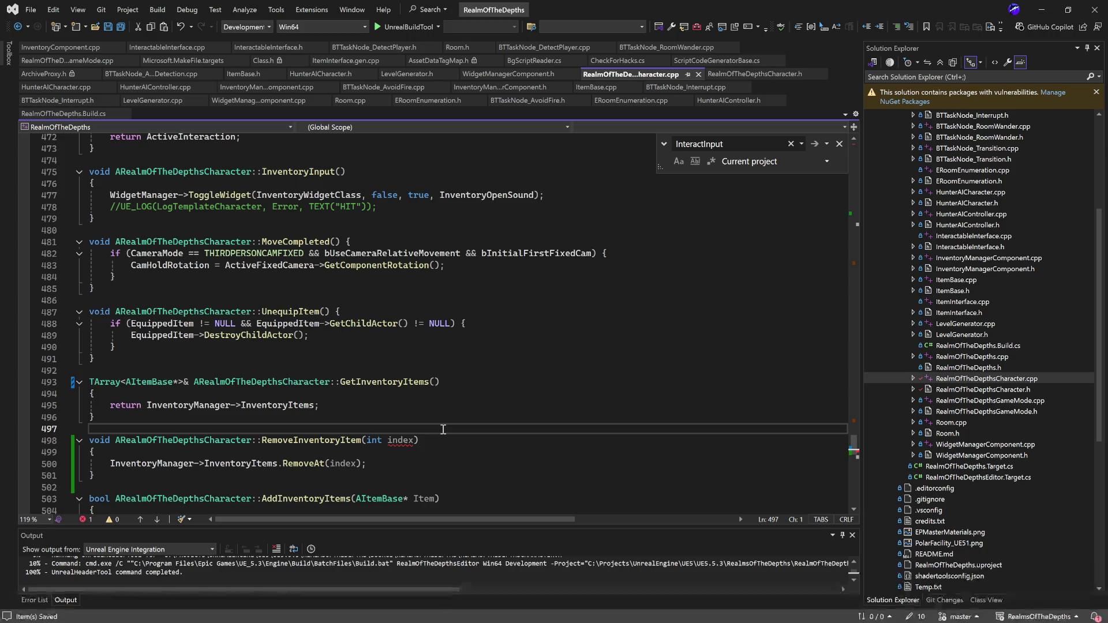
click(387, 441)
key(Delete)
text(I)
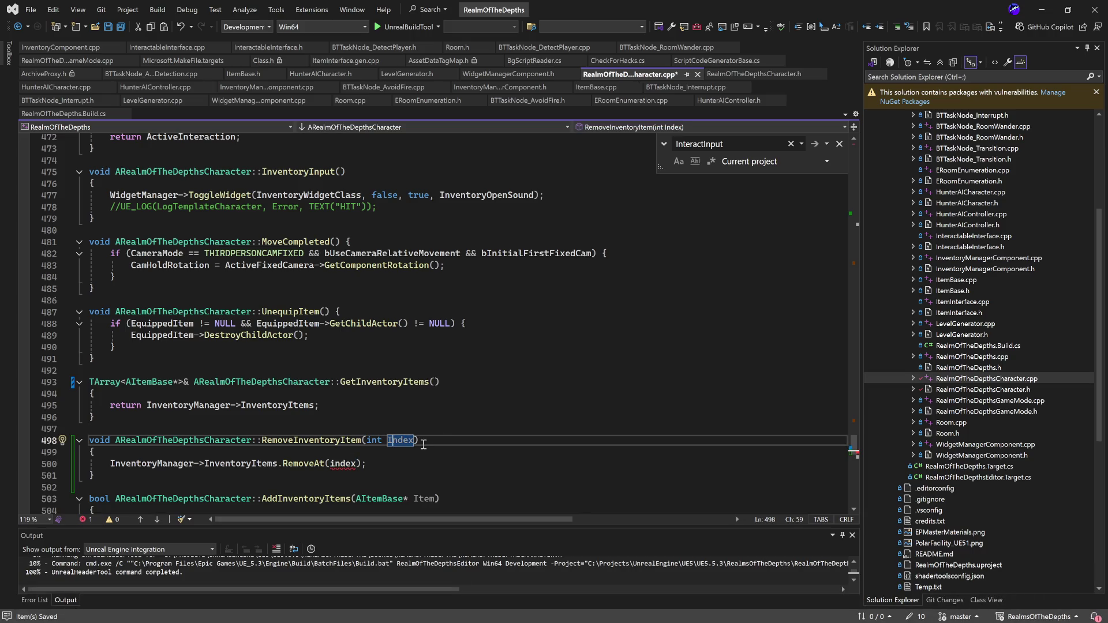
click(331, 463)
key(Delete)
text(I)
key(ctrl+s)
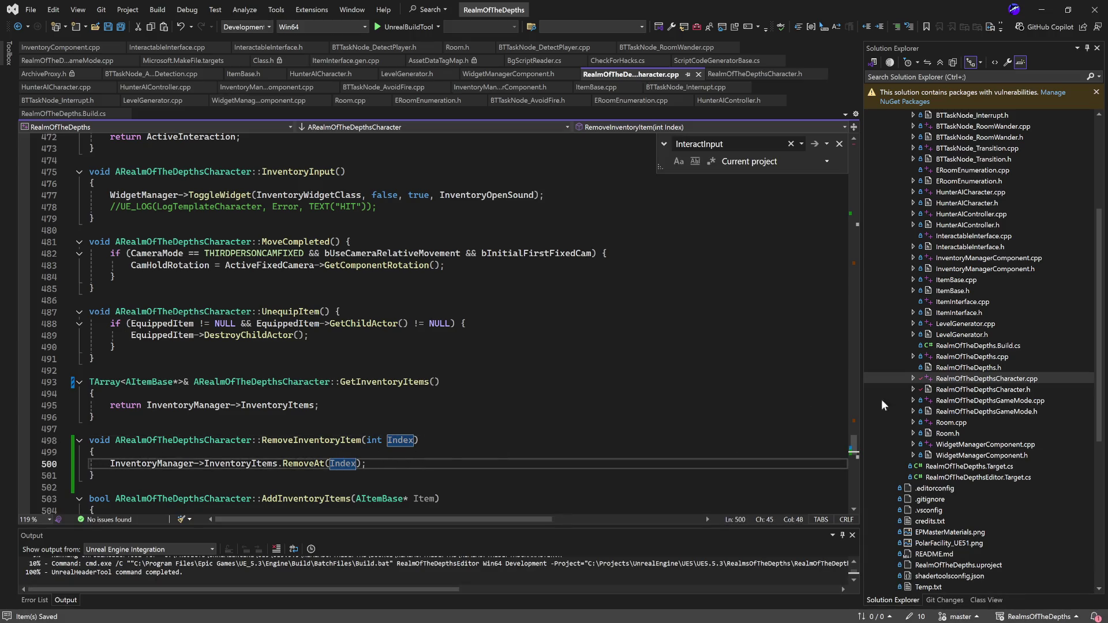
- Rename the RemoveInventoryItem parameter to Index in the RealmOfTheDepthsCharacter.h declaration
double_click(983, 390)
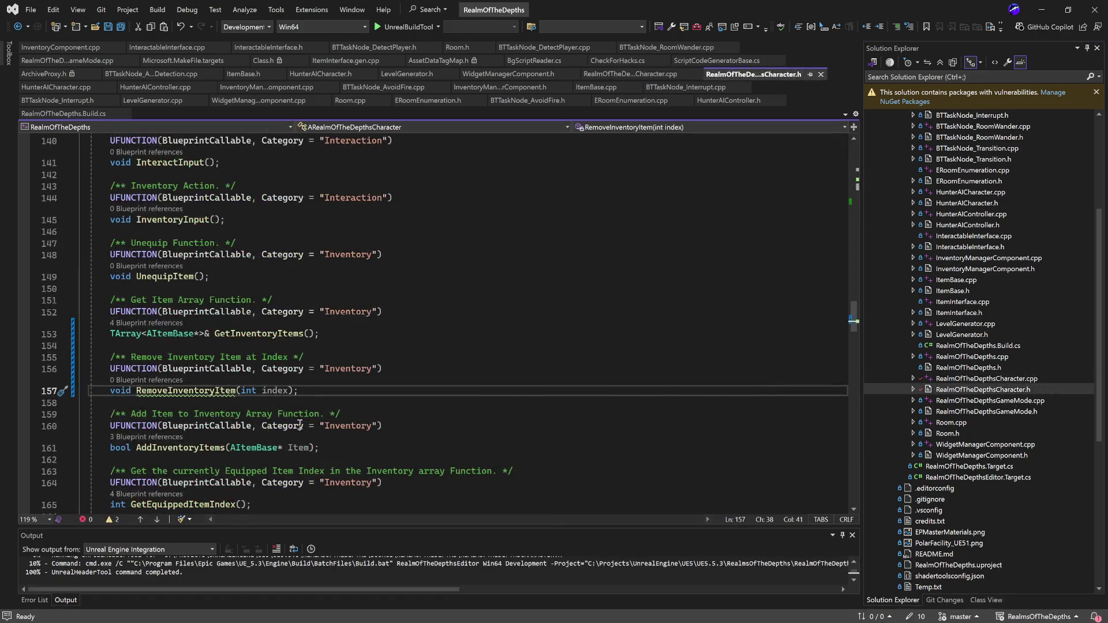
double_click(269, 391)
key(Left)
key(Delete)
text(I)
click(456, 403)
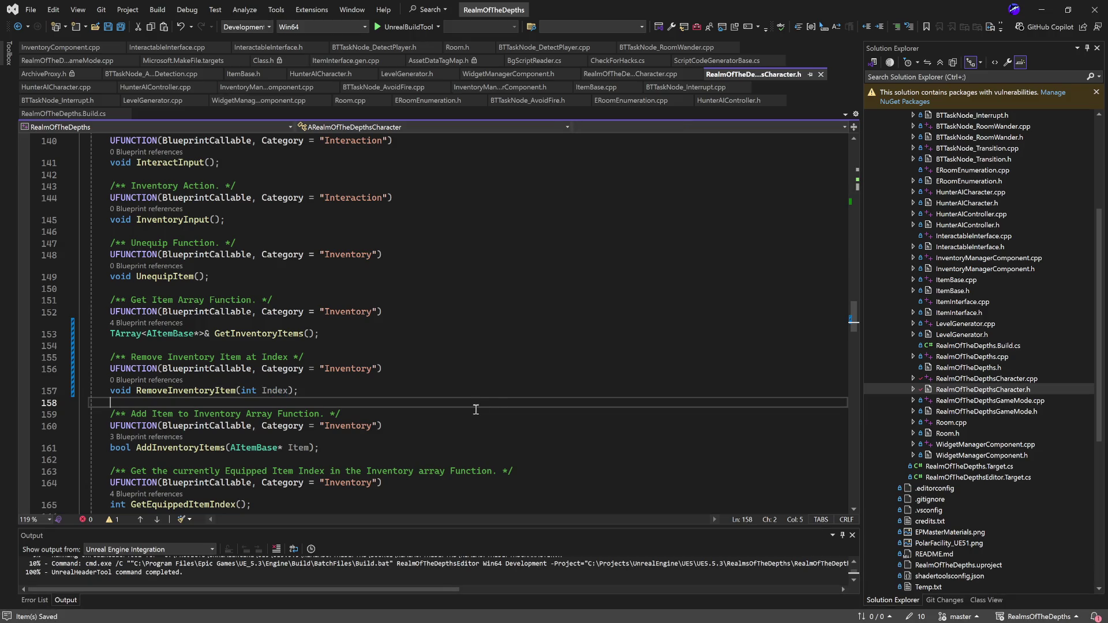
click(980, 379)
double_click(979, 379)
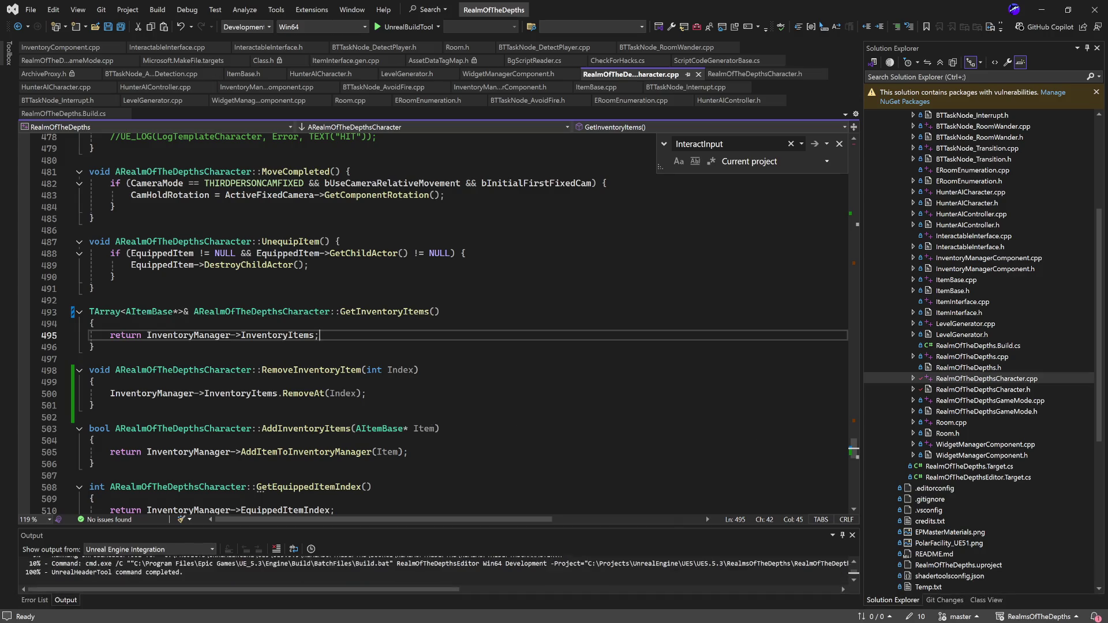
click(1041, 10)
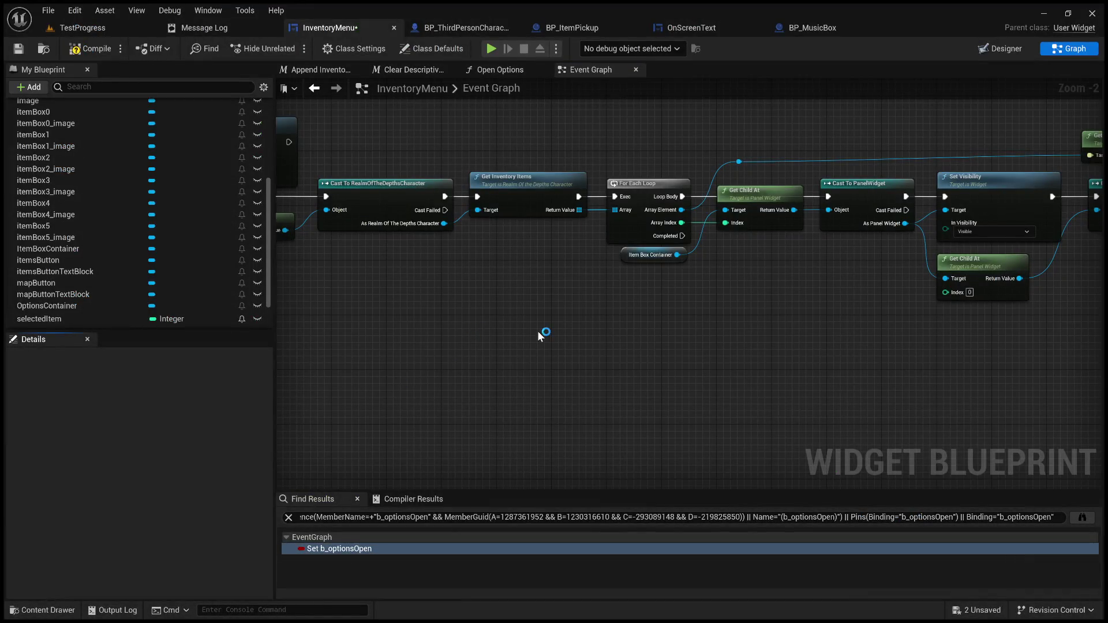
- Live Coding compile the C++ changes from the TestProgress level, then reopen InventoryMenu's graph
click(74, 29)
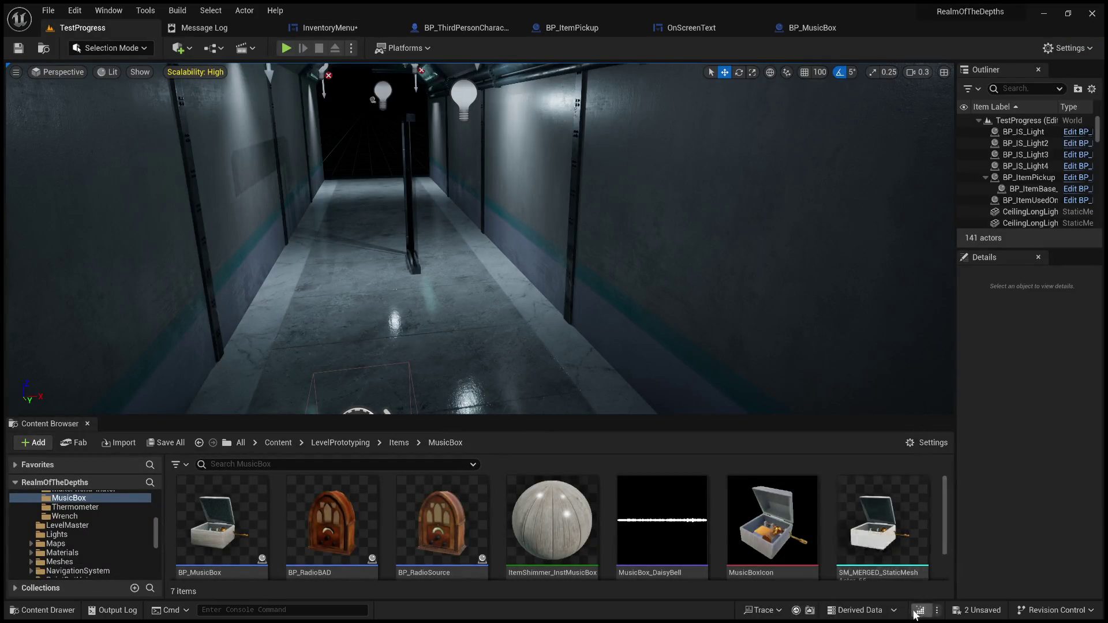
click(915, 610)
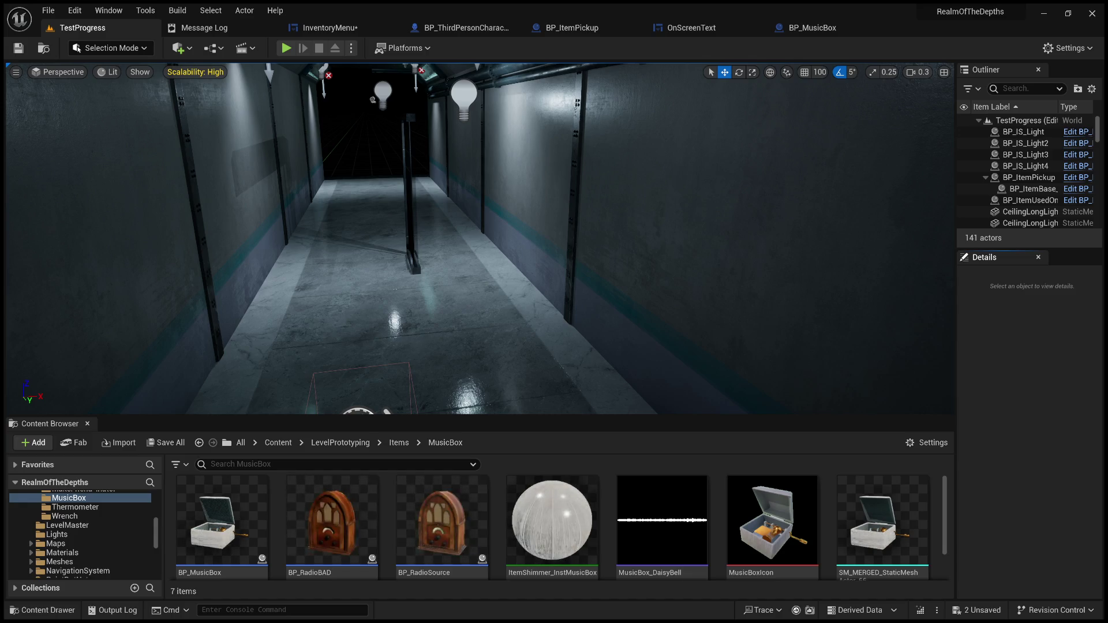
click(329, 28)
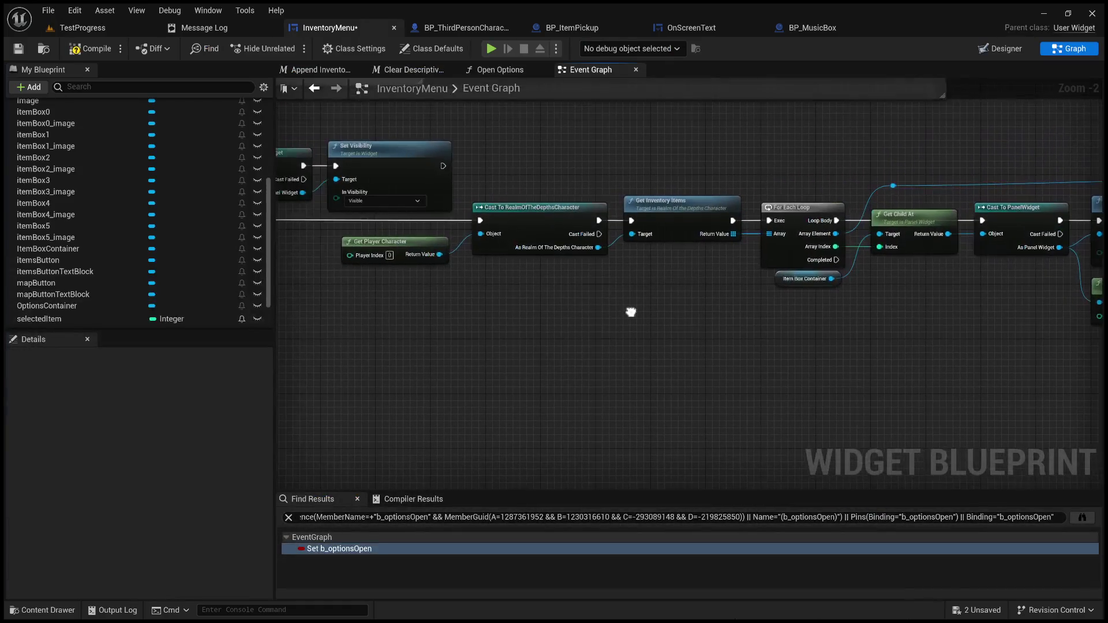
- Replace the old B Item Equipped getter with the character's Item Is Equipped, driving the Branch
drag(599, 247, 647, 329)
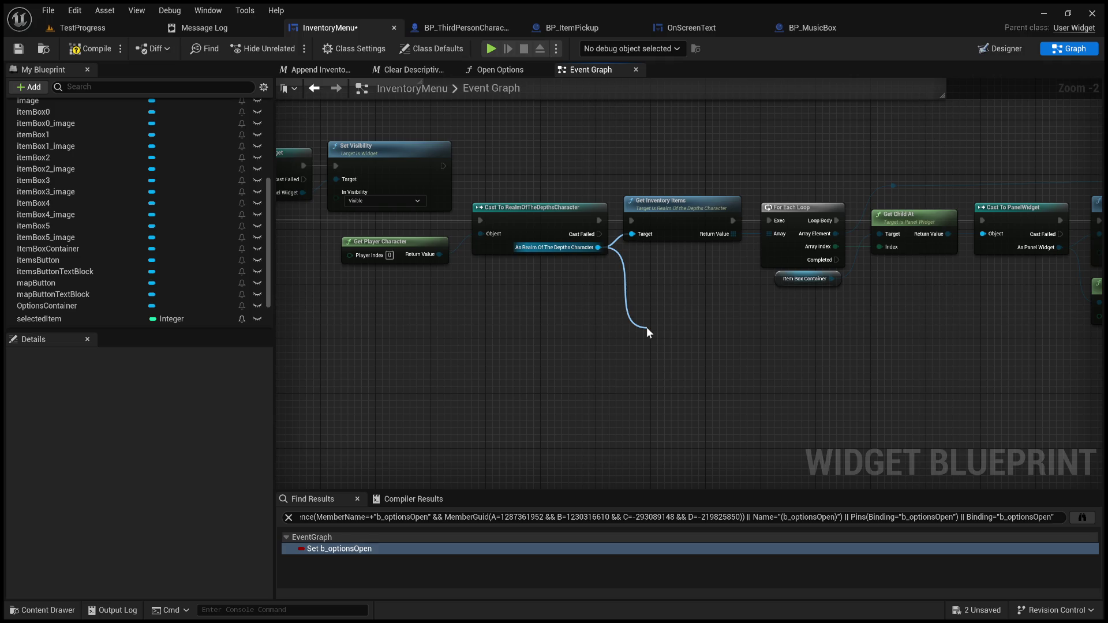
click(729, 410)
scroll(746, 400, down, 3)
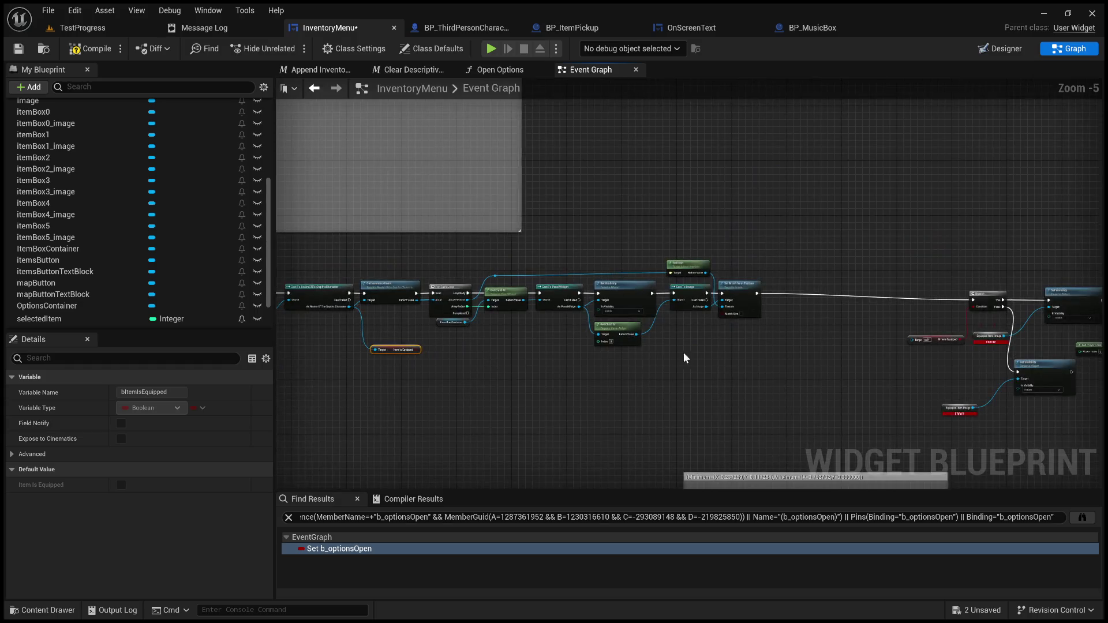
click(923, 340)
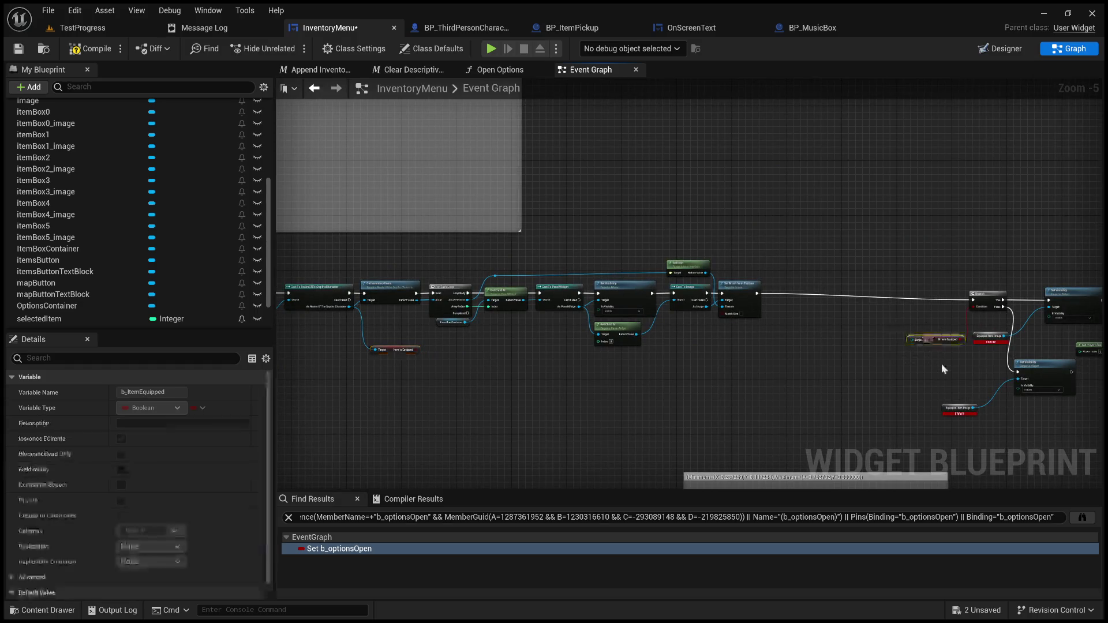
key(Delete)
drag(985, 293, 794, 285)
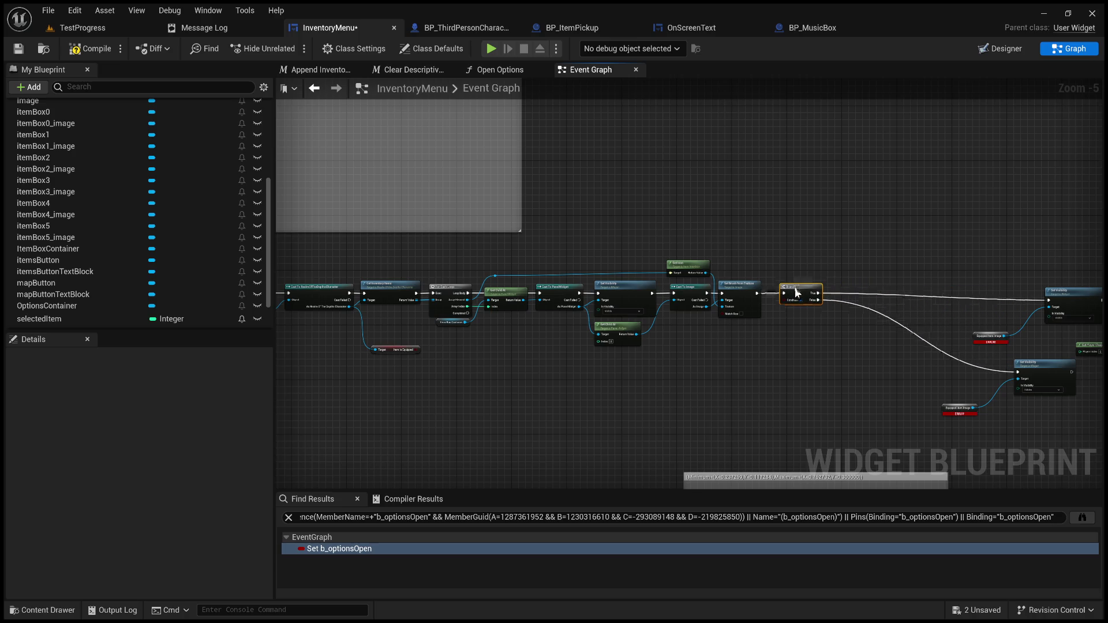
drag(417, 349, 784, 299)
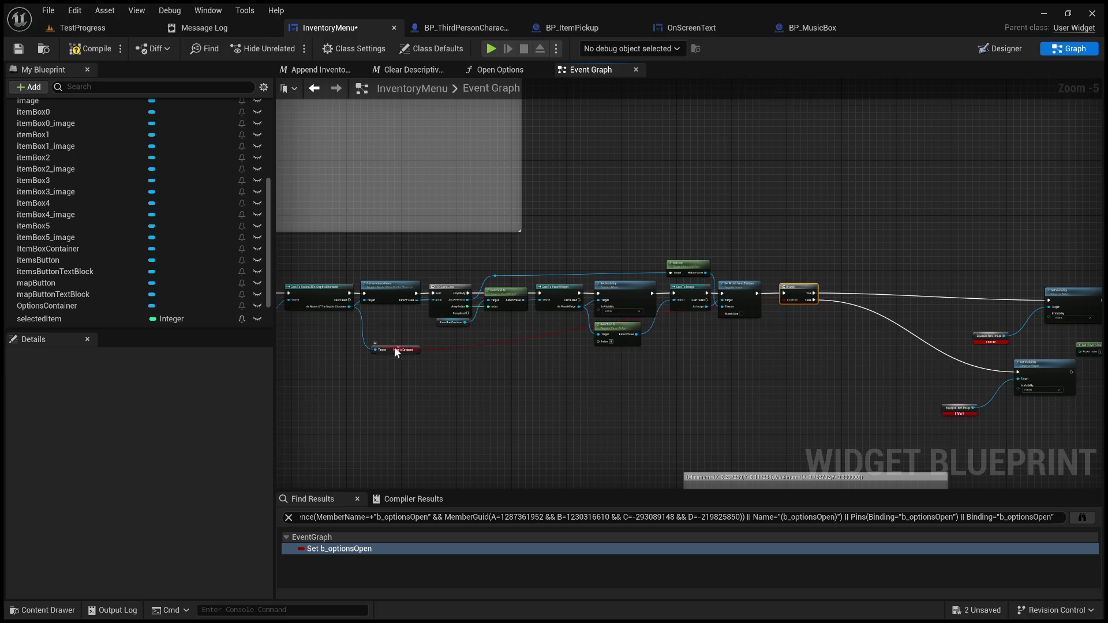
mouse_move(400, 351)
mouse_down()
mouse_move(761, 343)
mouse_move(741, 330)
mouse_up()
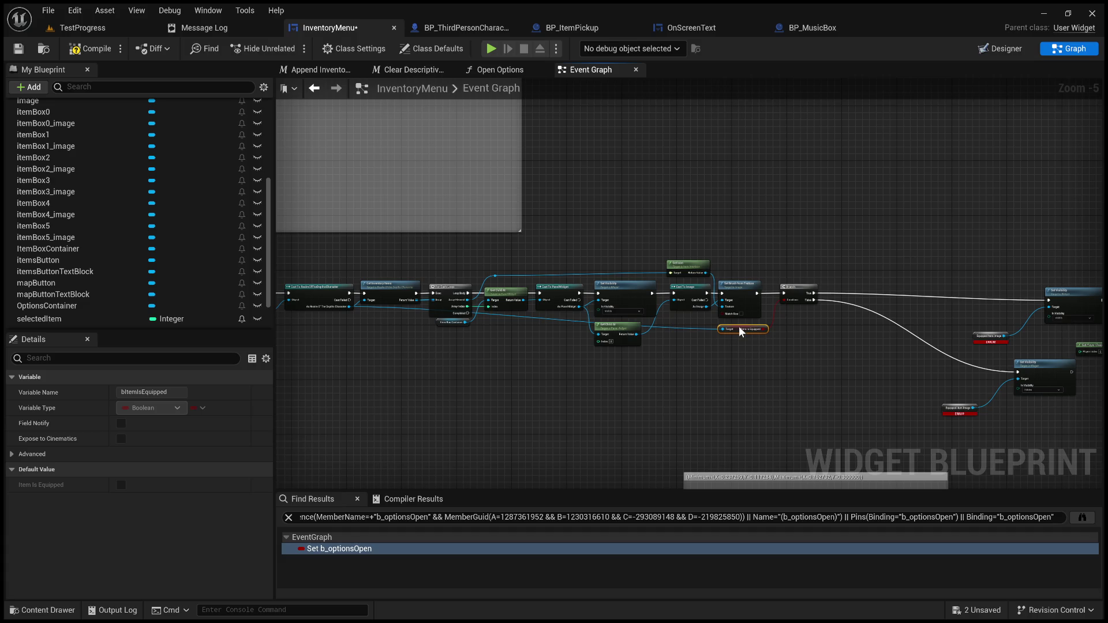
click(691, 331)
- Route the Item Is Equipped target wire through two reroute points beneath the loop nodes
double_click(692, 328)
drag(692, 328, 372, 330)
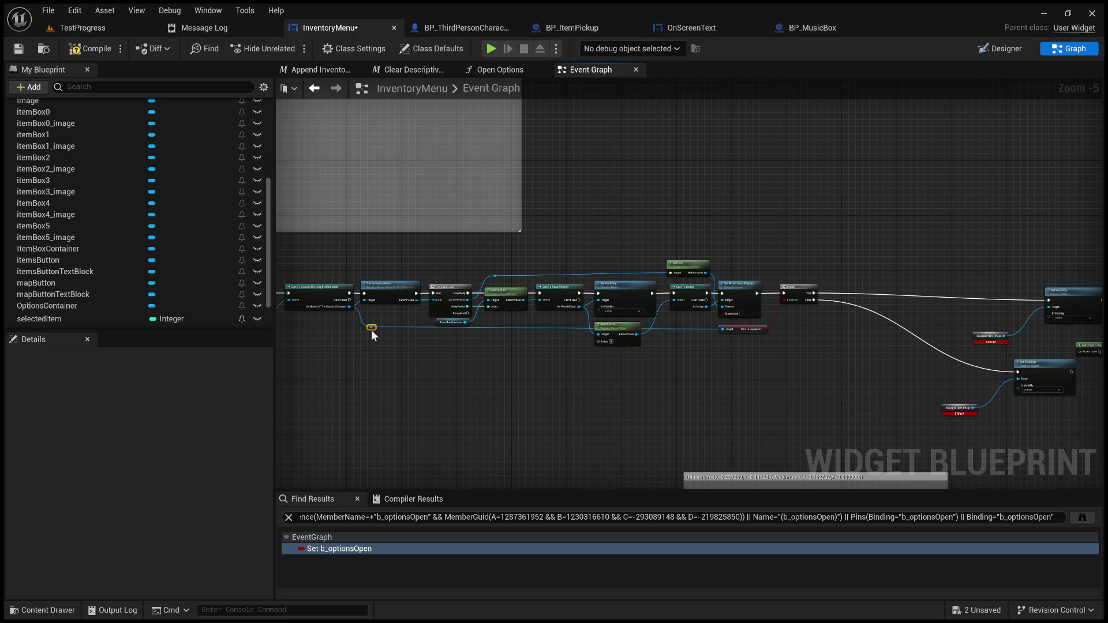
scroll(581, 348, up, 3)
double_click(818, 308)
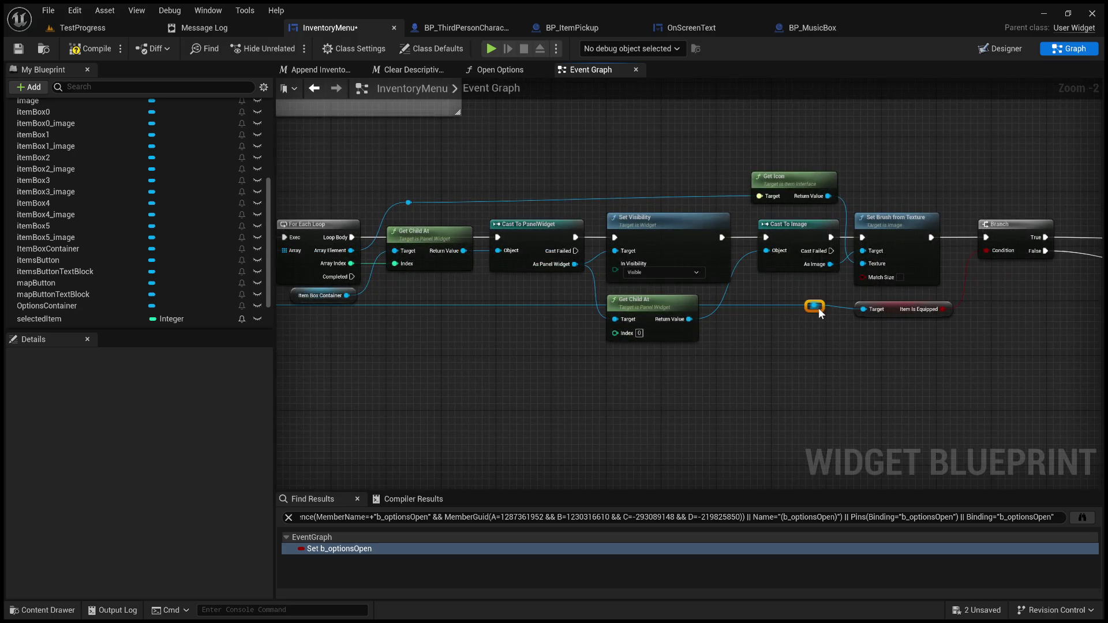
mouse_move(820, 311)
mouse_down()
mouse_move(833, 374)
mouse_move(816, 354)
mouse_move(470, 275)
mouse_move(515, 297)
mouse_move(515, 352)
mouse_up()
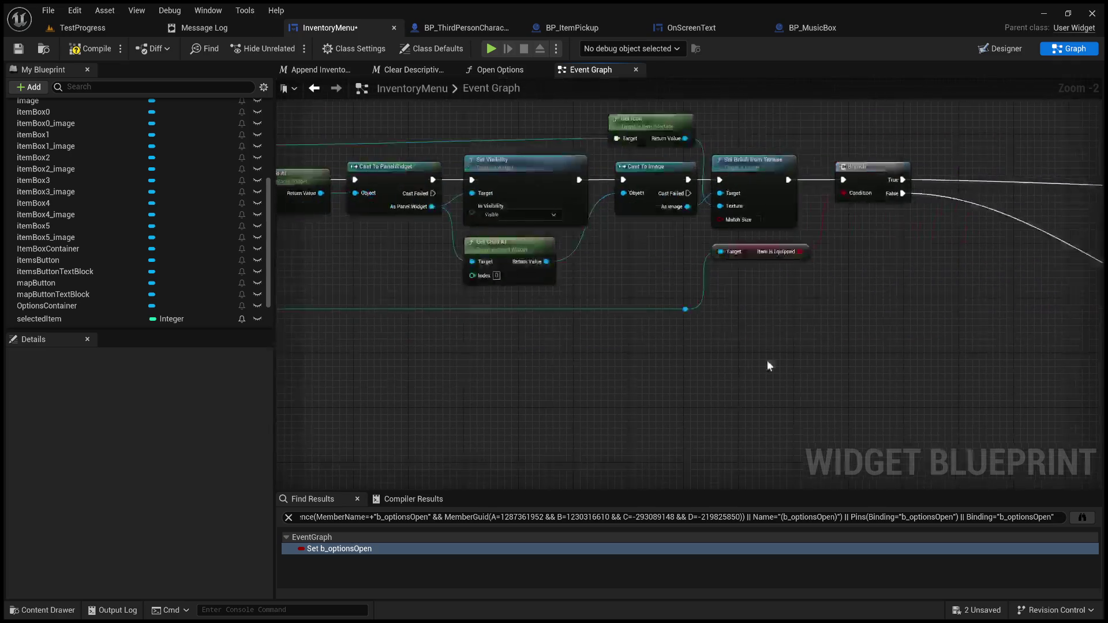
mouse_move(624, 253)
mouse_down()
mouse_move(520, 142)
mouse_move(385, 224)
mouse_move(539, 282)
mouse_up()
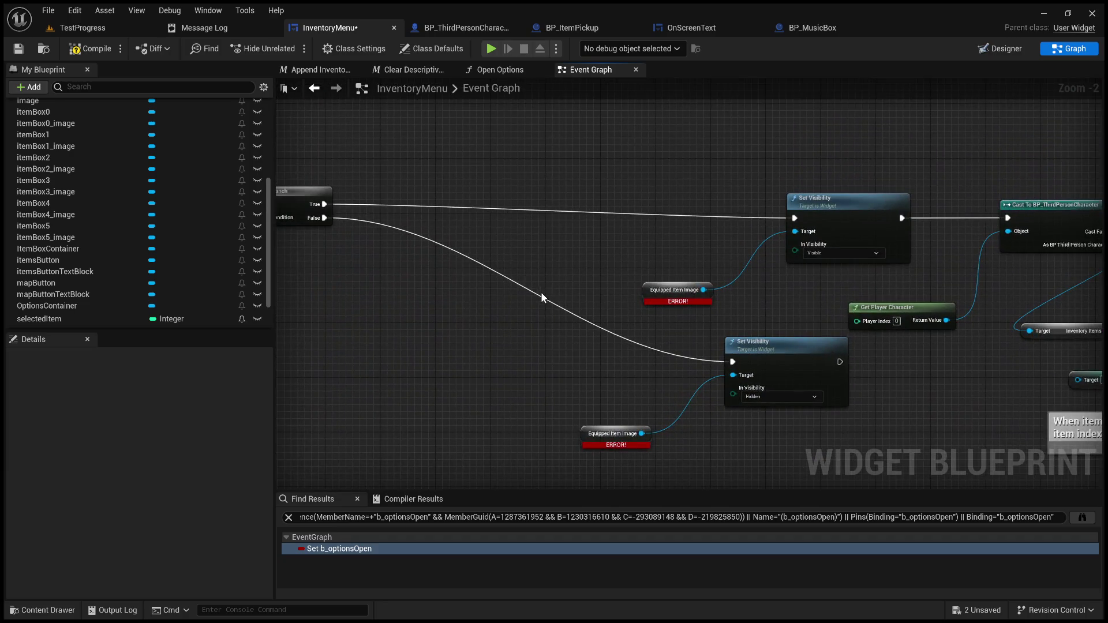
- Break the Branch True and False links to Set Visibility and add the equipped-item image-slot comment
alt+click(539, 296)
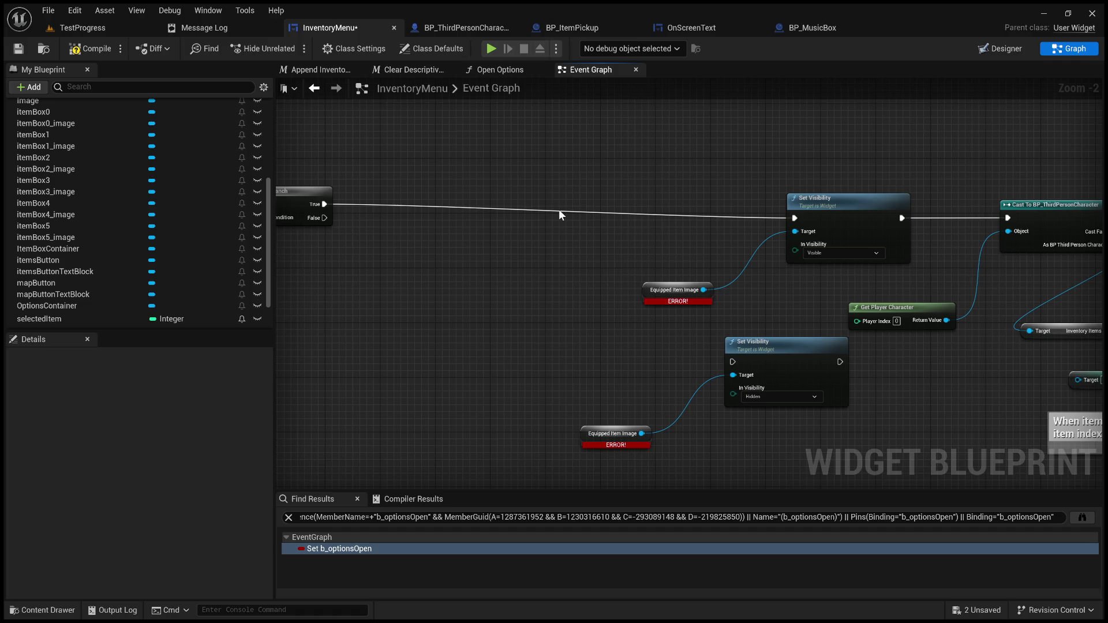
alt+click(559, 210)
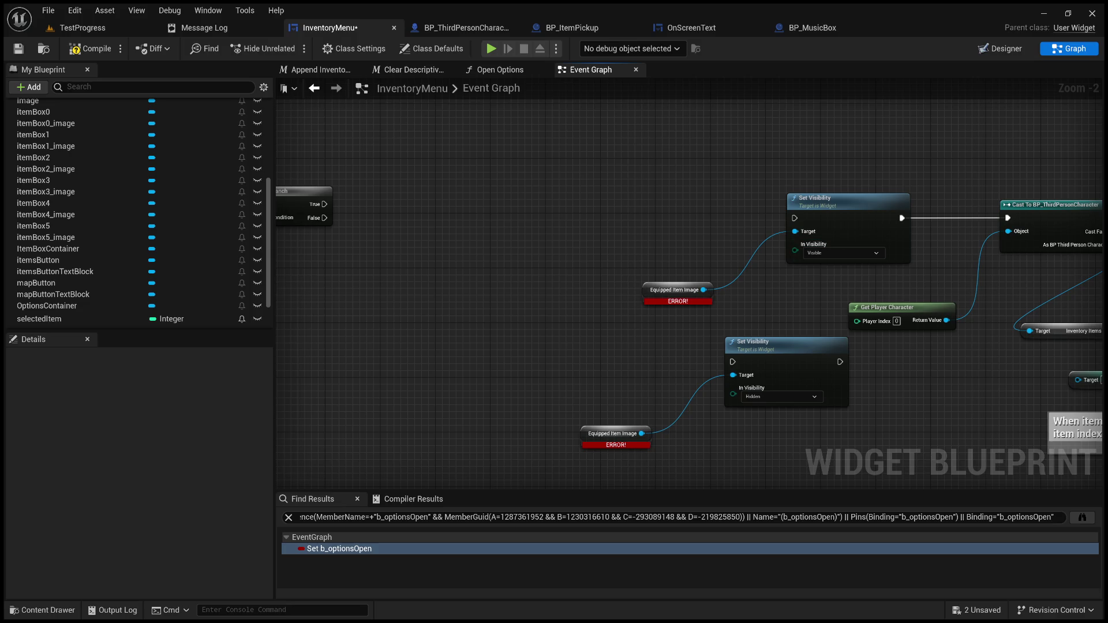
key(ctrl+v)
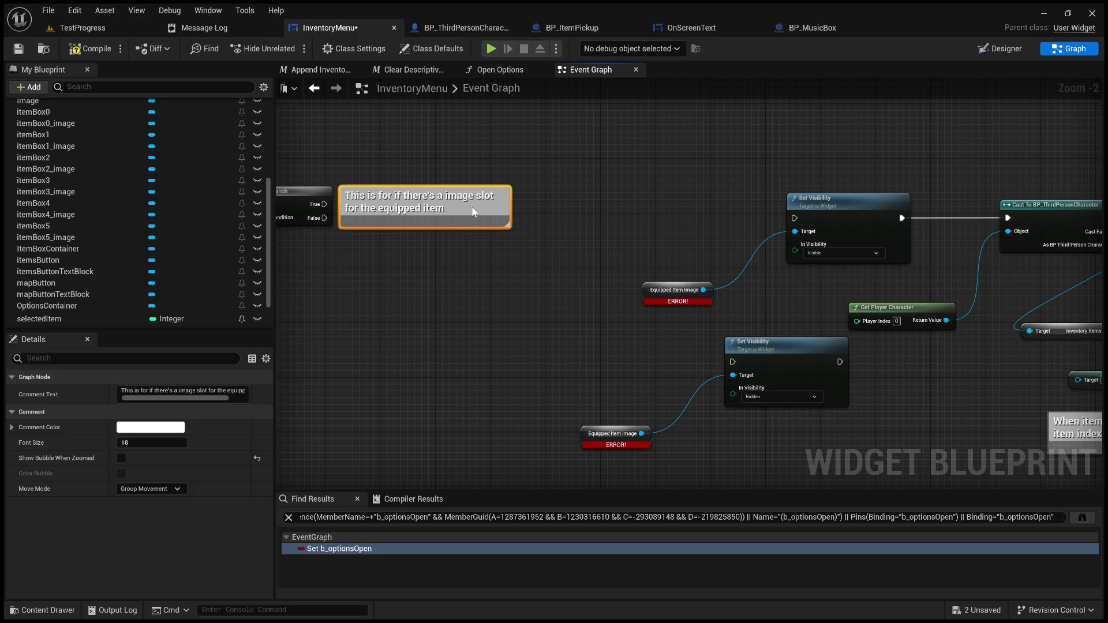
- Delete the 'When item is dropped' comment near the cast and inventory nodes
mouse_move(531, 225)
mouse_down()
mouse_move(598, 197)
mouse_move(576, 198)
mouse_up()
scroll(576, 197, down, 2)
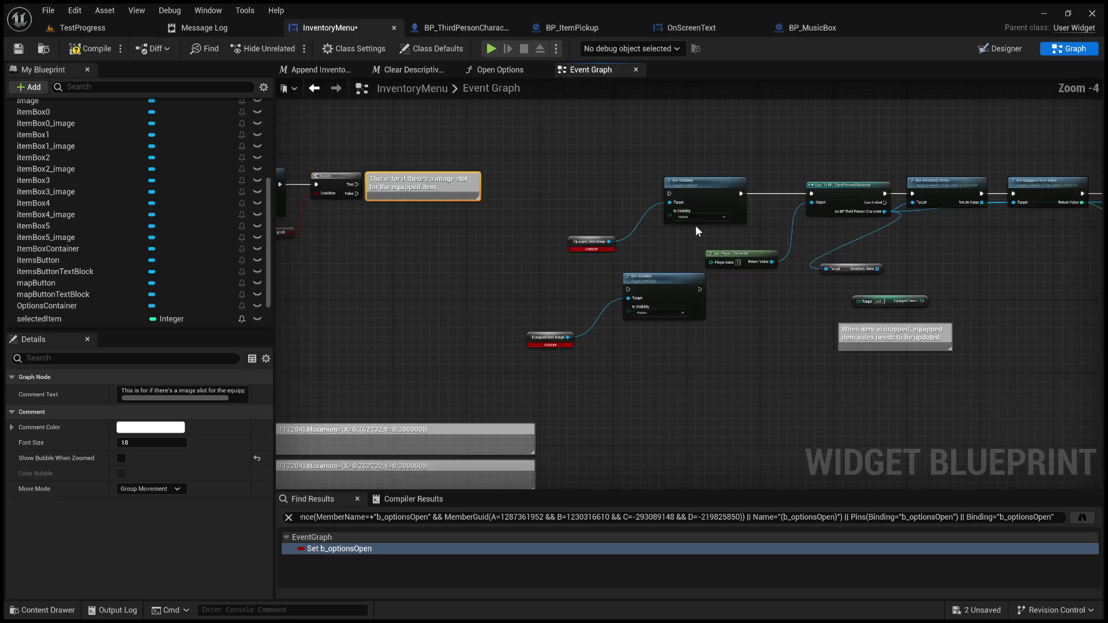
drag(695, 225, 582, 262)
scroll(828, 391, up, 2)
click(822, 359)
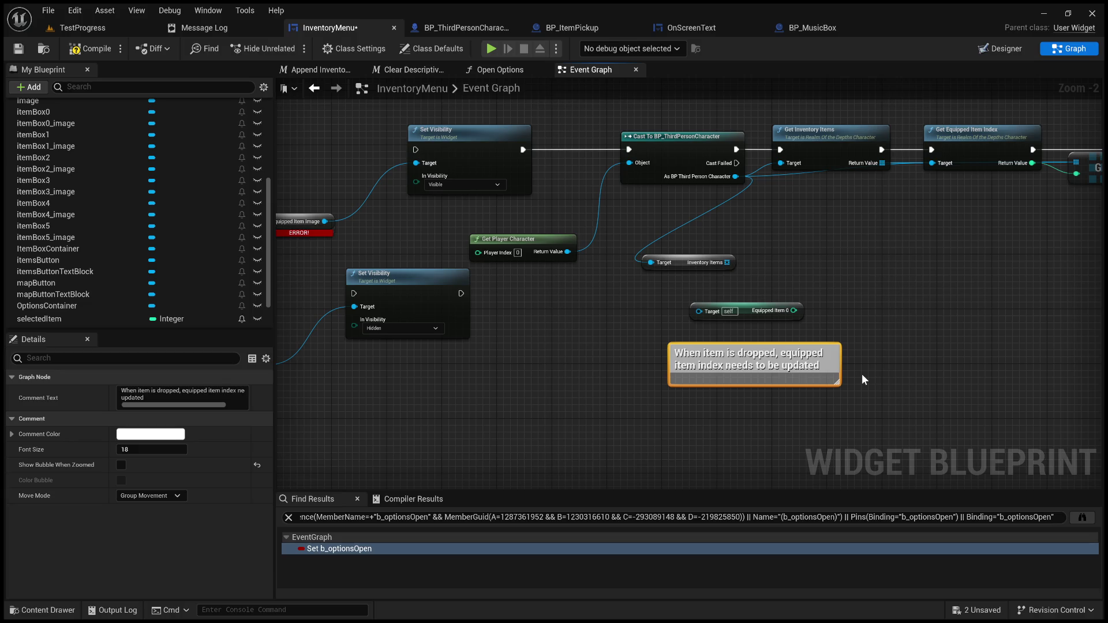
key(Delete)
- Compile the InventoryMenu blueprint, clearing the Equipped Item Image errors while warnings remain
scroll(782, 349, down, 3)
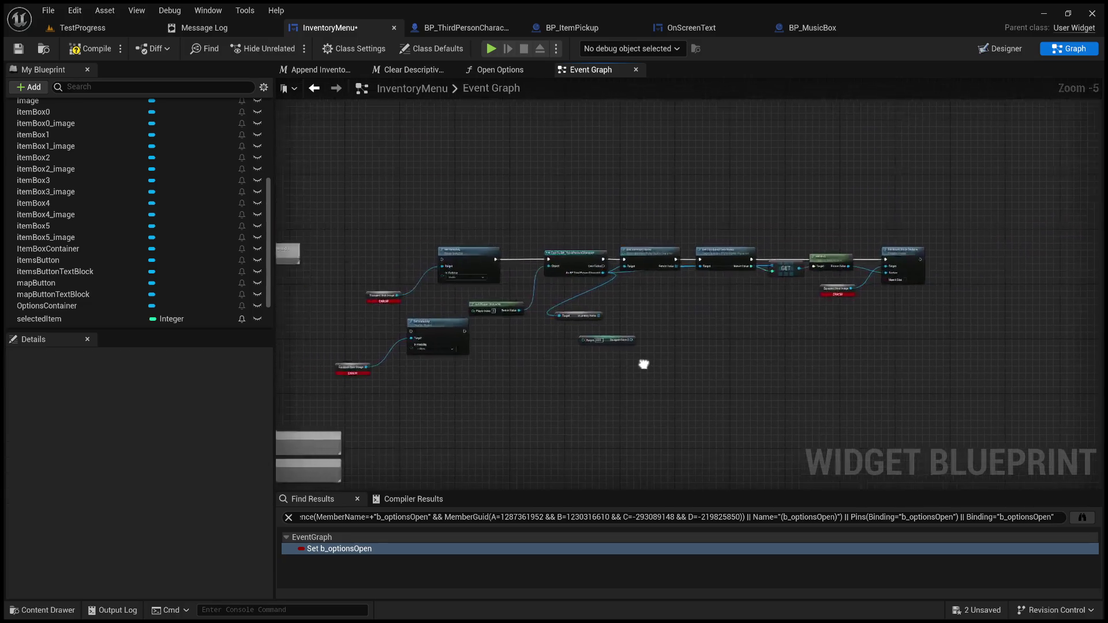
scroll(684, 363, up, 2)
drag(686, 365, 682, 365)
scroll(681, 365, down, 3)
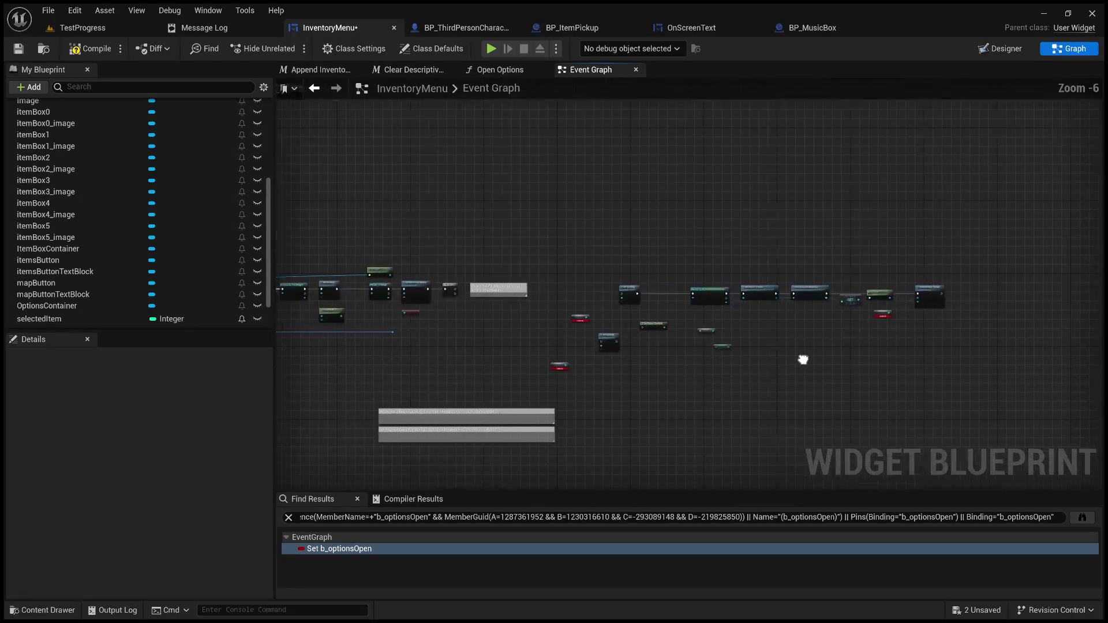
mouse_move(567, 263)
mouse_down()
mouse_move(747, 381)
mouse_move(881, 383)
mouse_up()
click(807, 387)
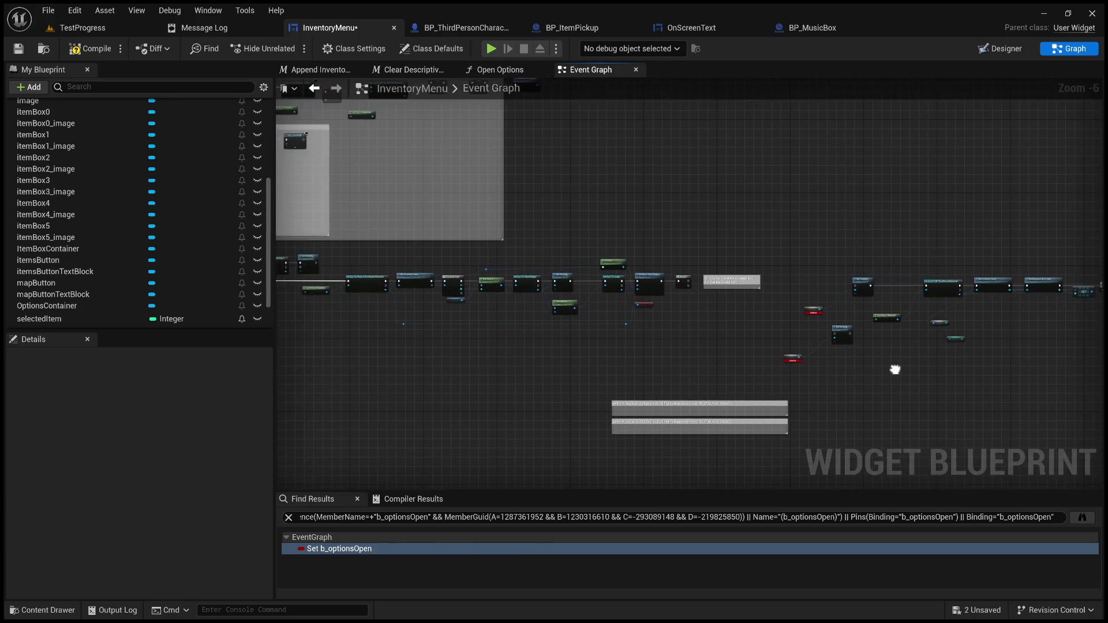
scroll(672, 313, up, 4)
scroll(670, 309, up, 2)
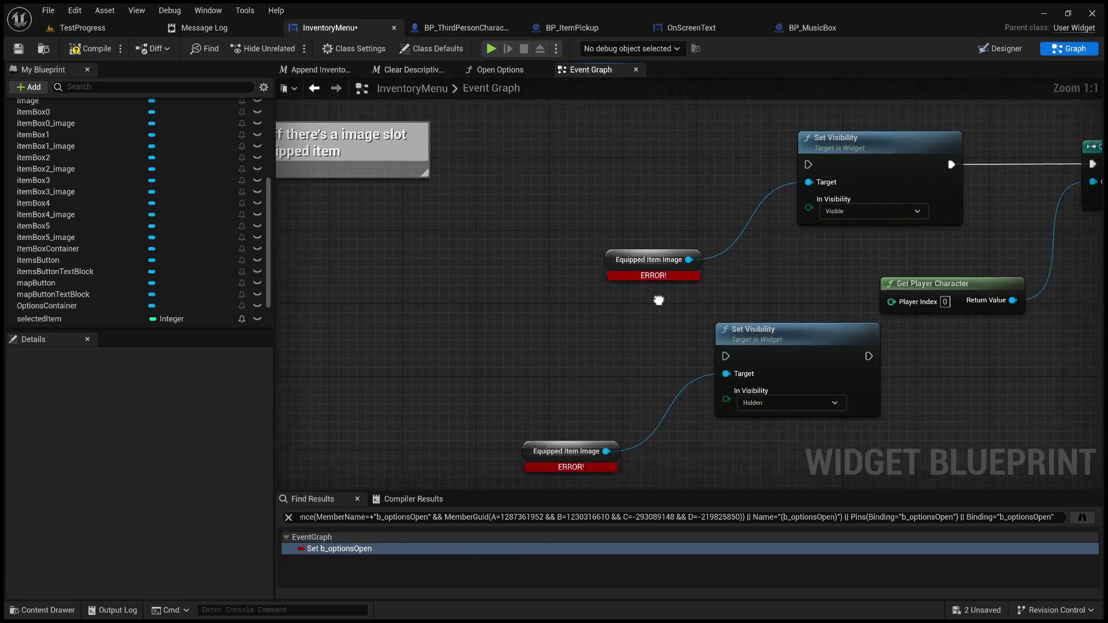
scroll(496, 281, down, 3)
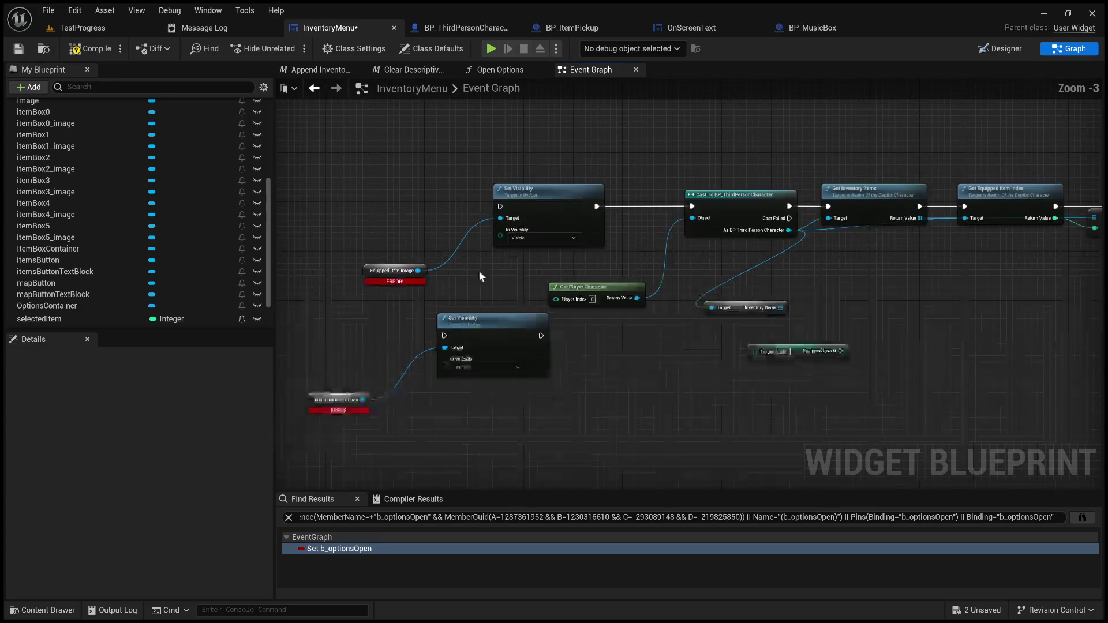
click(81, 50)
scroll(577, 271, down, 4)
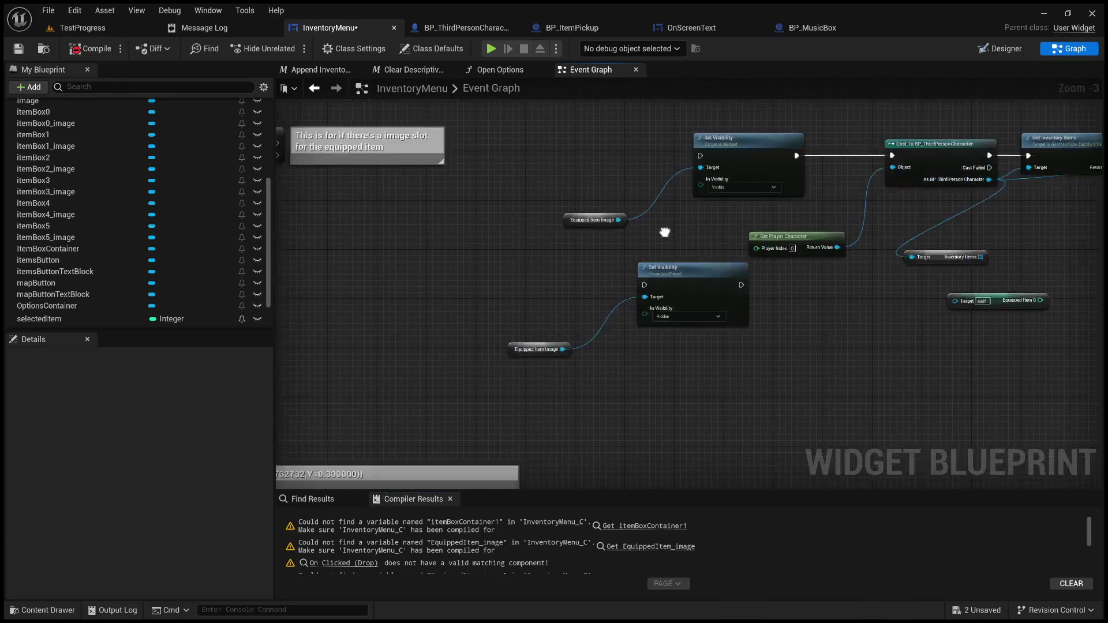
drag(579, 275, 833, 271)
scroll(833, 272, up, 4)
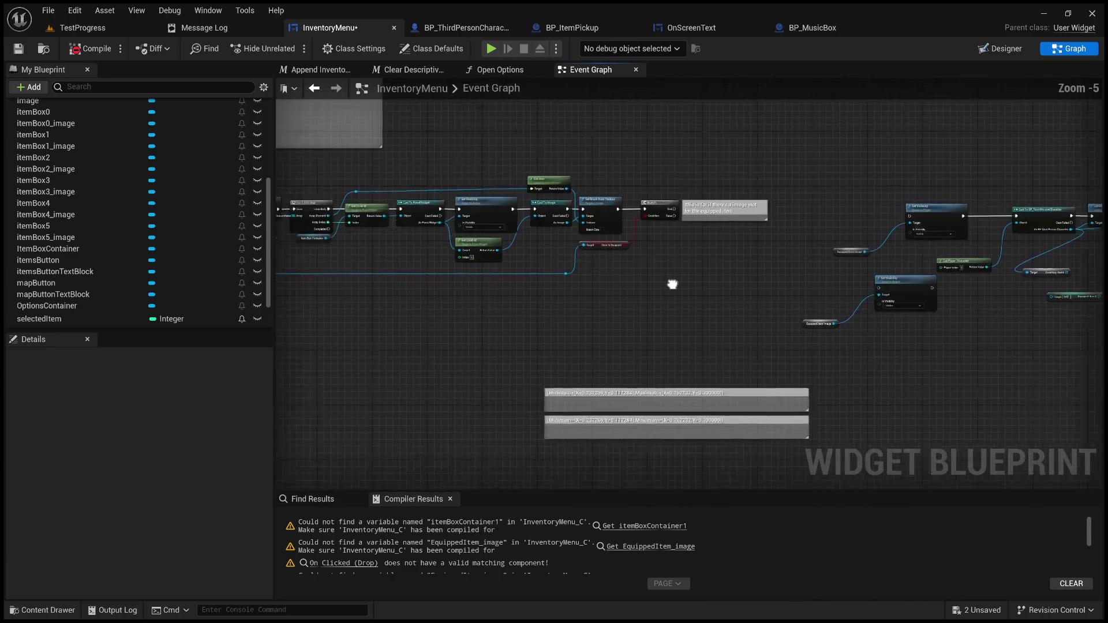
- Add an ExitMenu custom event inside the Exit comment, wired straight into Set Game Paused
drag(935, 345, 1036, 345)
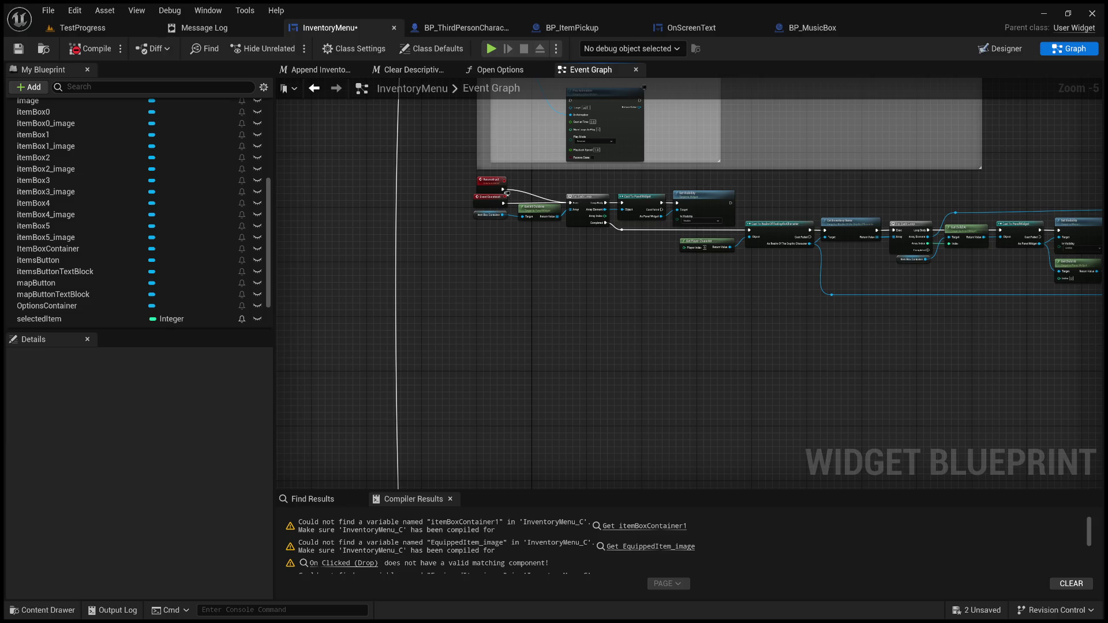
scroll(507, 193, up, 4)
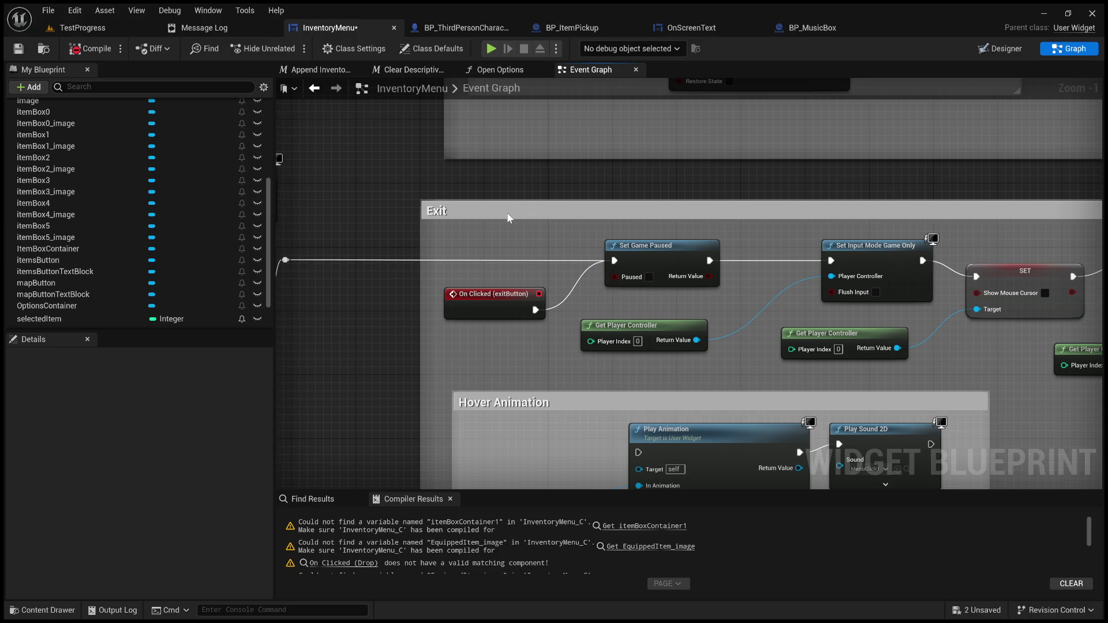
text(ExitMenu)
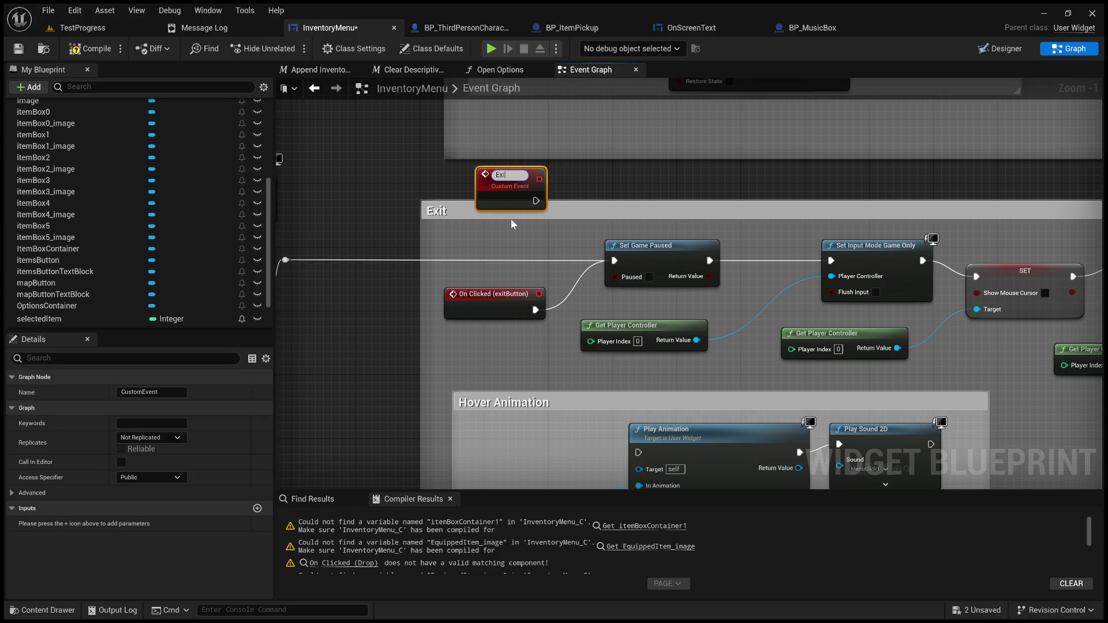
key(Return)
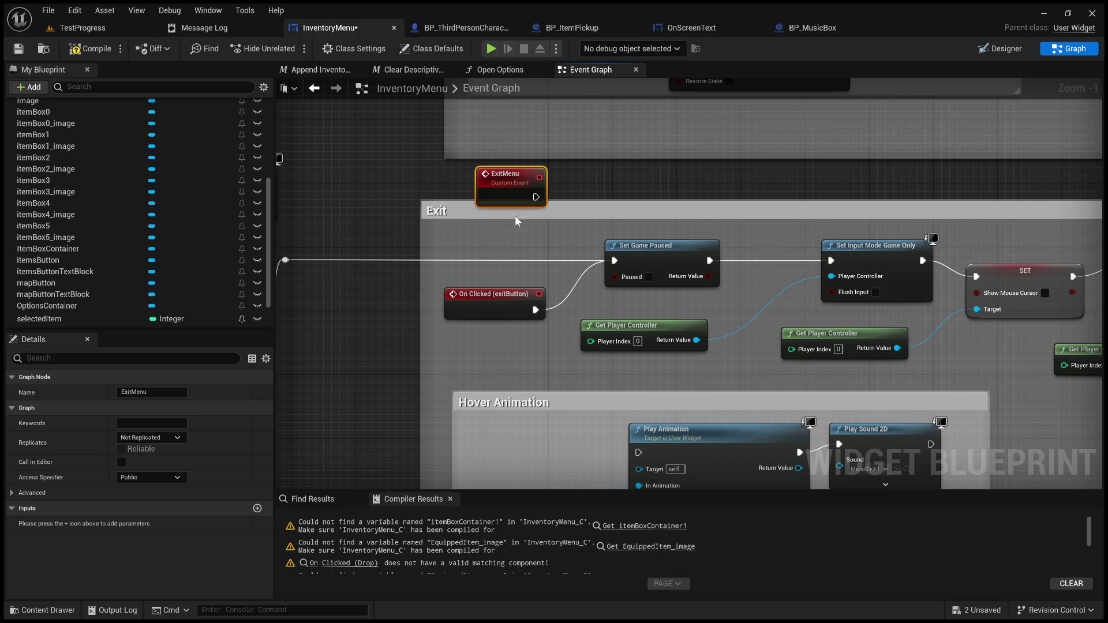
mouse_move(518, 200)
mouse_down()
mouse_move(506, 270)
mouse_move(615, 261)
mouse_up()
key(q)
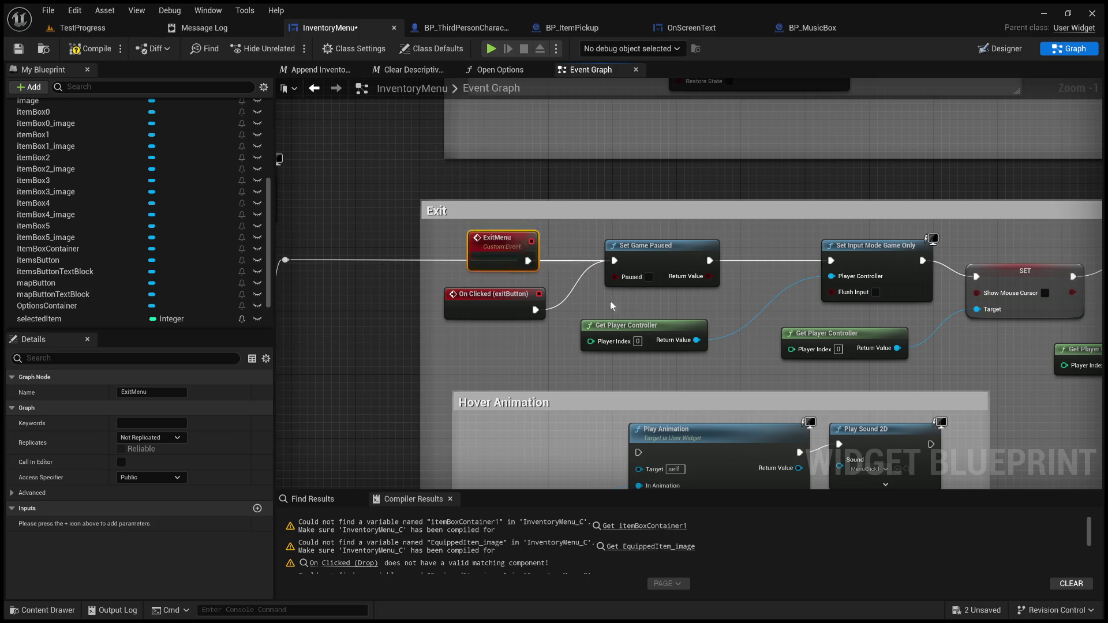
scroll(580, 290, down, 6)
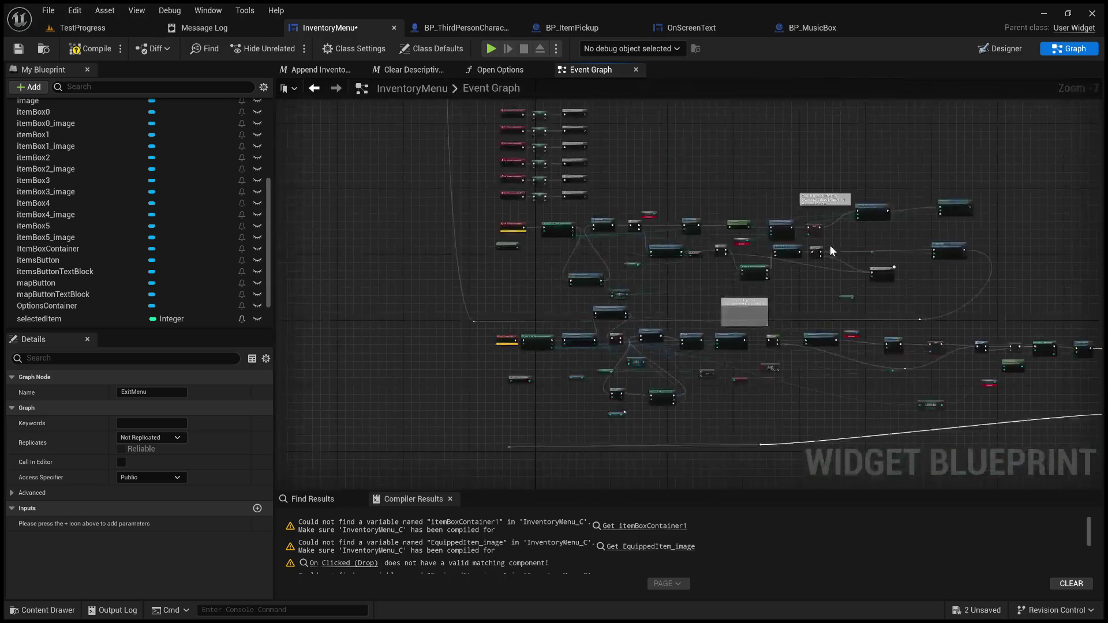
scroll(524, 276, up, 3)
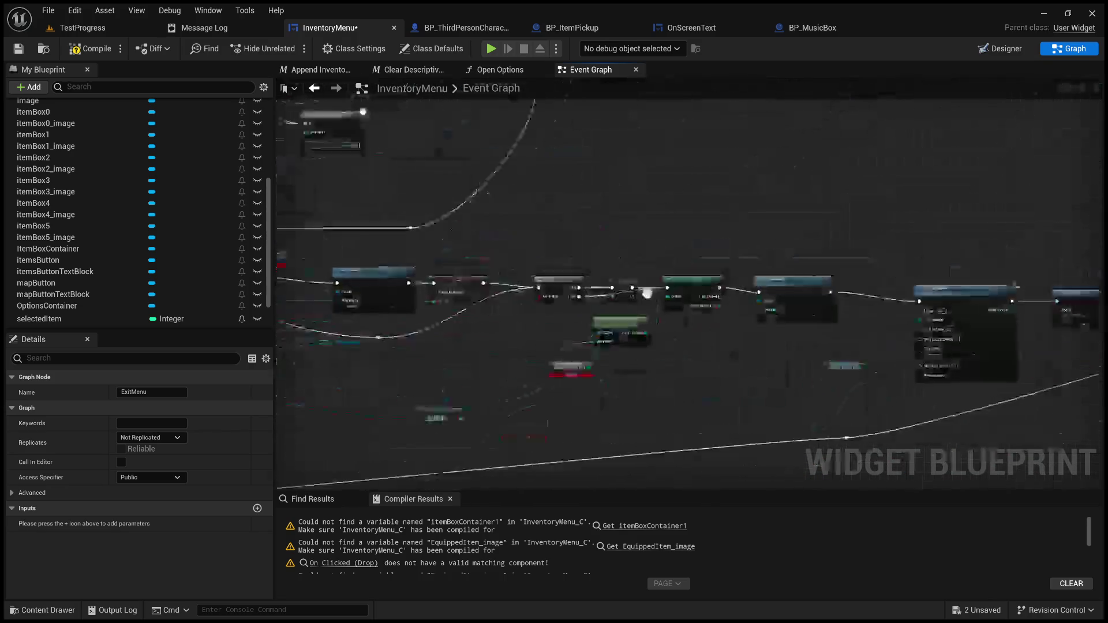
scroll(540, 303, up, 4)
drag(486, 295, 596, 275)
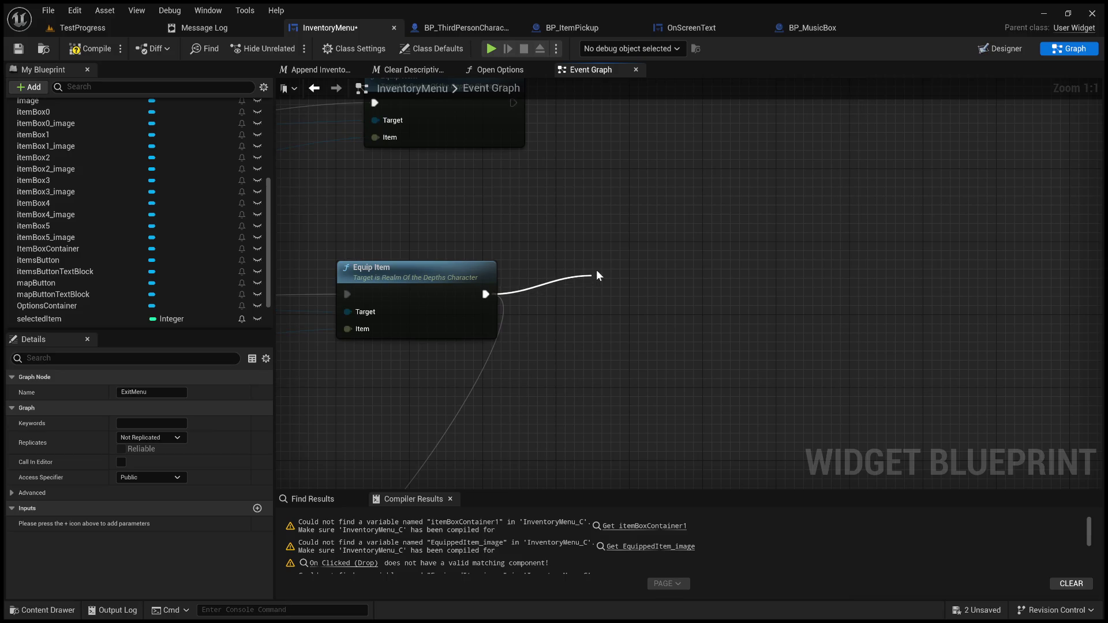
drag(614, 276, 551, 255)
scroll(500, 340, down, 5)
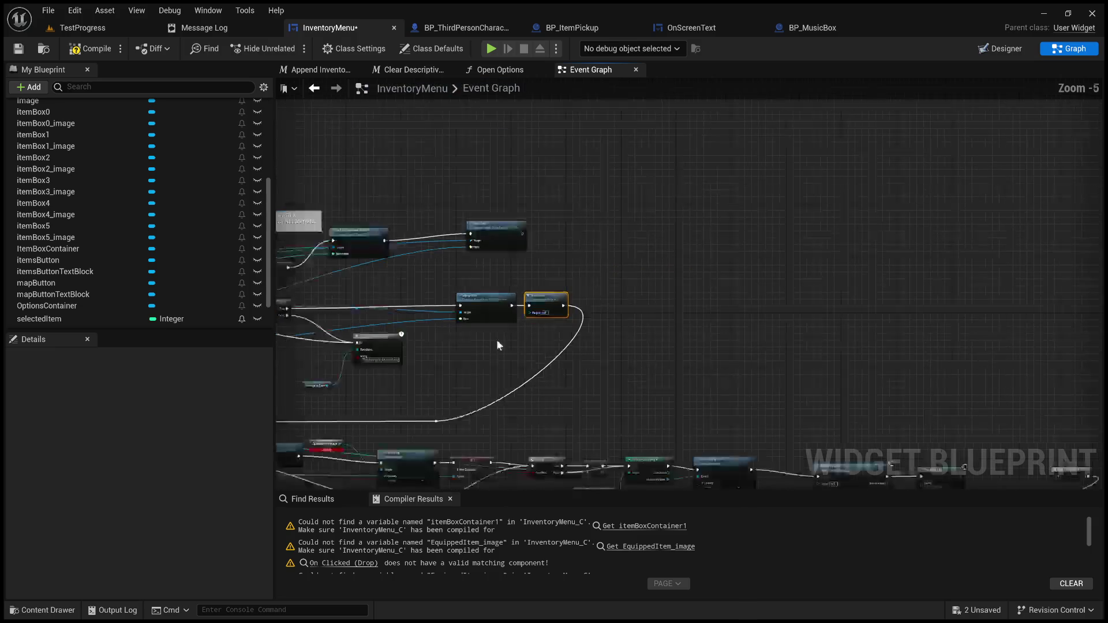
click(867, 350)
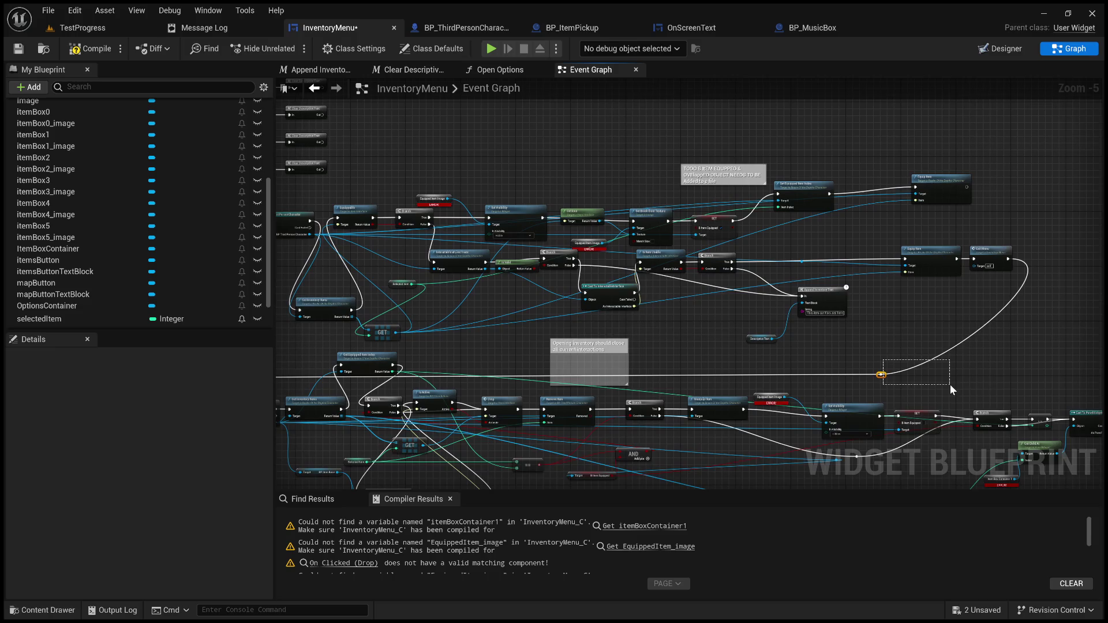
mouse_move(832, 345)
mouse_down()
mouse_move(544, 388)
mouse_move(525, 374)
mouse_up()
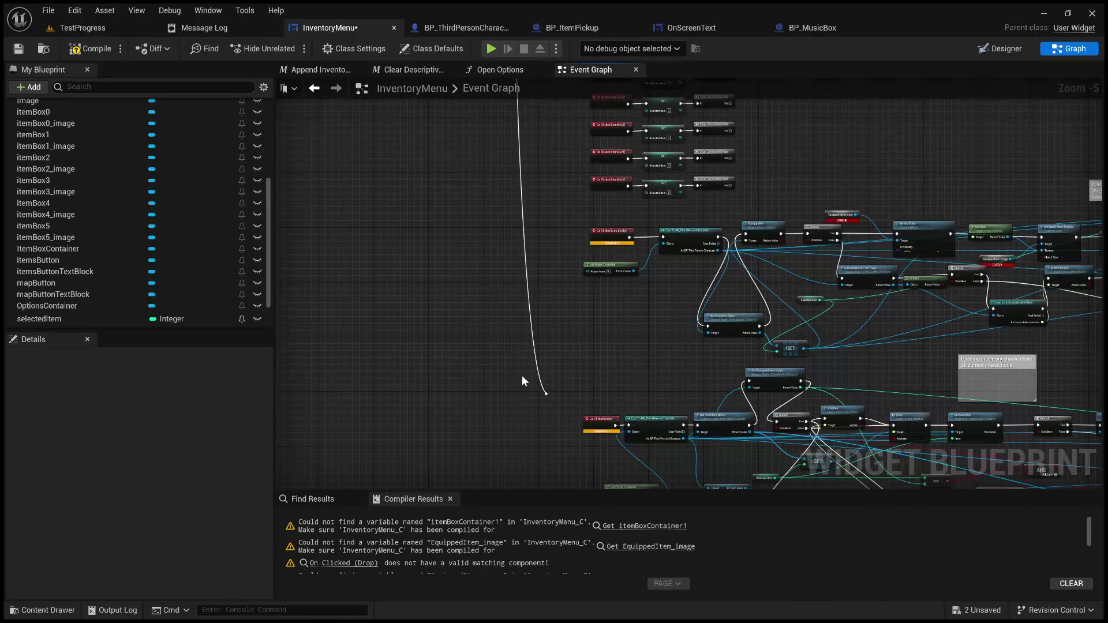
mouse_move(569, 305)
mouse_down()
mouse_move(552, 202)
mouse_move(559, 349)
mouse_move(499, 242)
mouse_up()
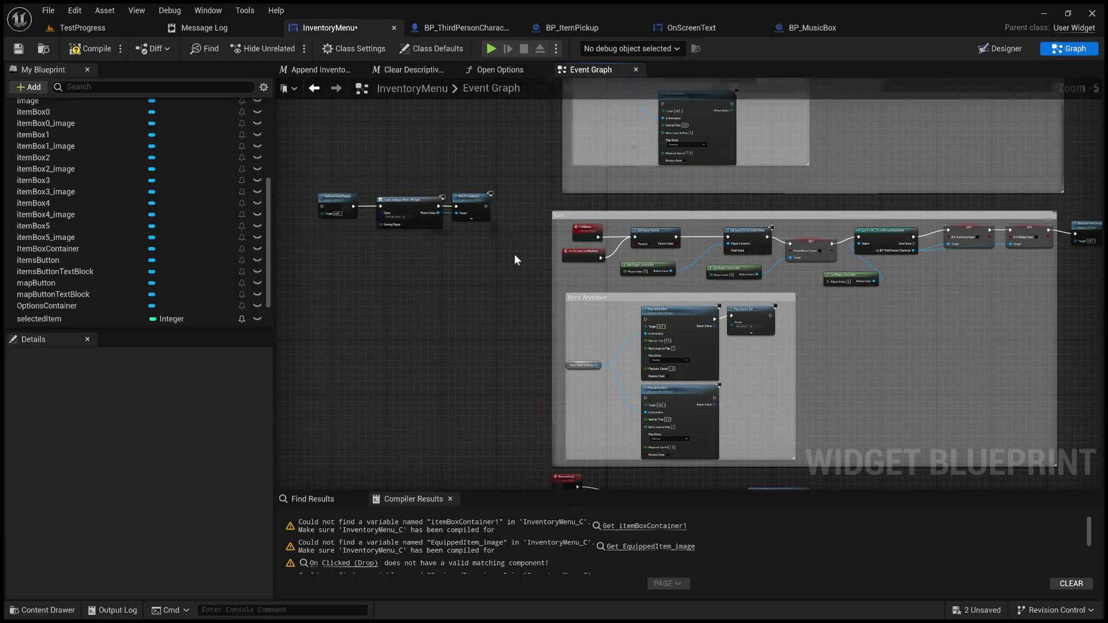
scroll(515, 254, down, 2)
scroll(715, 277, up, 5)
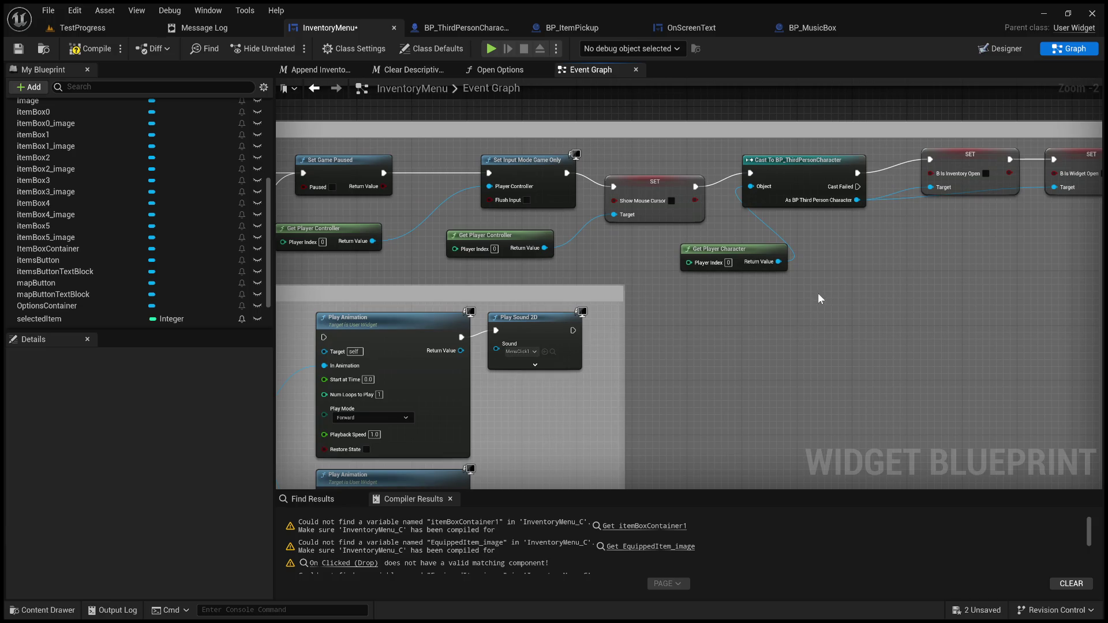
- Add a Cast To RealmOfTheDepthsCharacter node fed by Get Player Character's Return Value
drag(777, 262, 897, 272)
mouse_move(935, 341)
mouse_down()
mouse_move(811, 362)
mouse_move(885, 313)
mouse_up()
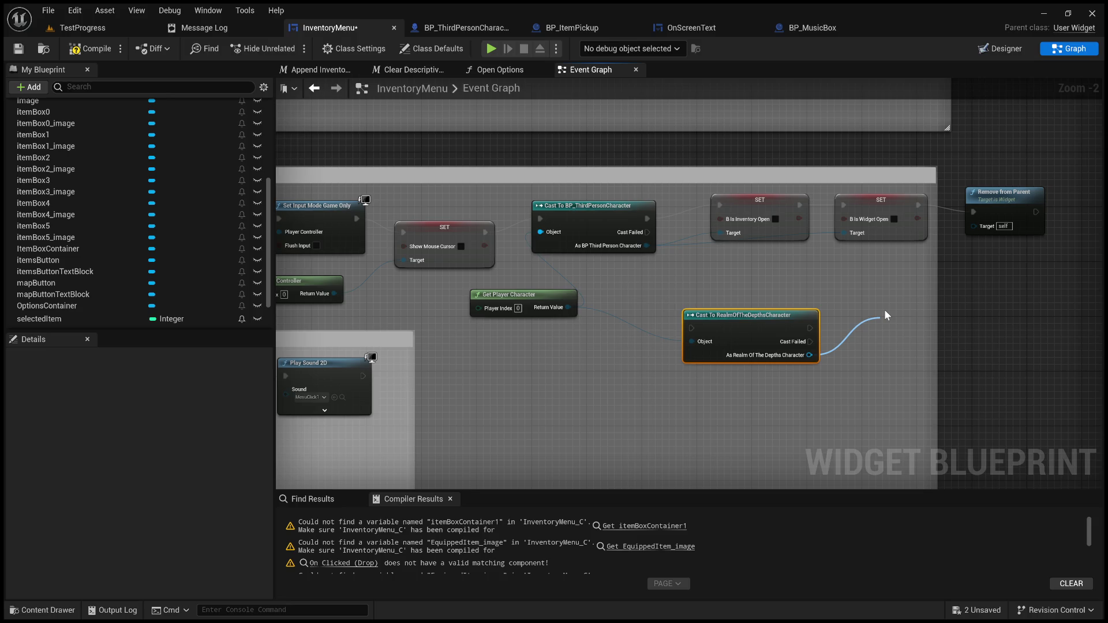
drag(879, 317, 809, 355)
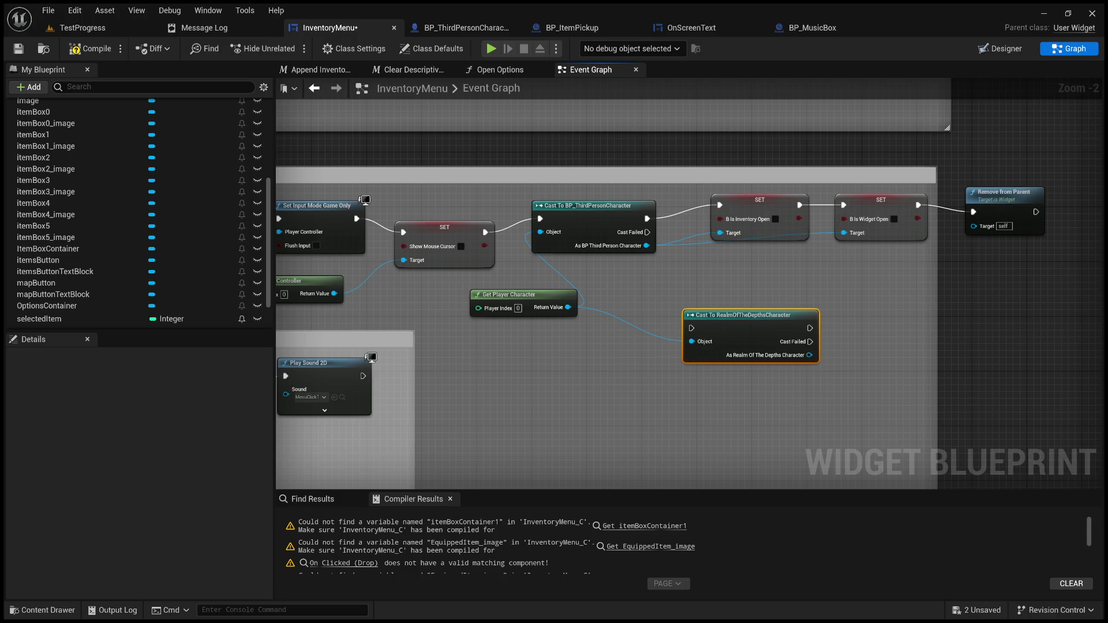
mouse_move(799, 283)
mouse_down()
mouse_move(869, 292)
mouse_move(837, 314)
mouse_move(792, 308)
mouse_move(799, 315)
mouse_up()
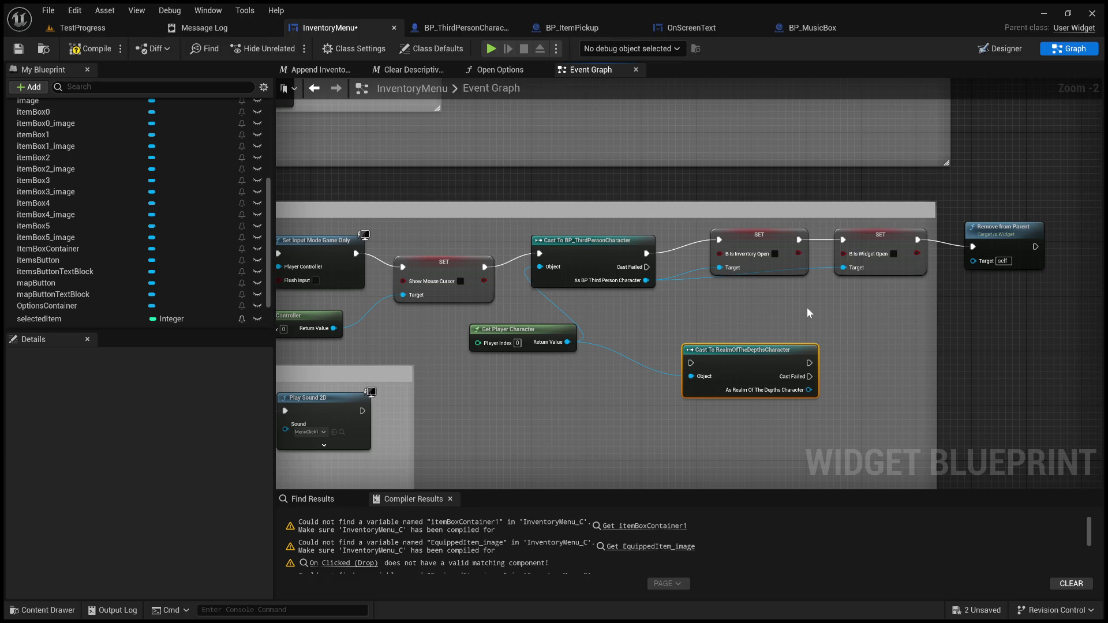
mouse_move(794, 311)
mouse_down()
mouse_move(1056, 297)
mouse_move(847, 318)
mouse_up()
- Delete the exec links from the old cast into SET and into Remove from Parent
click(735, 252)
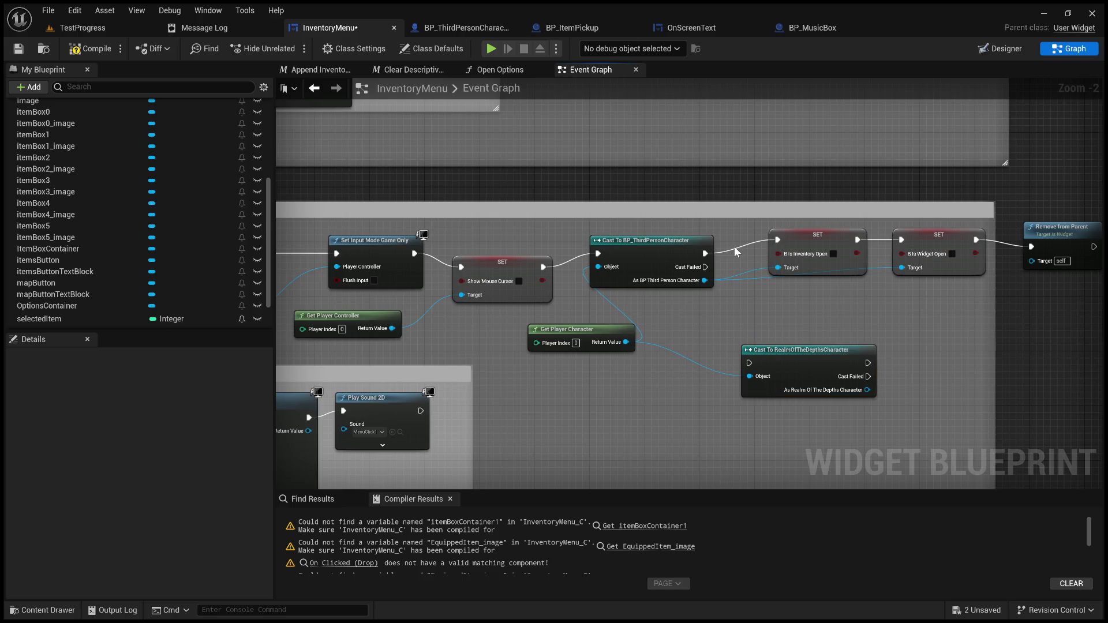
double_click(739, 247)
key(Delete)
double_click(992, 241)
key(Delete)
drag(868, 390, 907, 385)
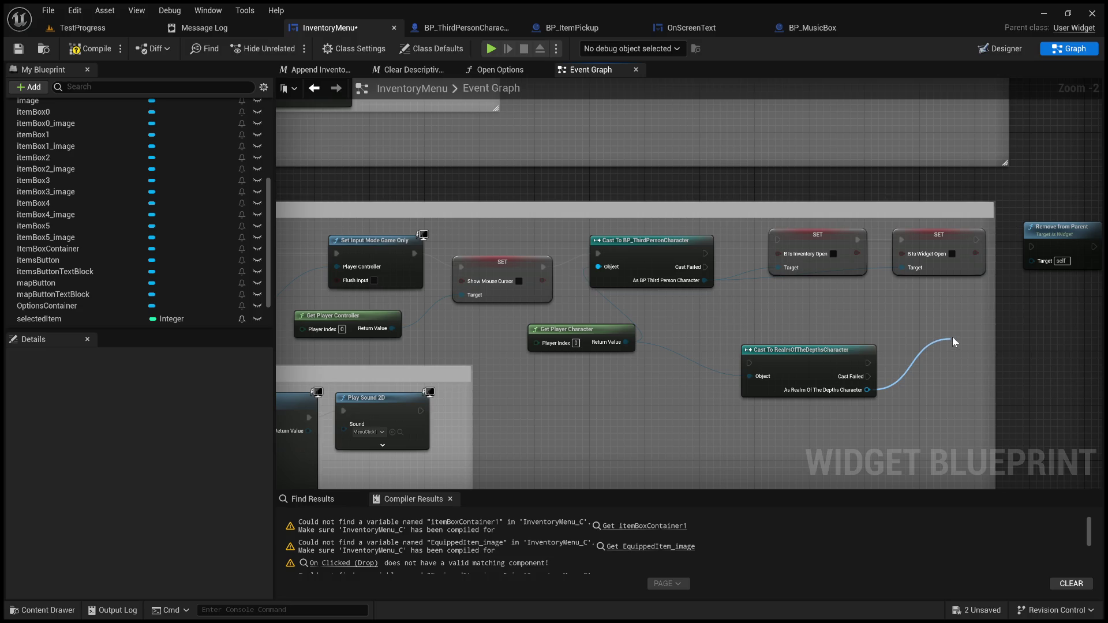
drag(952, 337, 1013, 310)
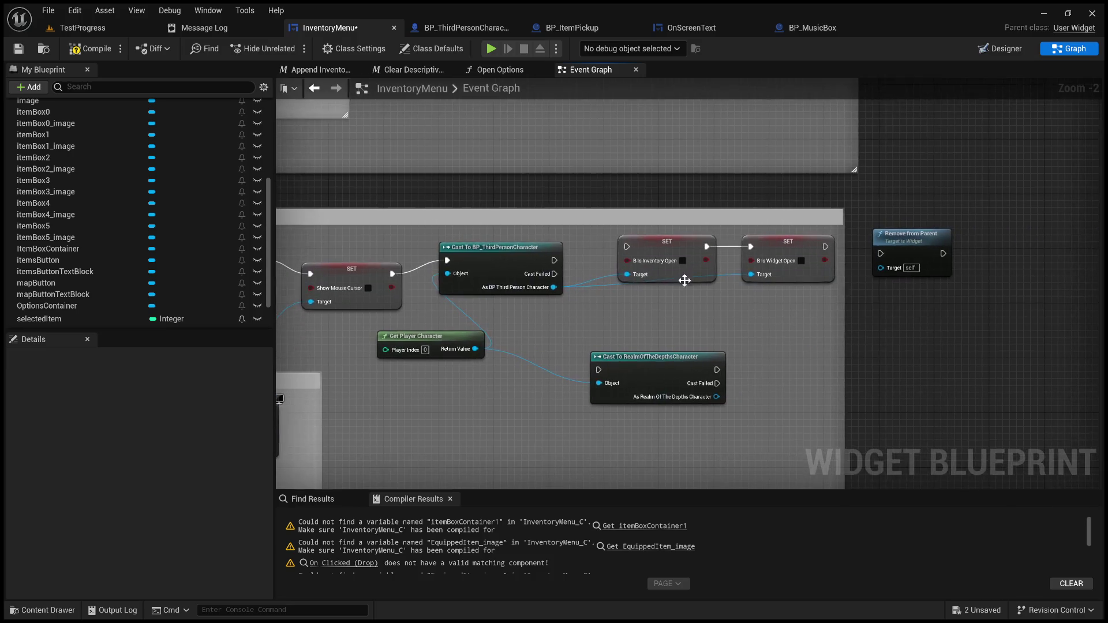
- Delete both SET nodes and the old Cast To BP_ThirdPersonCharacter node
click(655, 241)
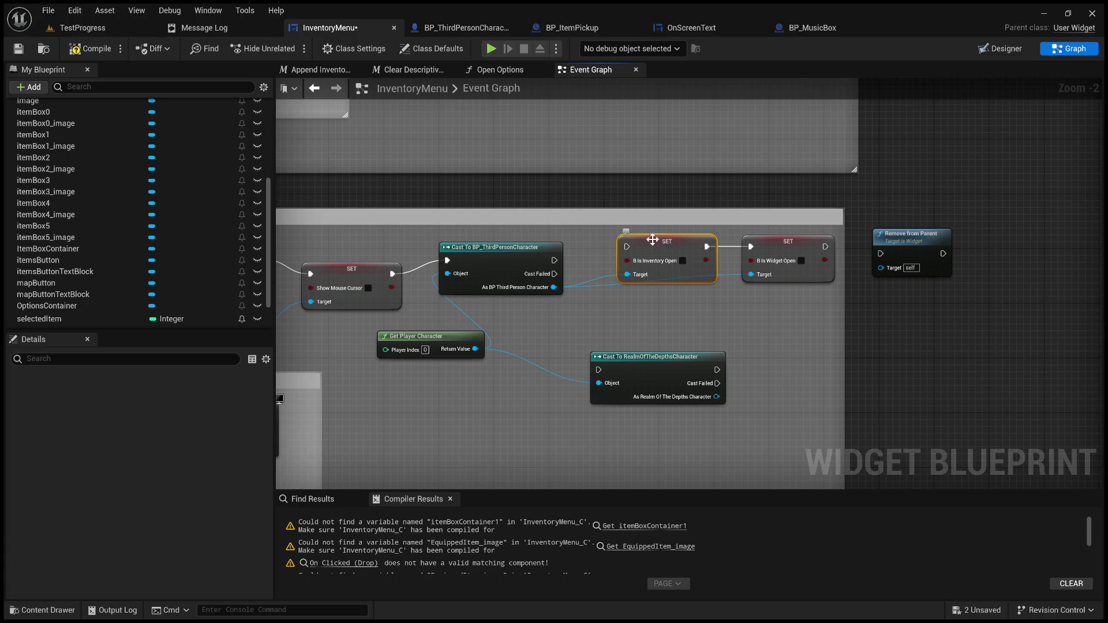
shift+click(803, 242)
key(Delete)
mouse_move(498, 249)
mouse_down()
mouse_move(622, 248)
mouse_move(601, 261)
mouse_up()
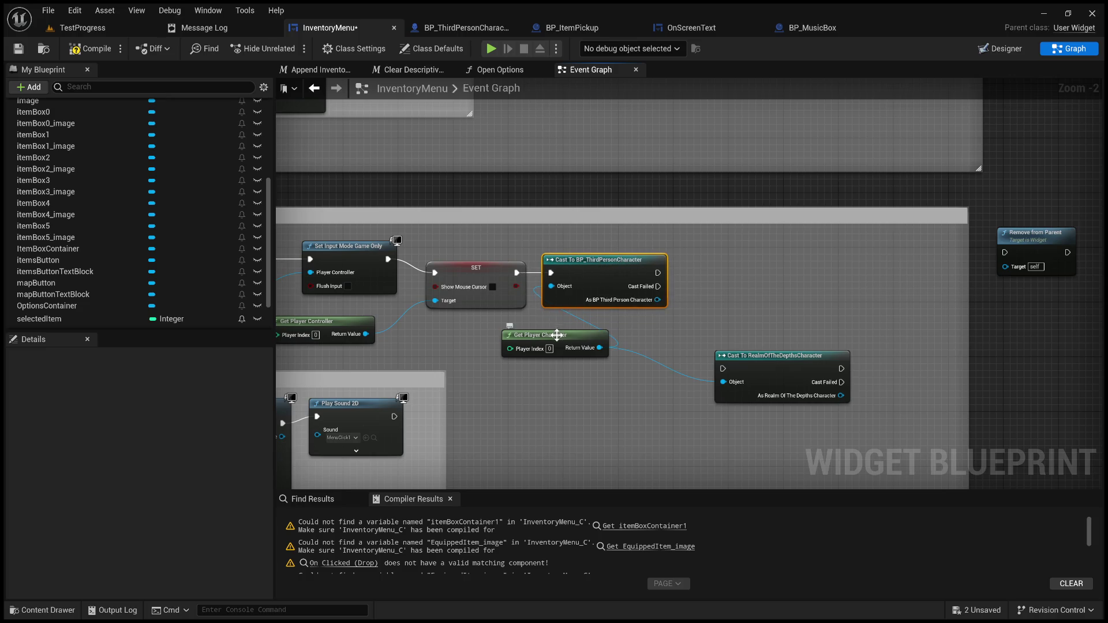
drag(557, 334, 479, 328)
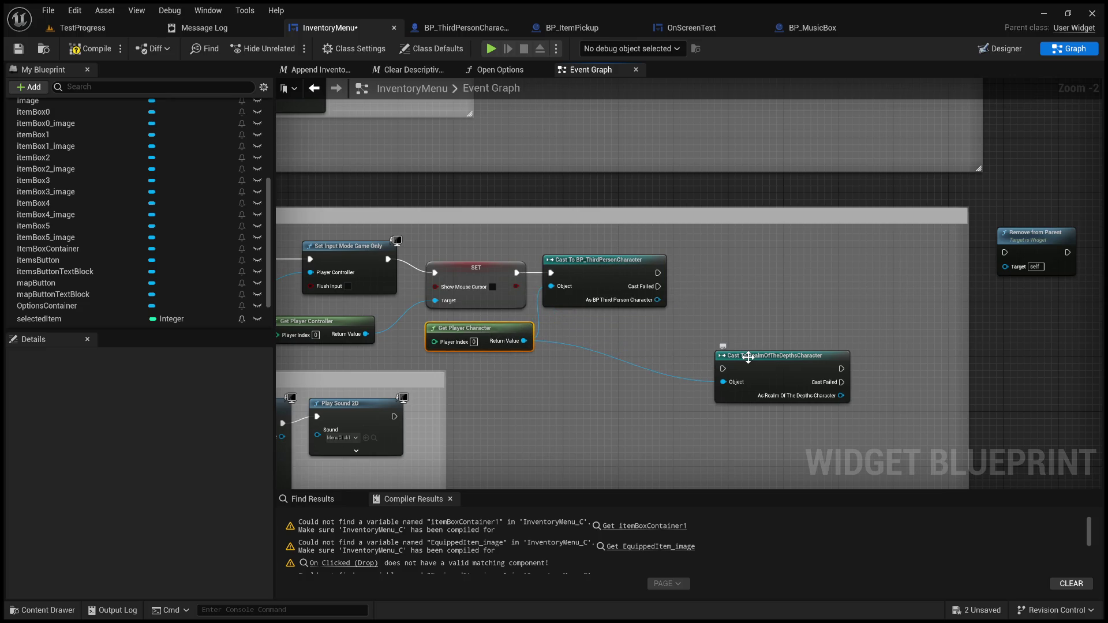
click(603, 261)
key(Delete)
- Wire SET's exec through Cast To RealmOfTheDepthsCharacter into Remove from Parent
drag(776, 359, 610, 262)
drag(517, 272, 557, 273)
drag(1024, 232, 735, 253)
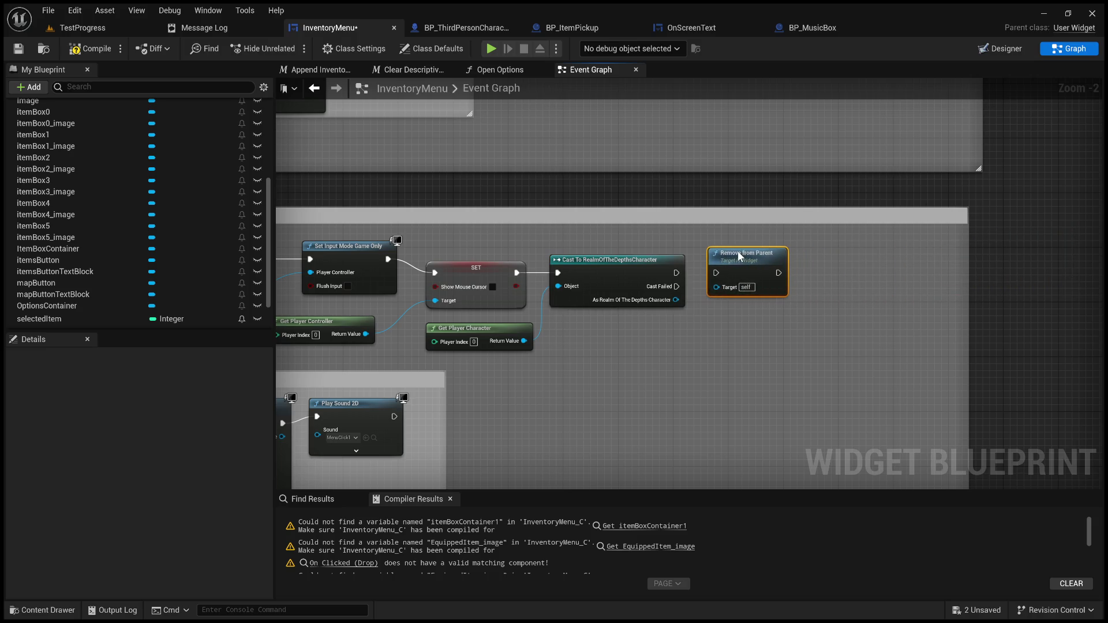
drag(676, 273, 716, 272)
- Align Set Input Mode Game Only, Set Game Paused and both Get Player Controller nodes
mouse_move(698, 316)
mouse_down()
mouse_move(795, 312)
mouse_move(903, 283)
mouse_move(958, 312)
mouse_up()
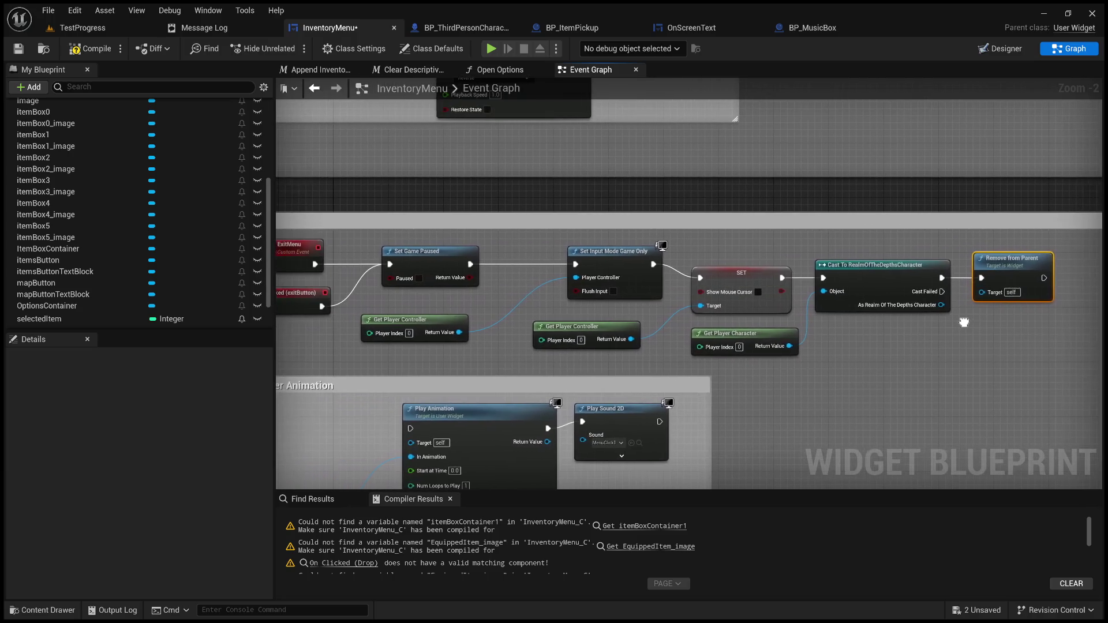
drag(632, 258, 625, 265)
drag(481, 308, 653, 292)
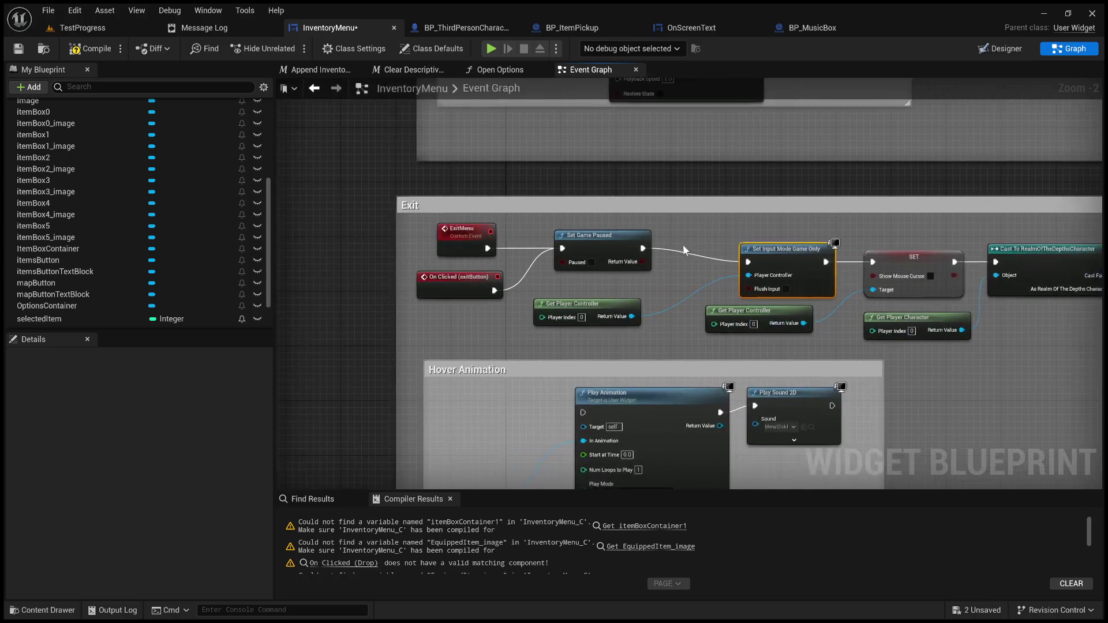
drag(591, 245, 636, 258)
mouse_move(744, 314)
mouse_down()
mouse_move(772, 315)
mouse_move(763, 309)
mouse_up()
drag(618, 305, 671, 309)
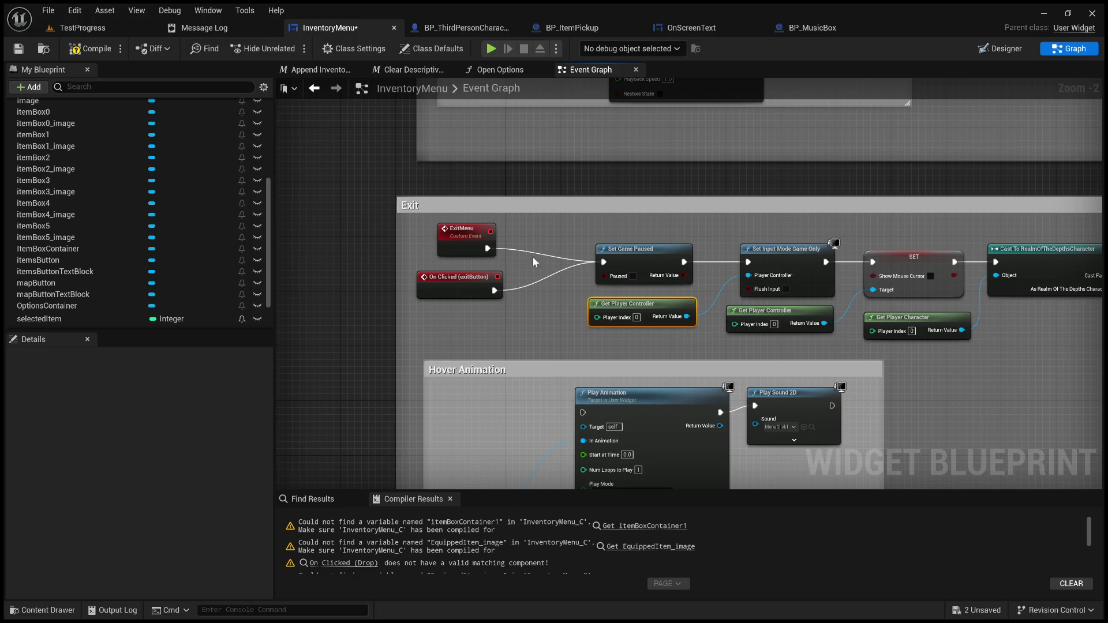
- Raise the ExitMenu and On Clicked (exitButton) event nodes slightly to align them
mouse_move(501, 309)
mouse_down()
mouse_move(480, 237)
mouse_move(536, 256)
mouse_up()
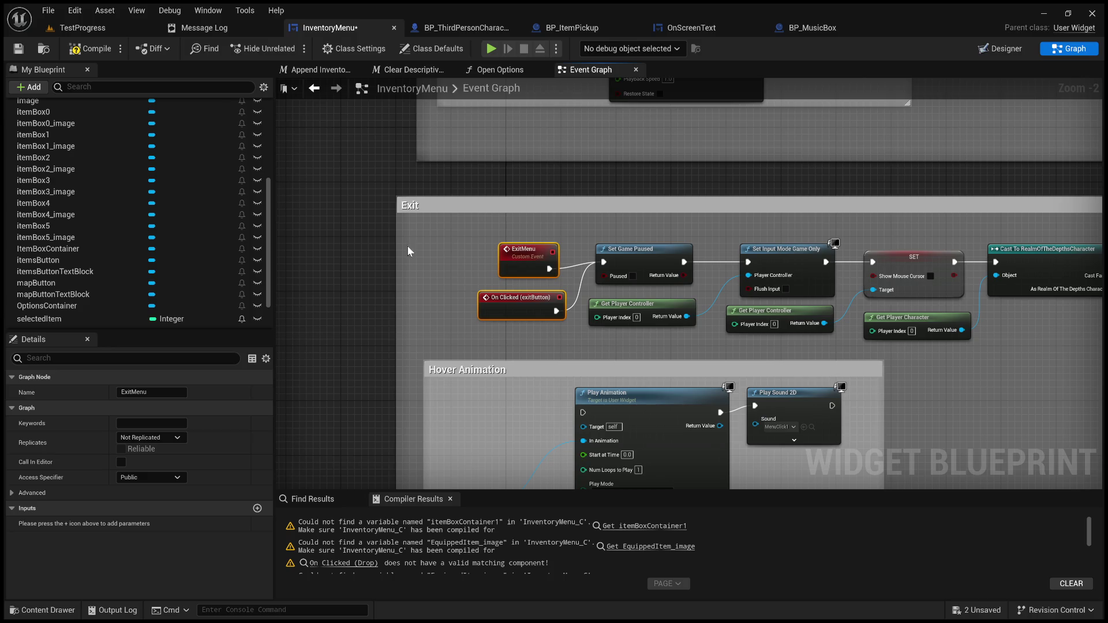
click(330, 258)
ctrl+click(534, 300)
drag(525, 257, 525, 251)
click(316, 266)
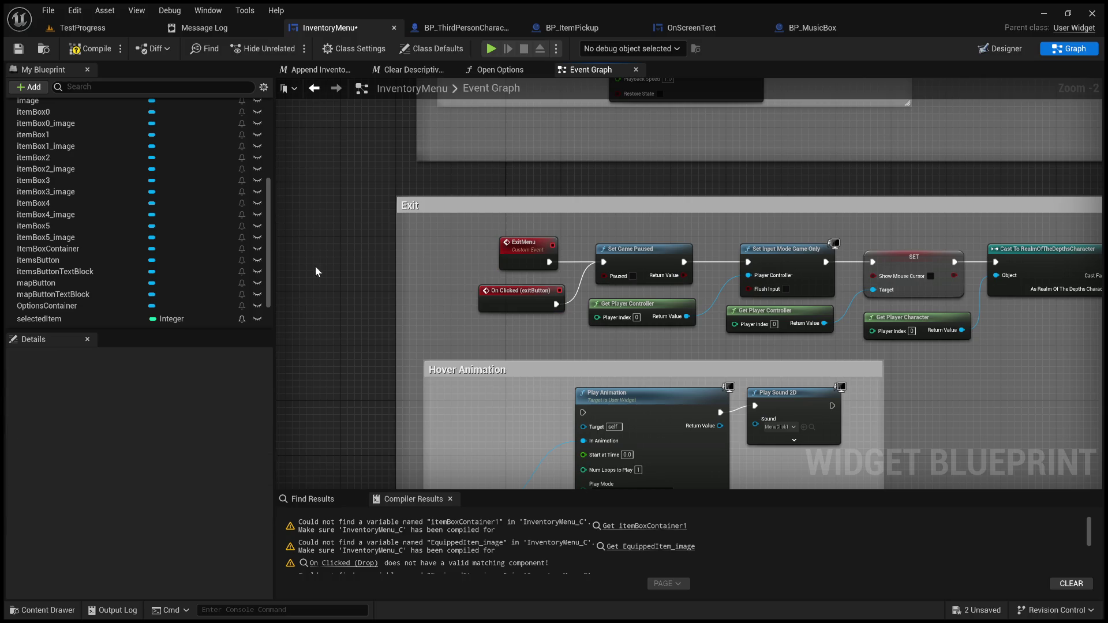
scroll(564, 275, down, 3)
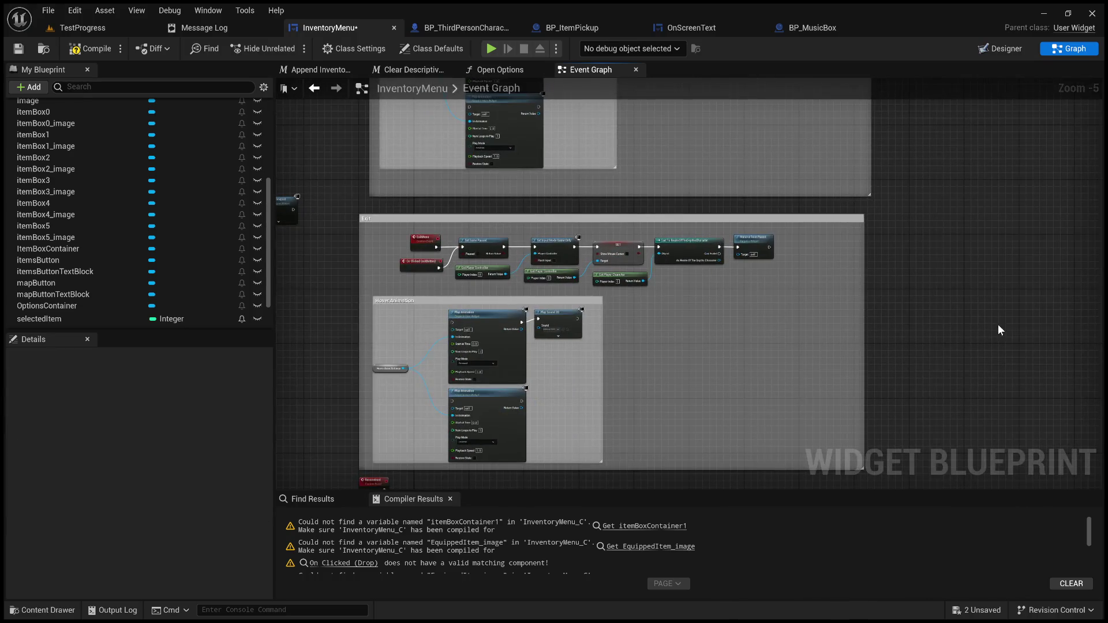
- Zoom out and pan to inspect the Use_Equip logic with its old cast
mouse_move(570, 285)
mouse_down()
mouse_move(737, 244)
mouse_move(599, 252)
mouse_up()
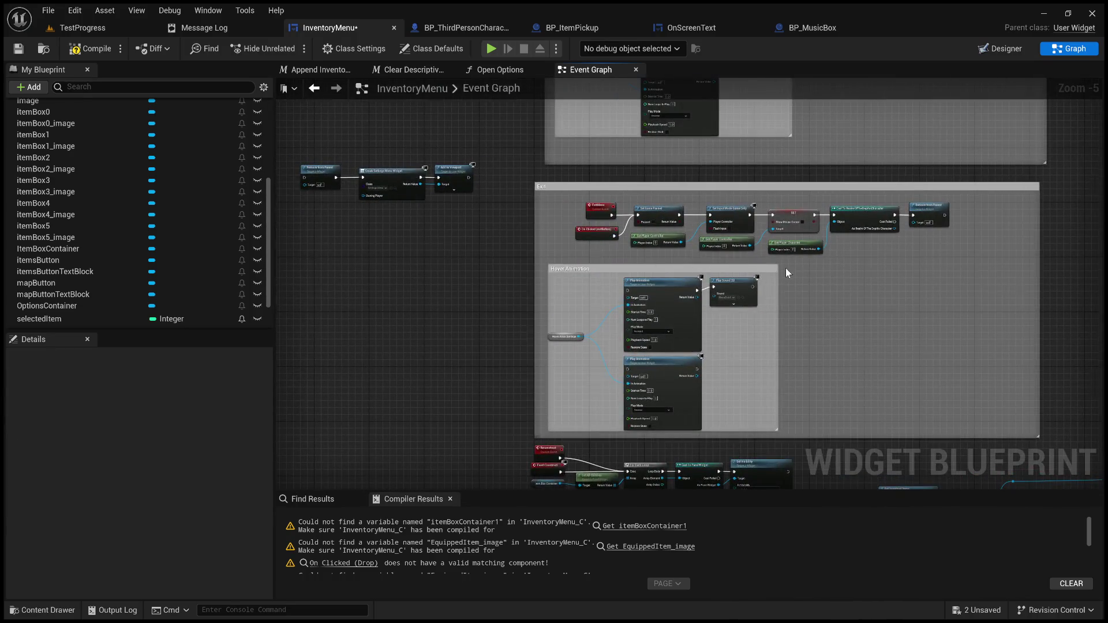
scroll(786, 271, down, 2)
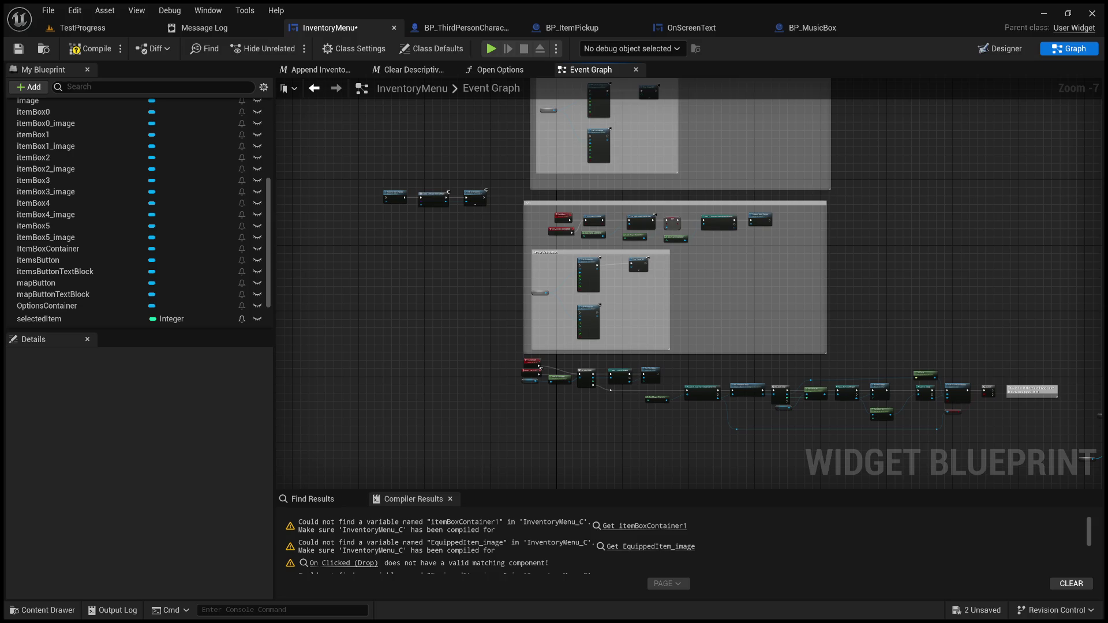
drag(728, 342, 701, 165)
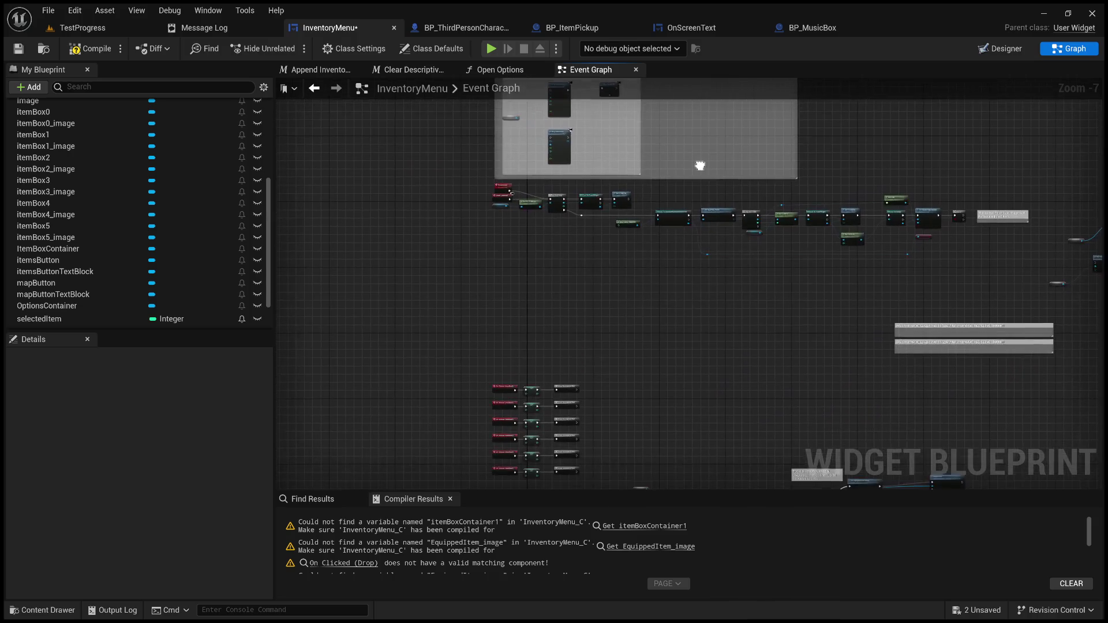
drag(692, 269, 725, 125)
- Switch to InventoryMenu's Designer layout showing the Use, Drop, Examine and Exit buttons
scroll(537, 383, up, 4)
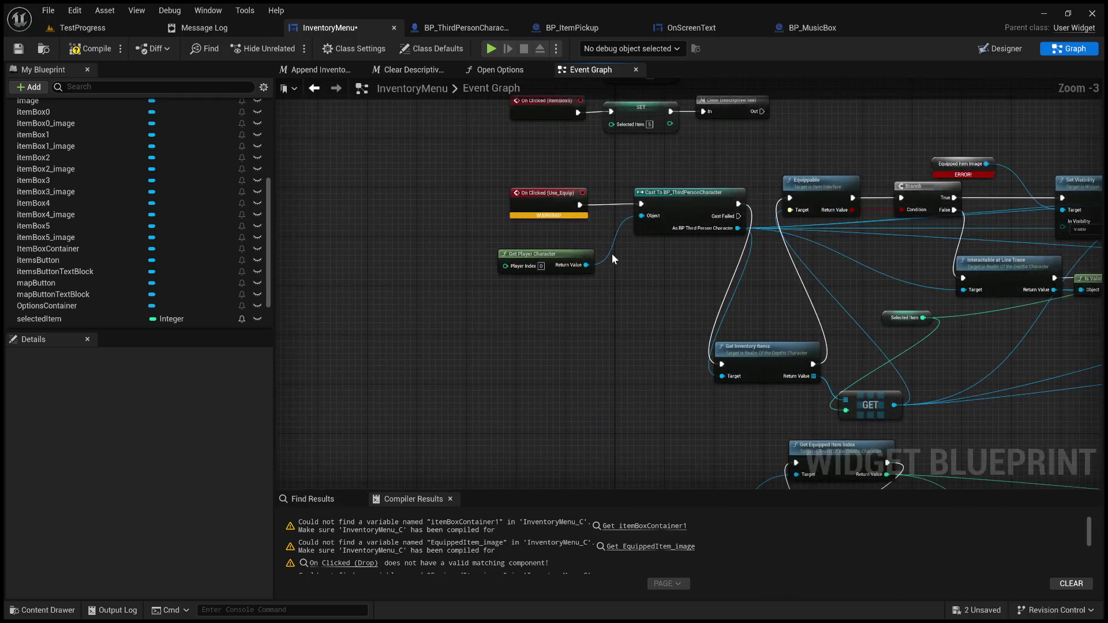
drag(577, 347, 581, 407)
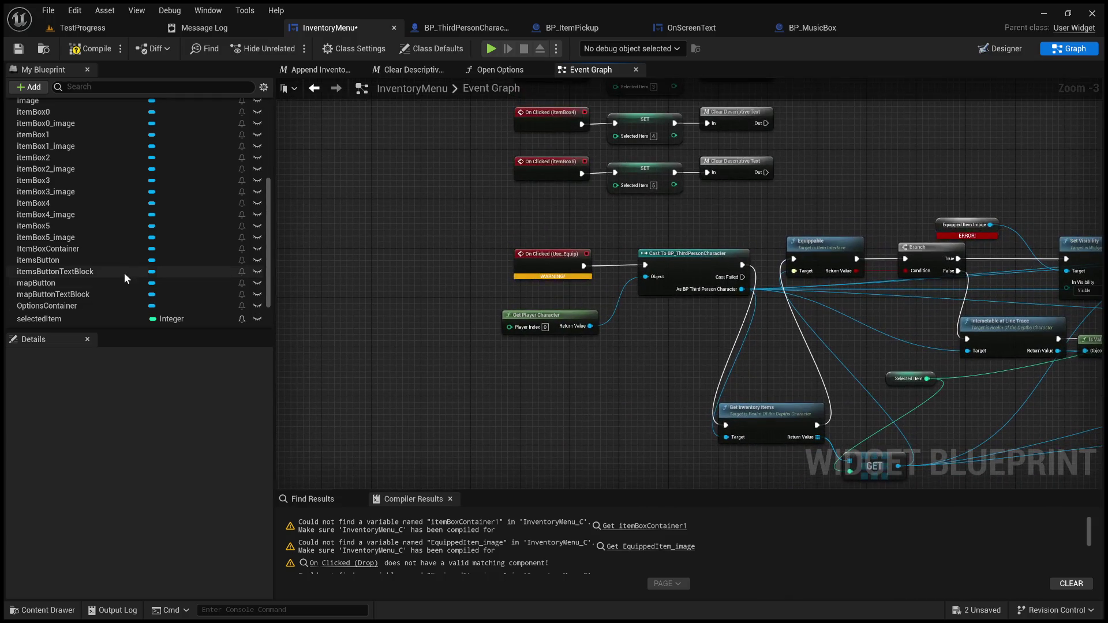
scroll(124, 273, down, 2)
scroll(95, 237, up, 3)
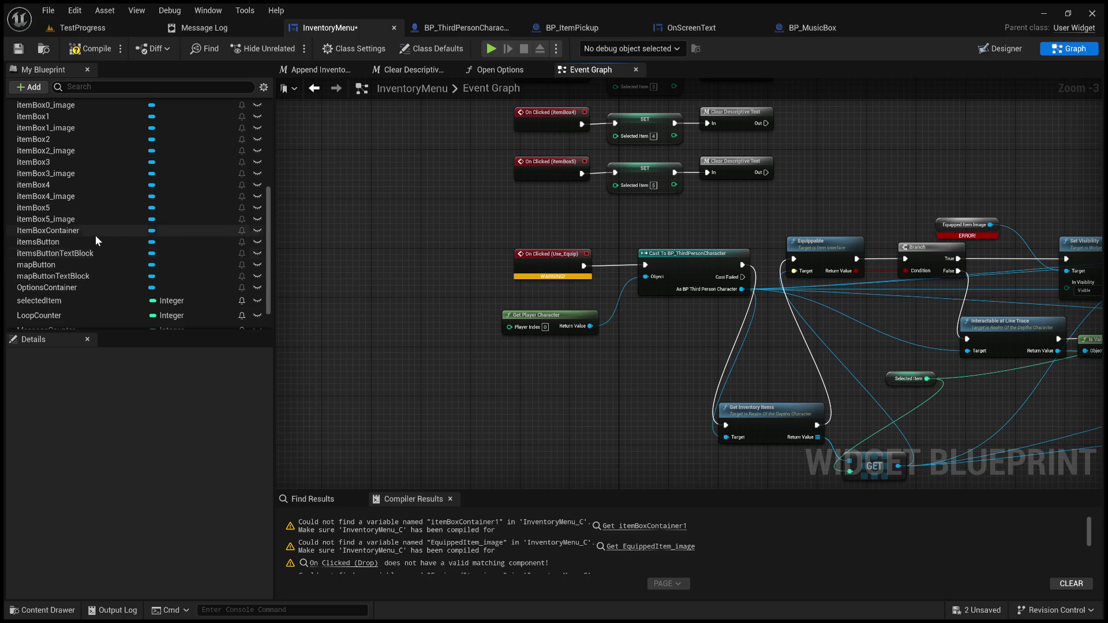
scroll(103, 228, down, 2)
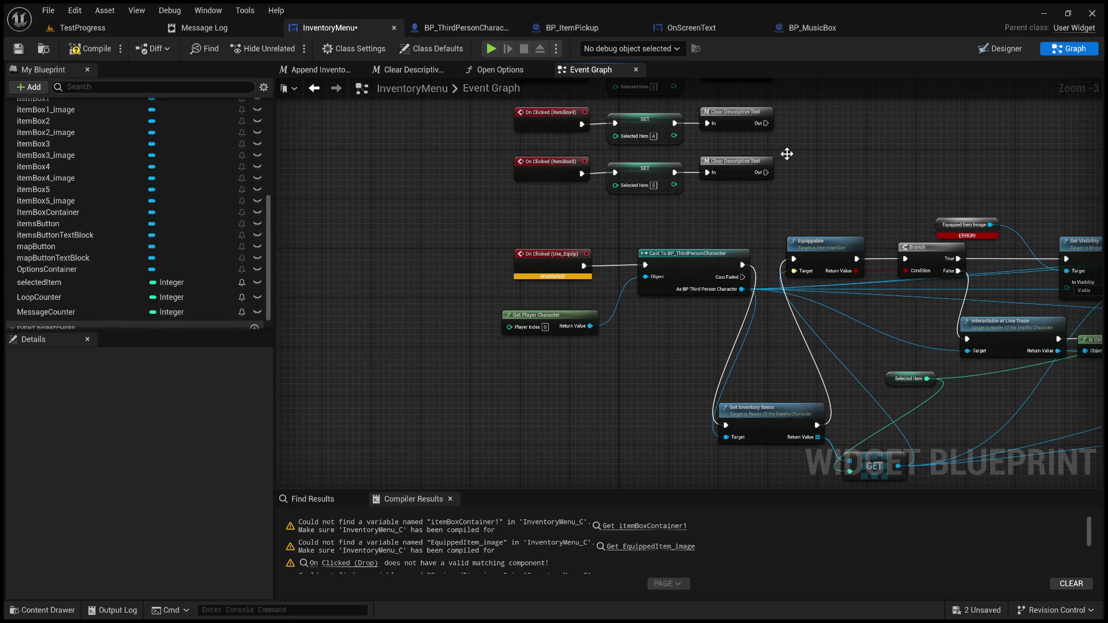
click(1009, 49)
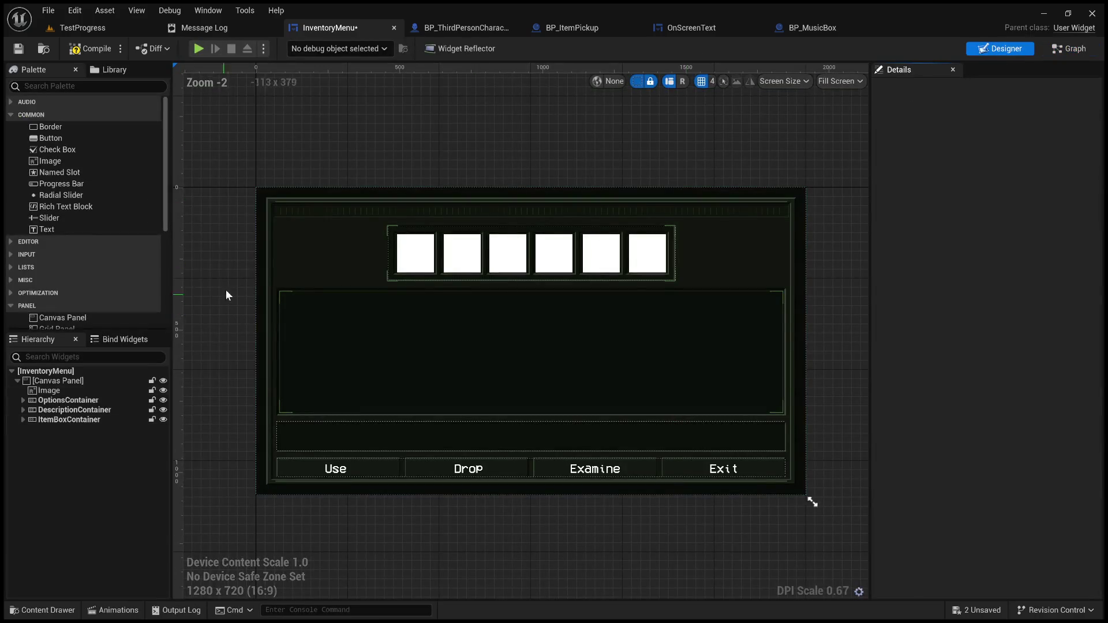
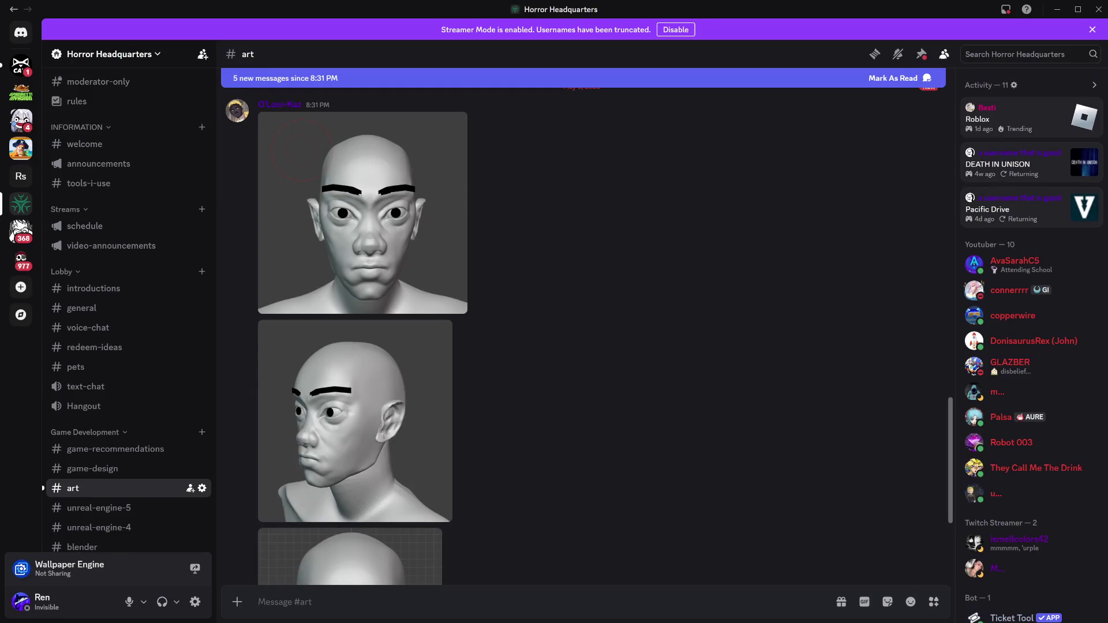
- View the front-view, side-view and newer front-view head renders in #art full size
scroll(404, 323, up, 3)
click(420, 338)
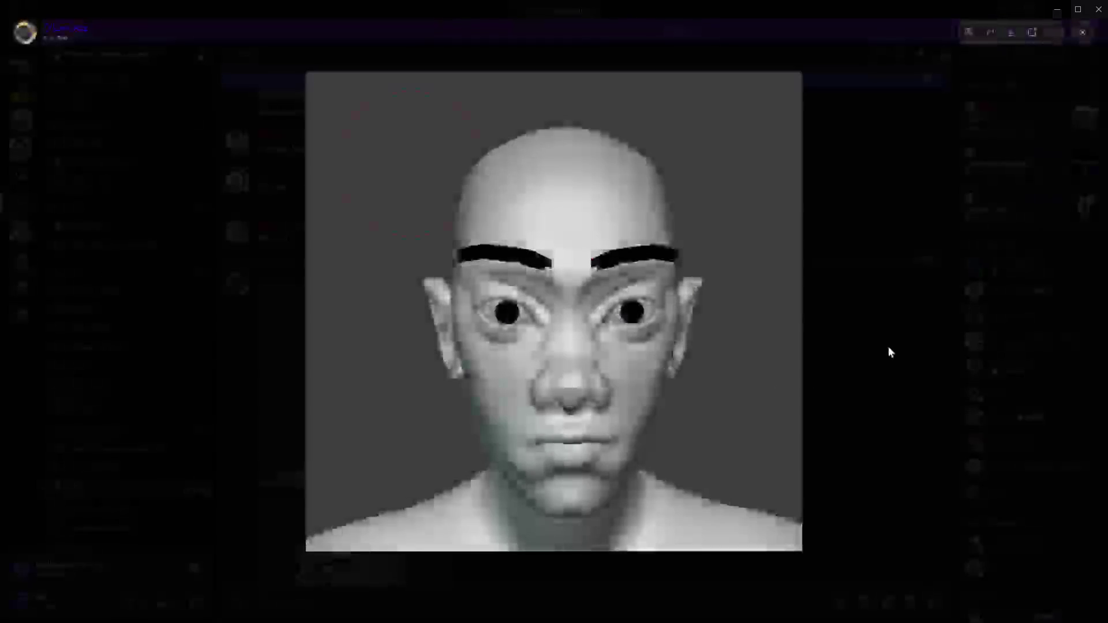
click(889, 341)
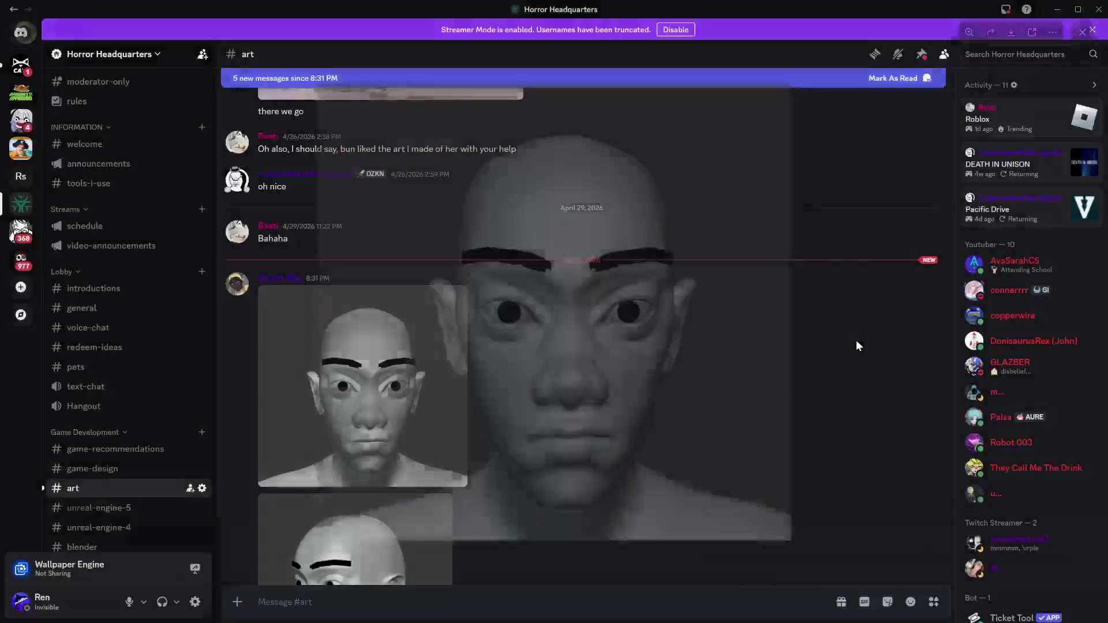
click(369, 407)
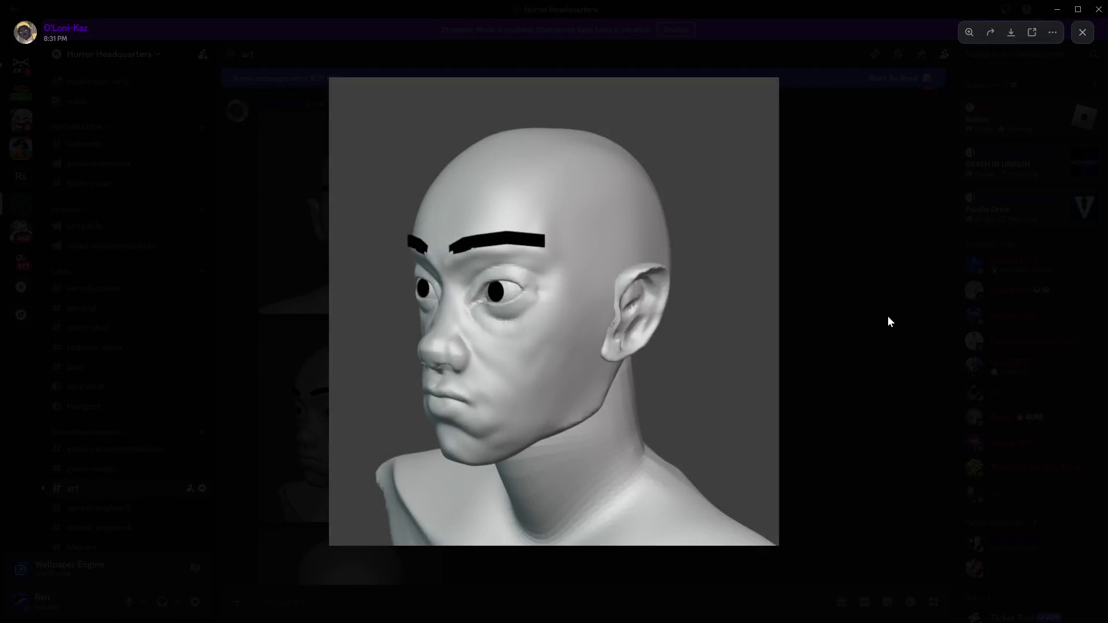
click(887, 317)
scroll(540, 438, down, 3)
click(352, 432)
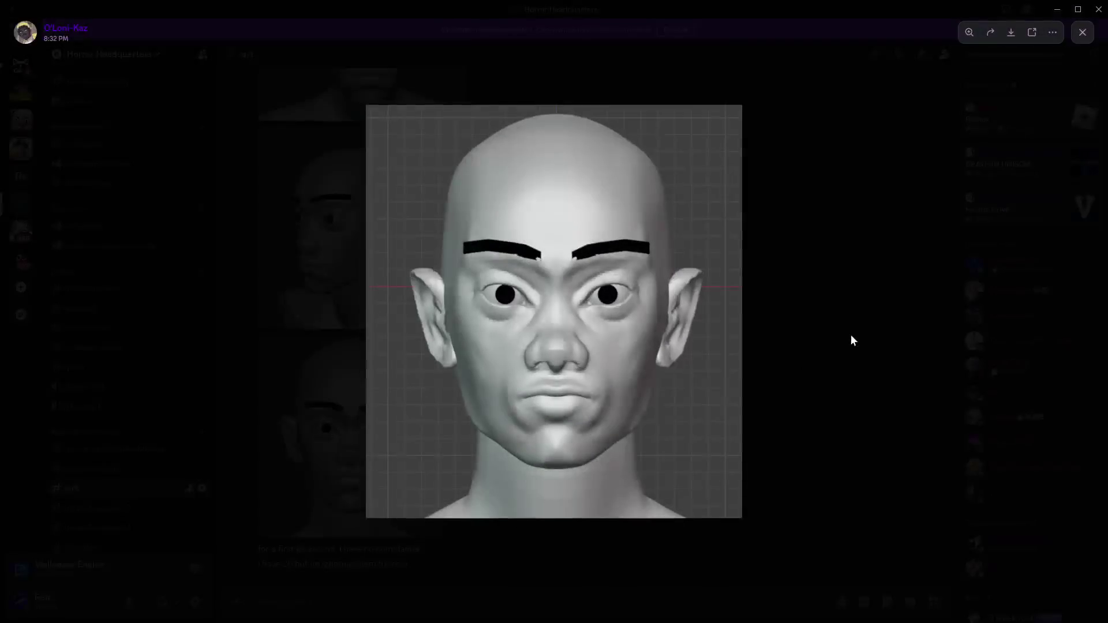
click(854, 330)
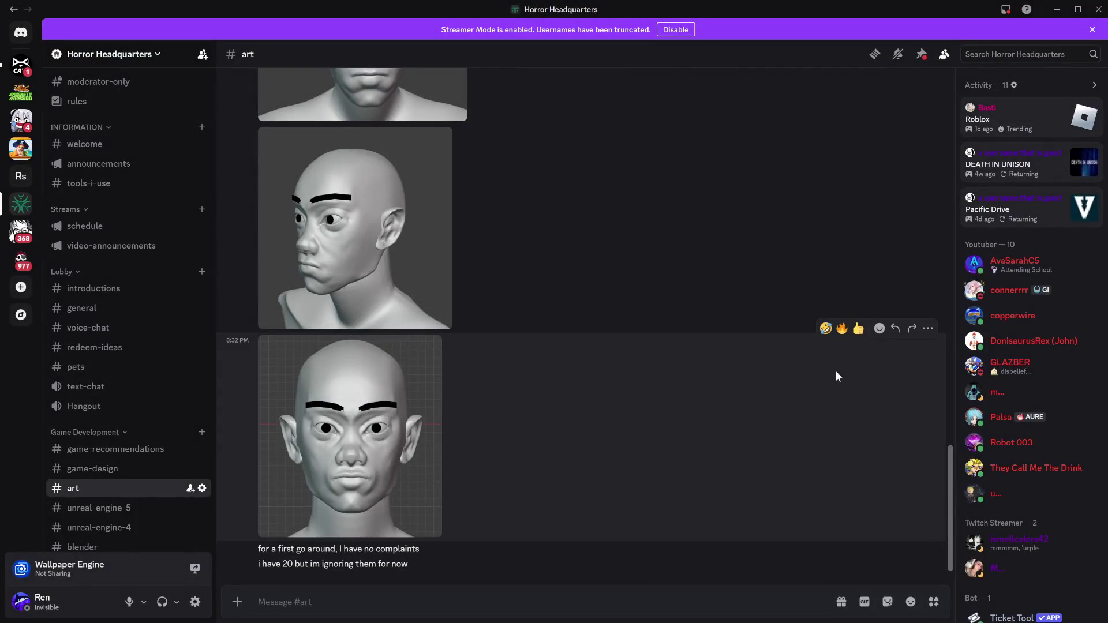
- React with 🔥 to the newest, side-view and first front-view head renders
click(842, 328)
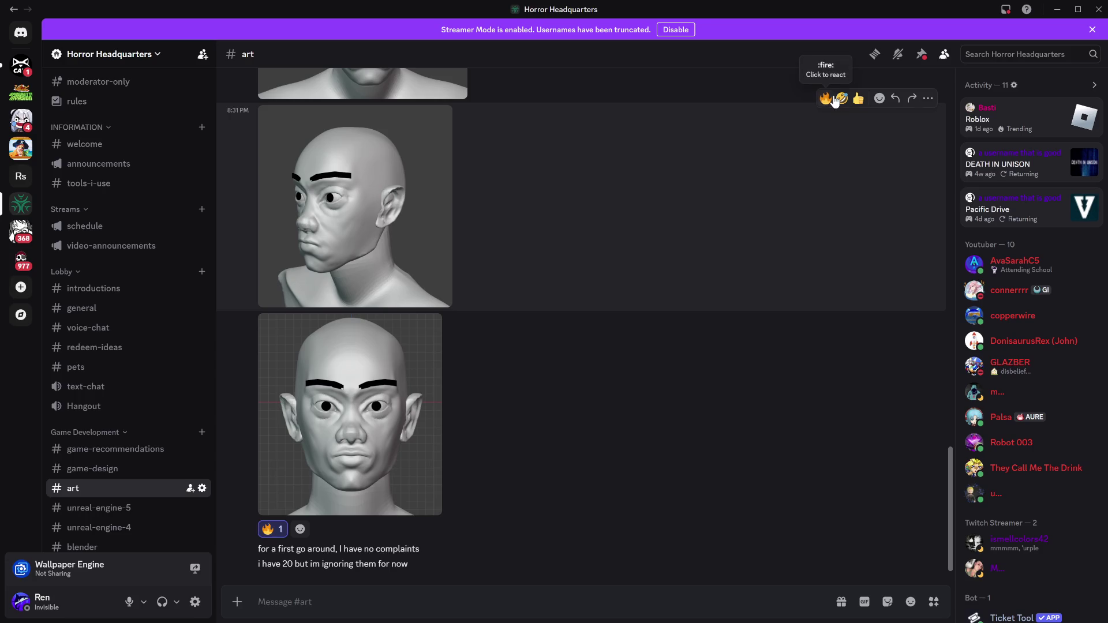
click(825, 100)
scroll(693, 242, up, 5)
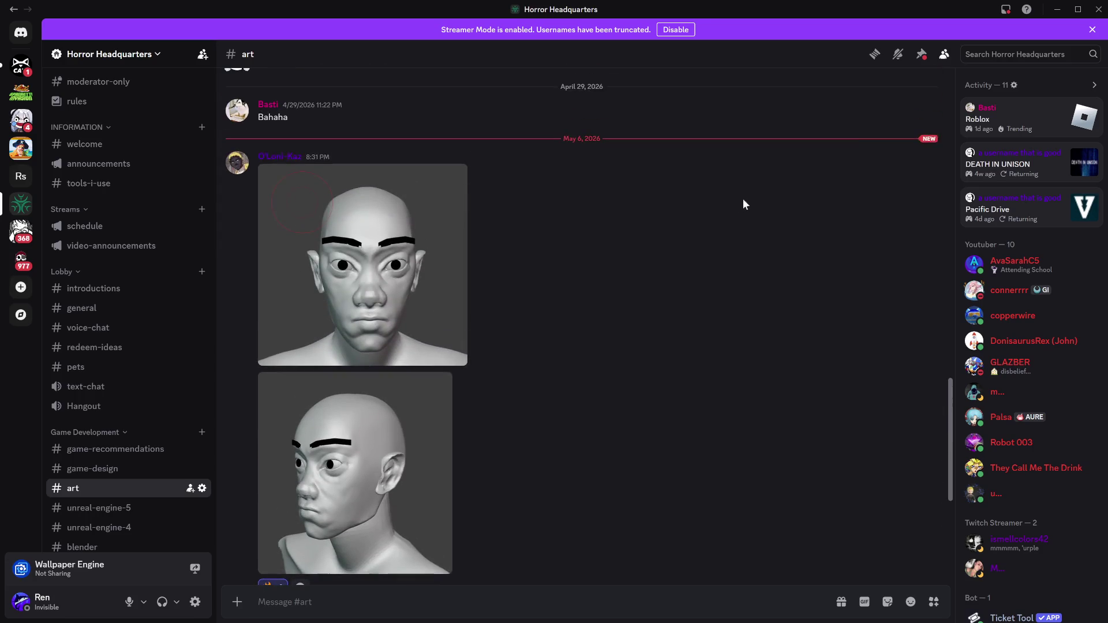
click(825, 151)
- Look over the three head renders enlarged once more, then minimize Discord
click(391, 307)
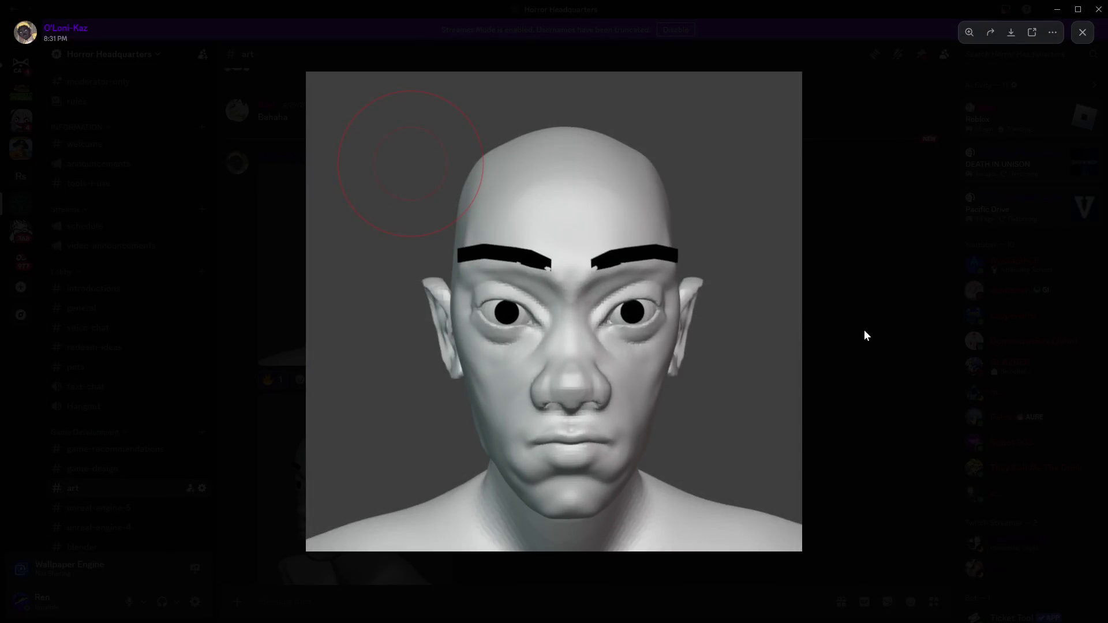
click(862, 346)
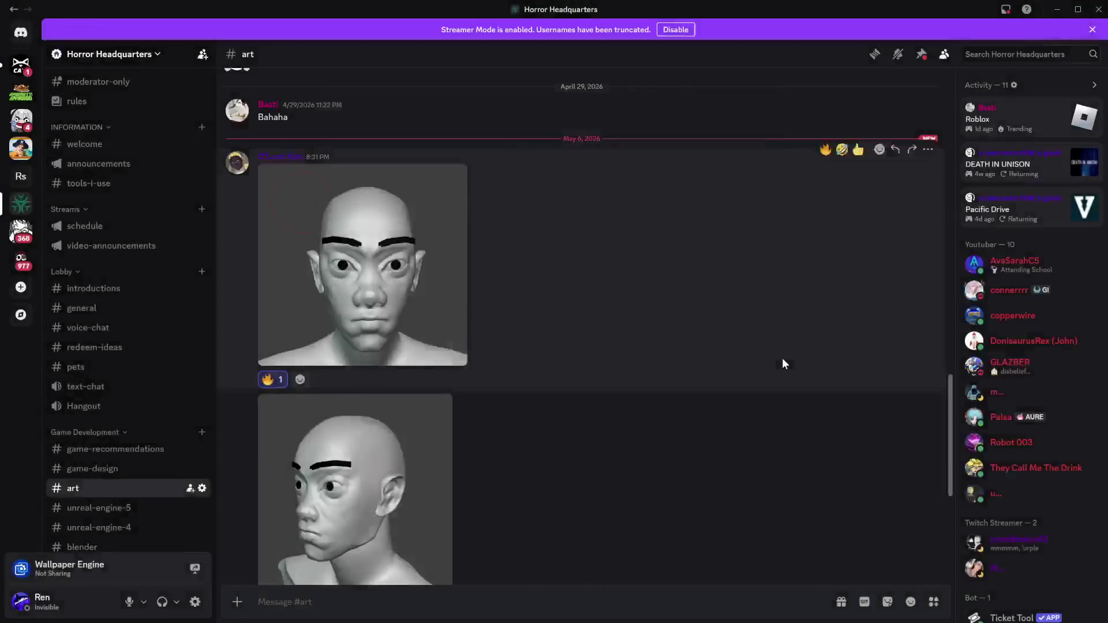
scroll(781, 364, down, 8)
click(408, 405)
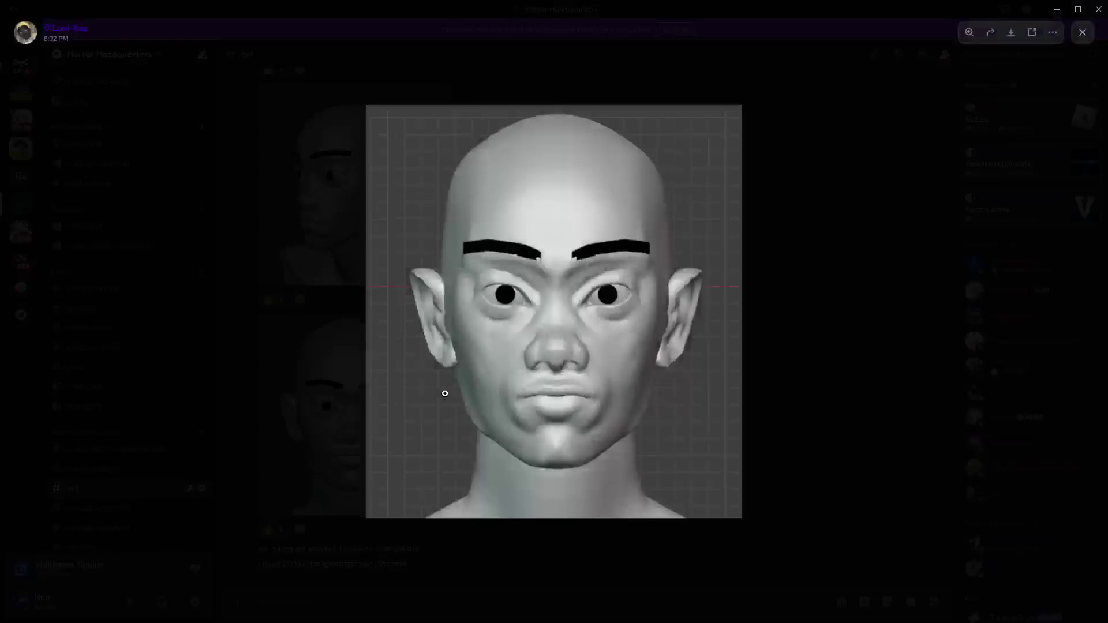
click(771, 307)
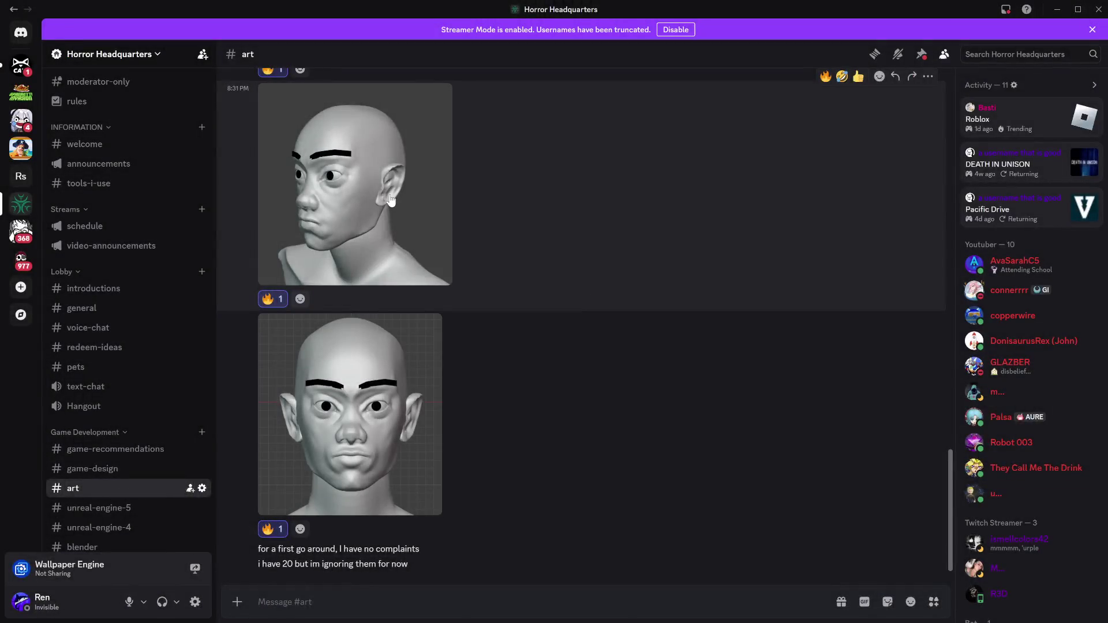
click(390, 200)
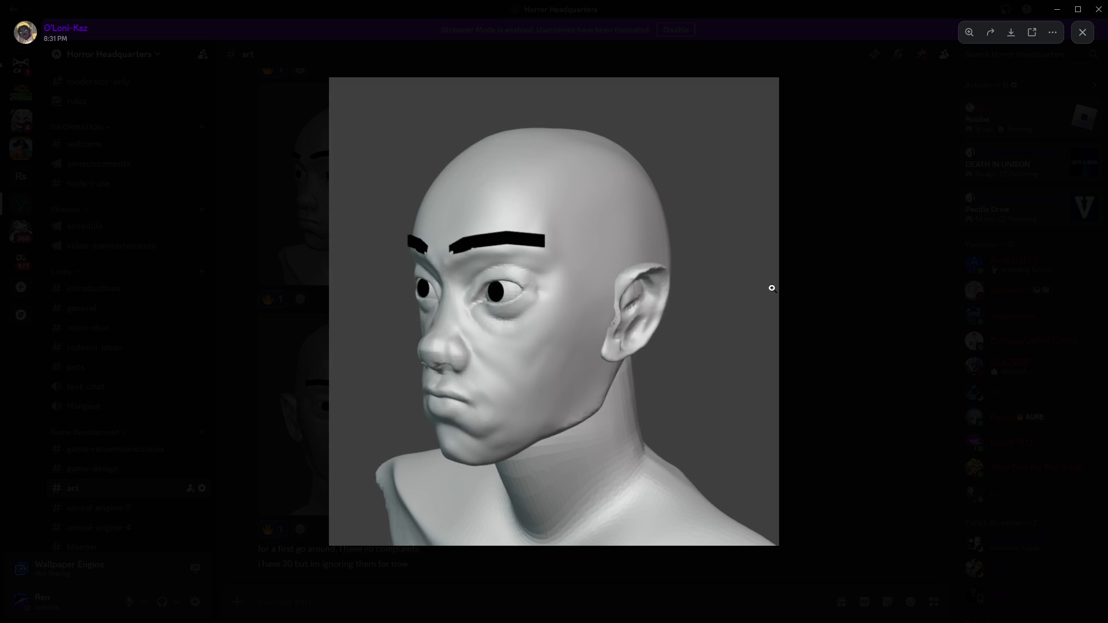
click(814, 278)
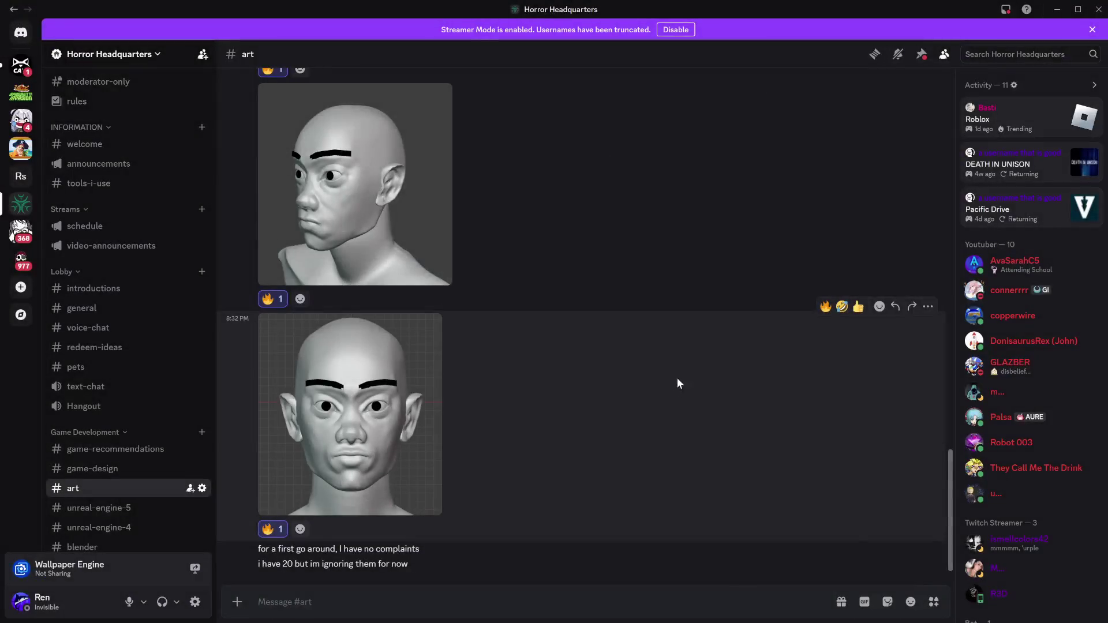
scroll(644, 408, up, 5)
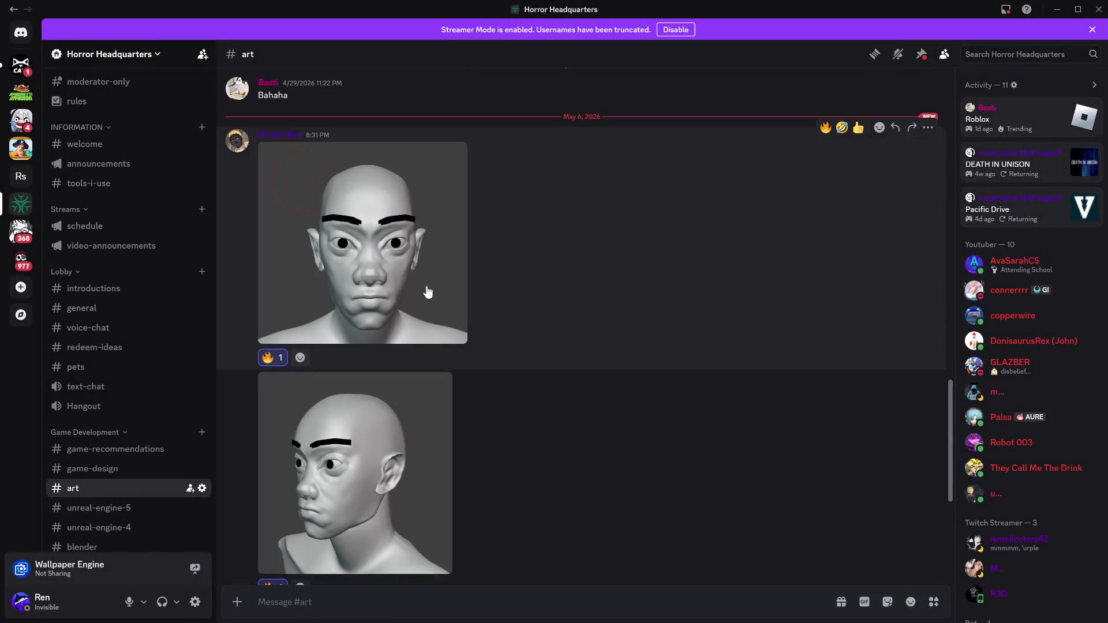
click(428, 292)
click(816, 298)
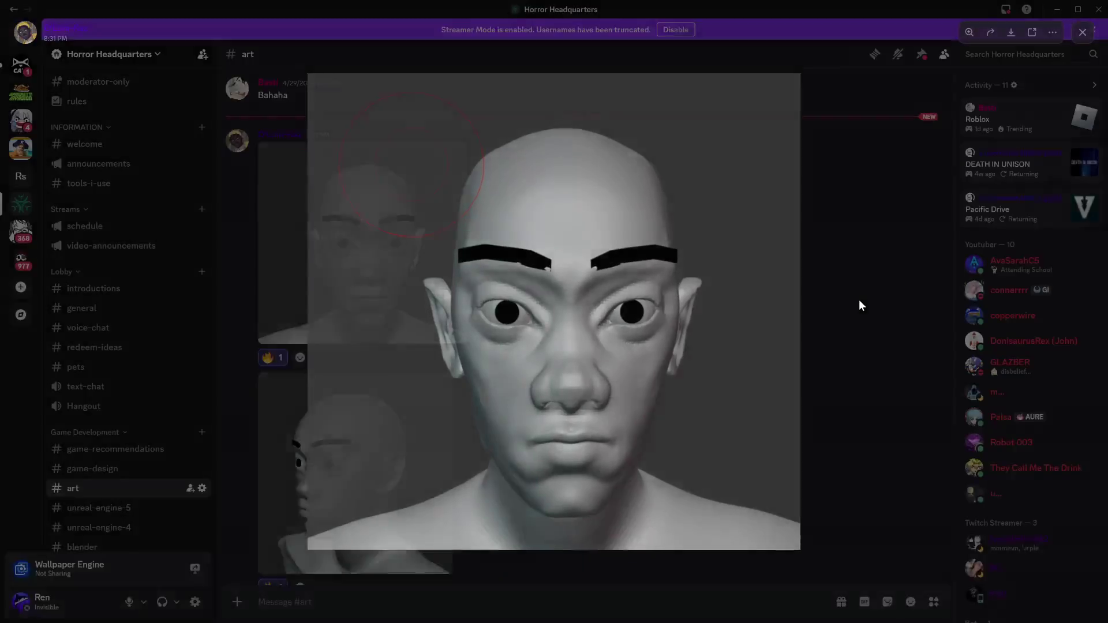
scroll(725, 345, down, 5)
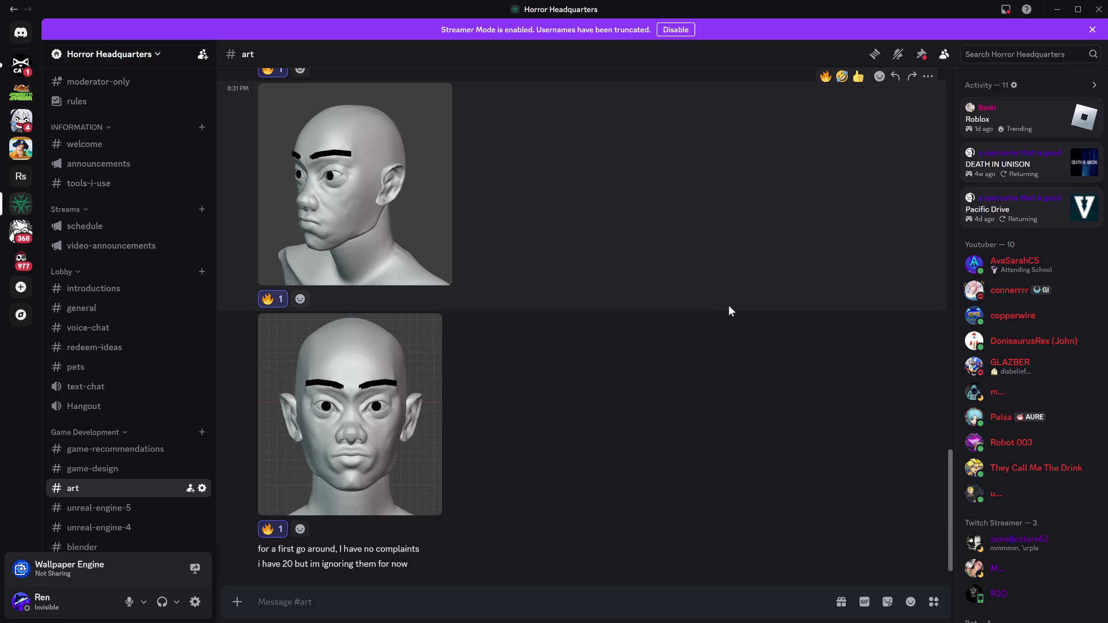
click(1060, 13)
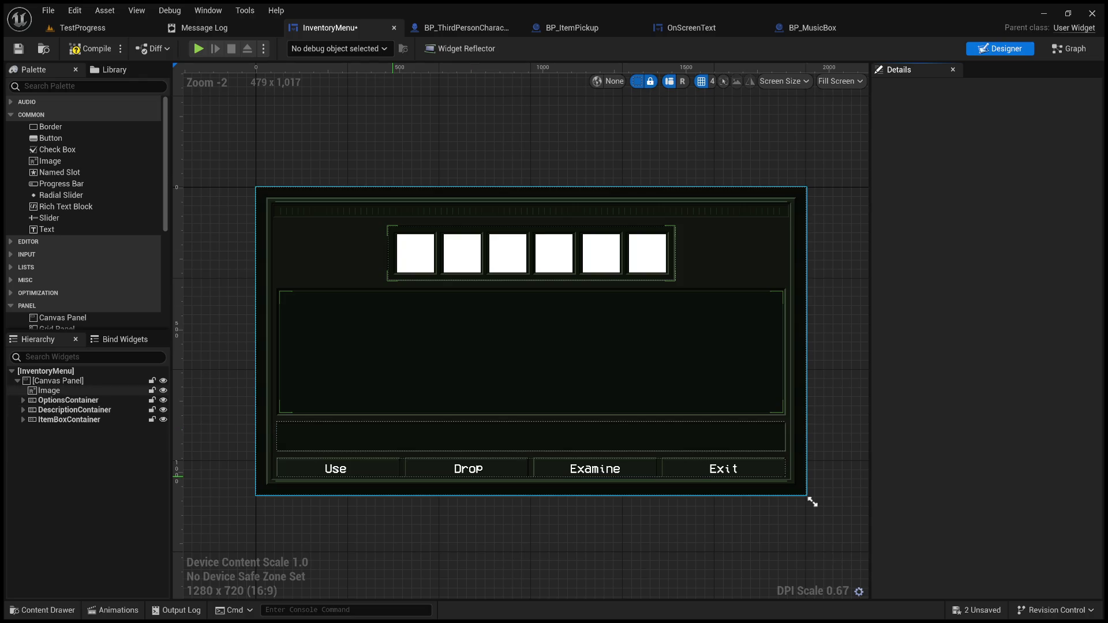
- Rename the itemsButton widget to UseButton
click(363, 471)
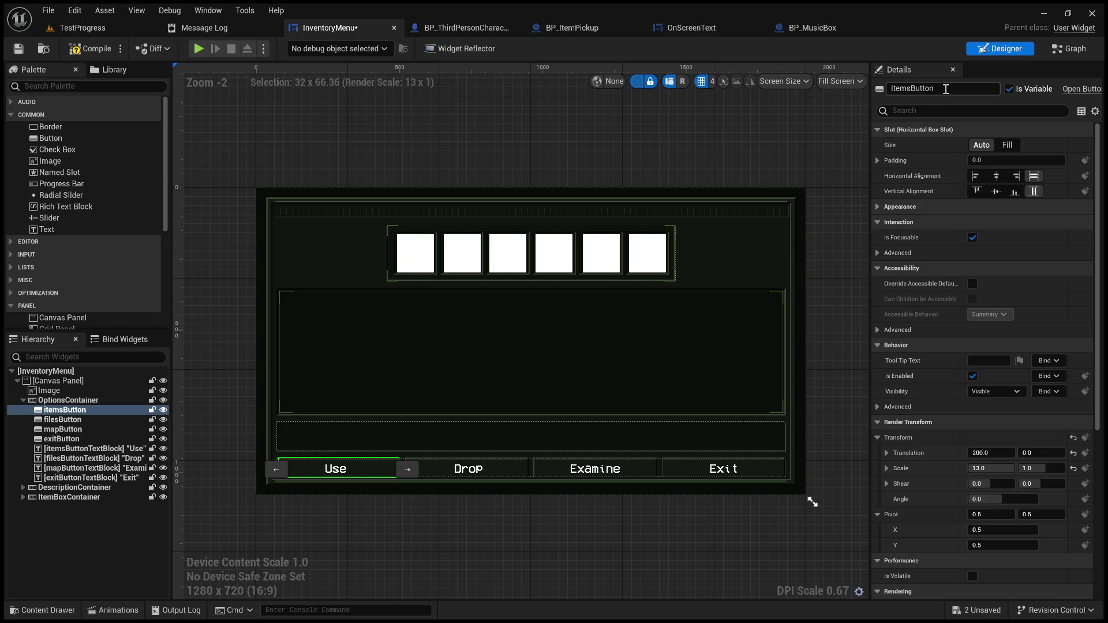
click(912, 90)
drag(912, 90, 891, 90)
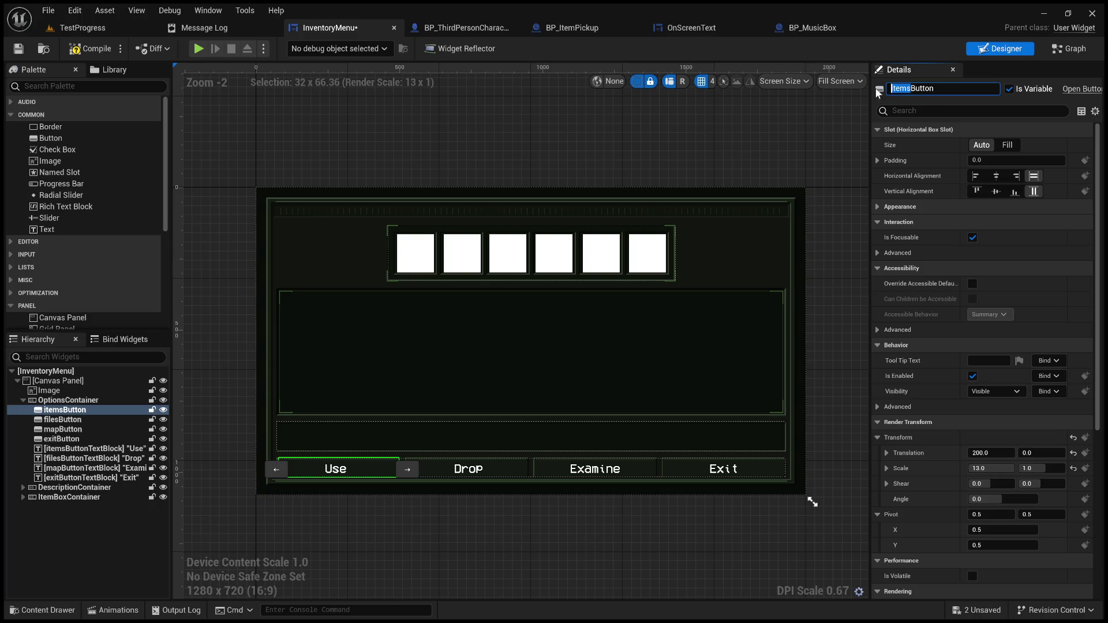
text(Use)
key(Return)
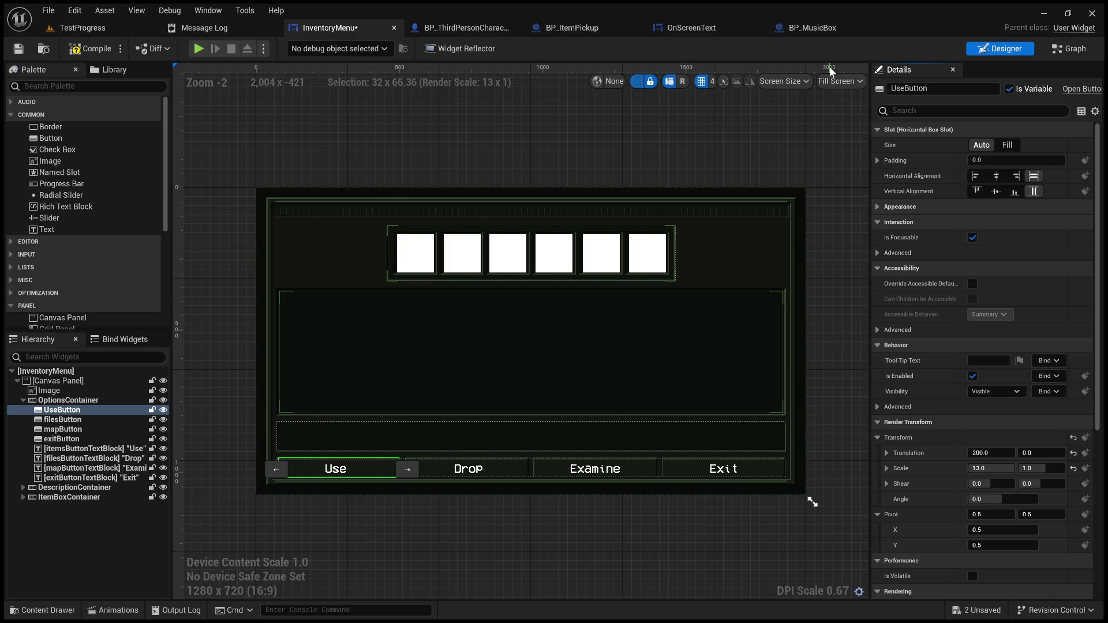
- Rename the filesButton widget to DropButton
click(99, 420)
drag(906, 92, 888, 91)
text(Drop)
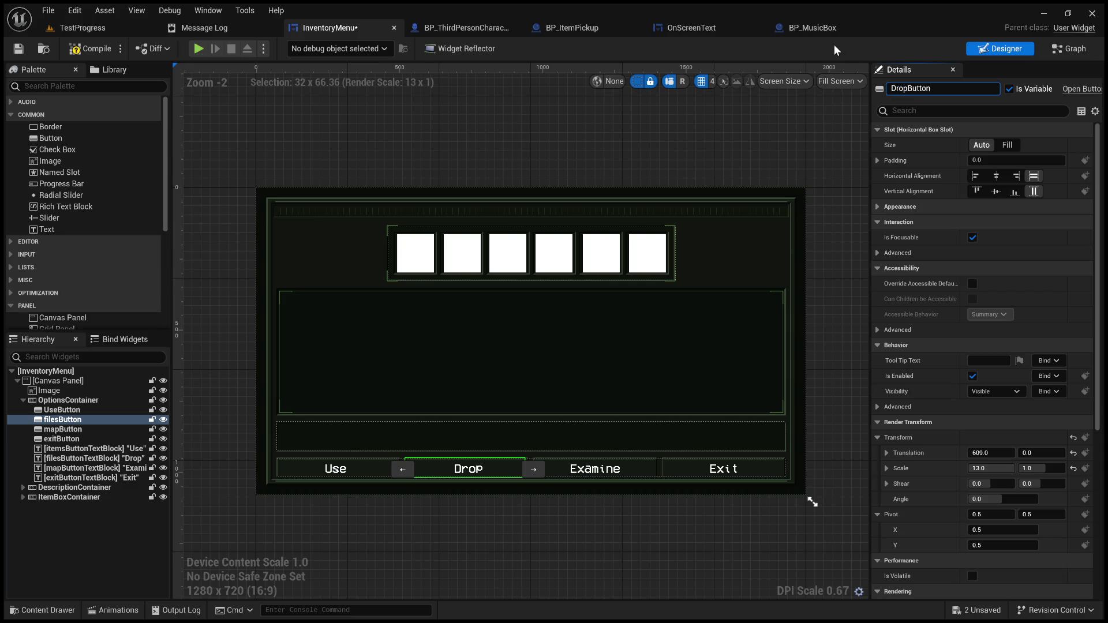
key(Return)
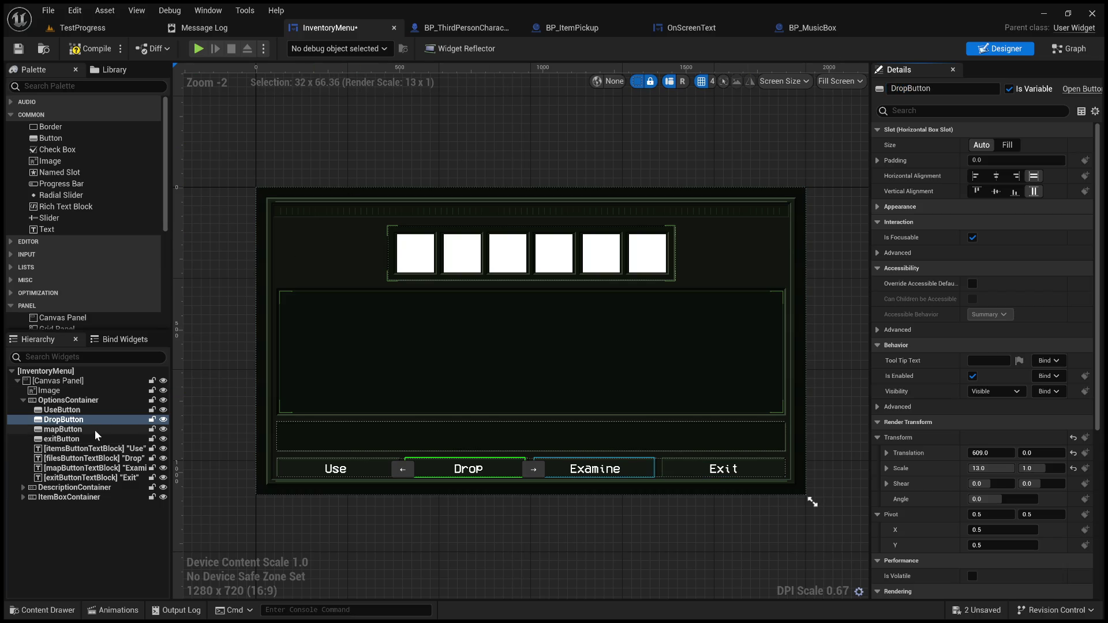
- Rename the mapButton widget to ExamineButton, then select the Exit button
click(96, 431)
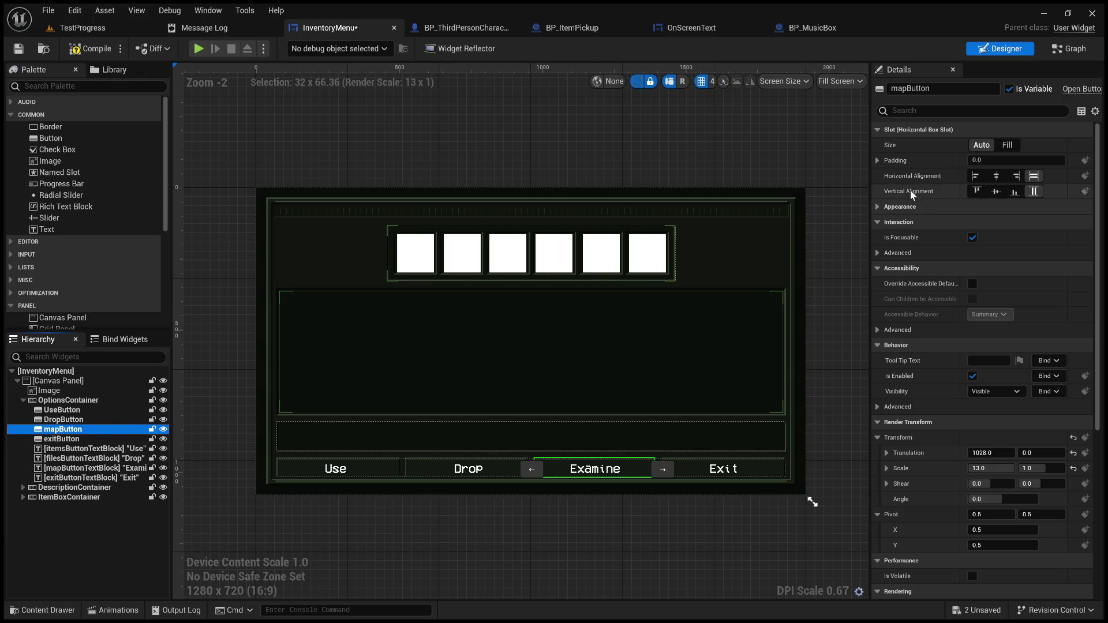
drag(907, 89, 870, 88)
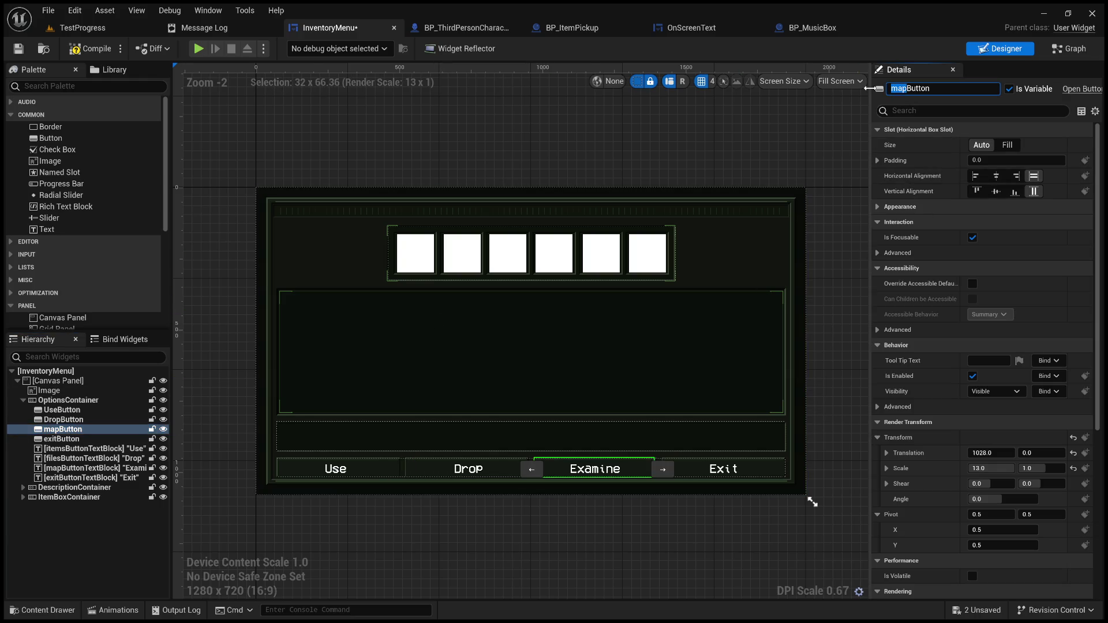
text(Ex)
text(amine)
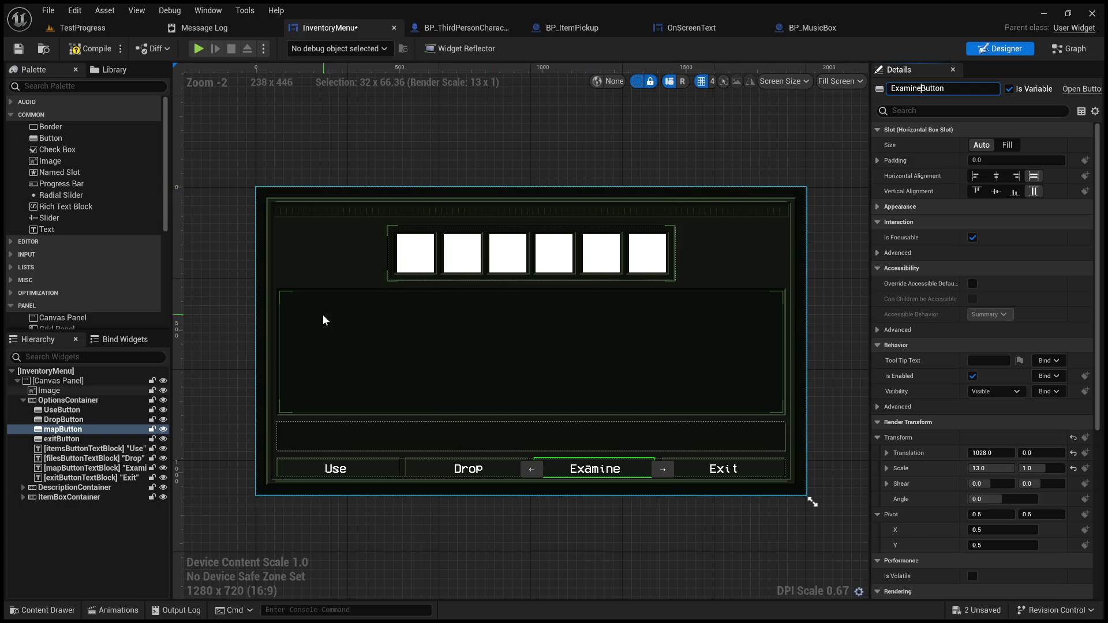
key(Return)
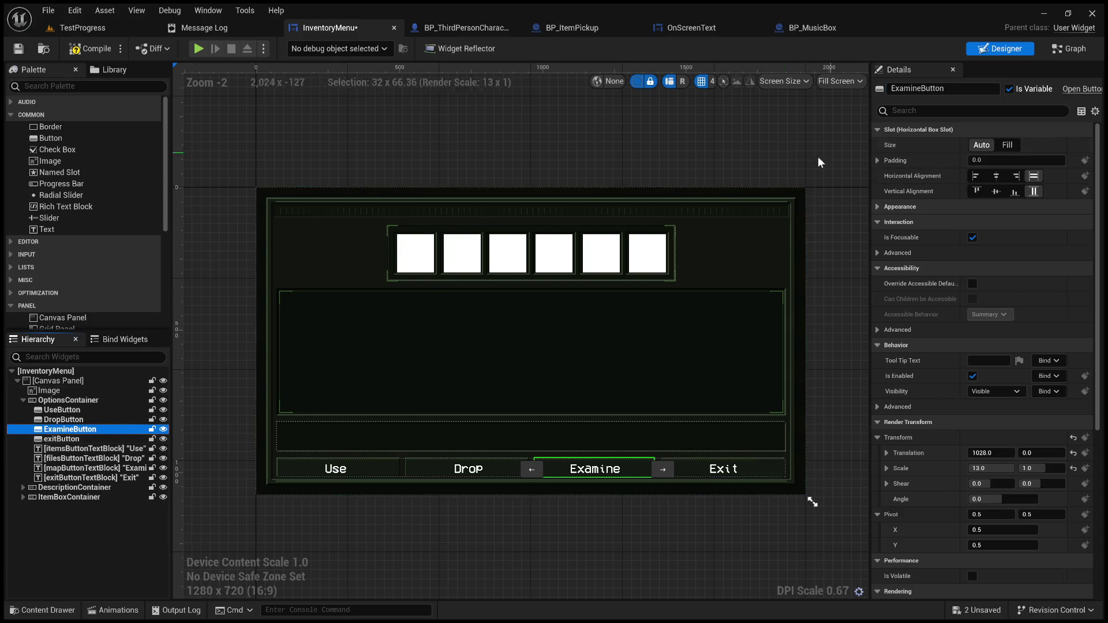
click(88, 439)
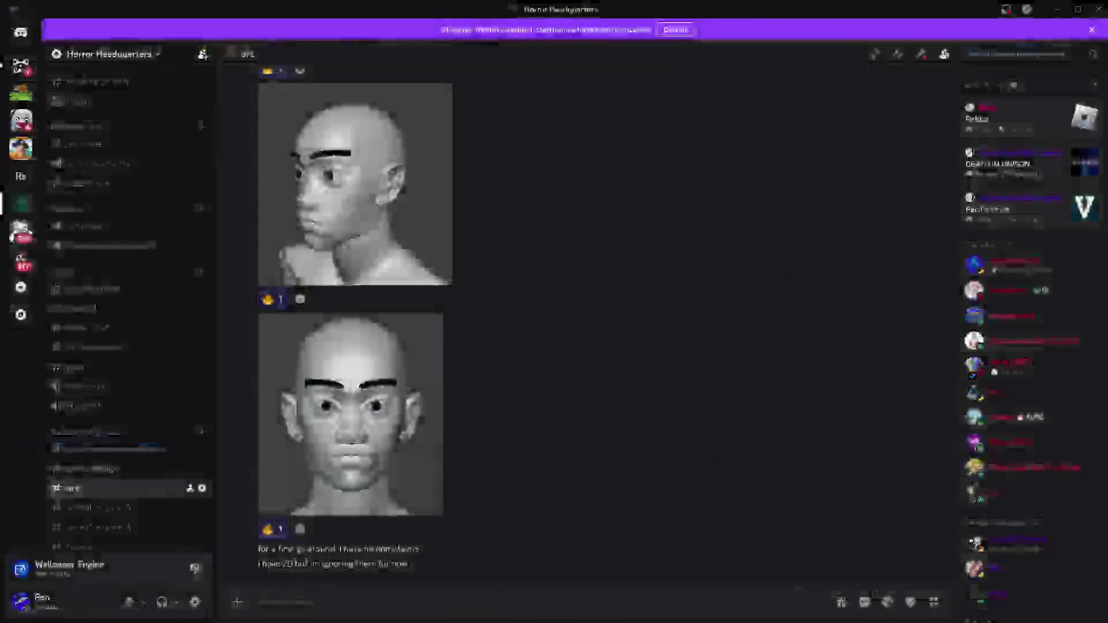
click(366, 396)
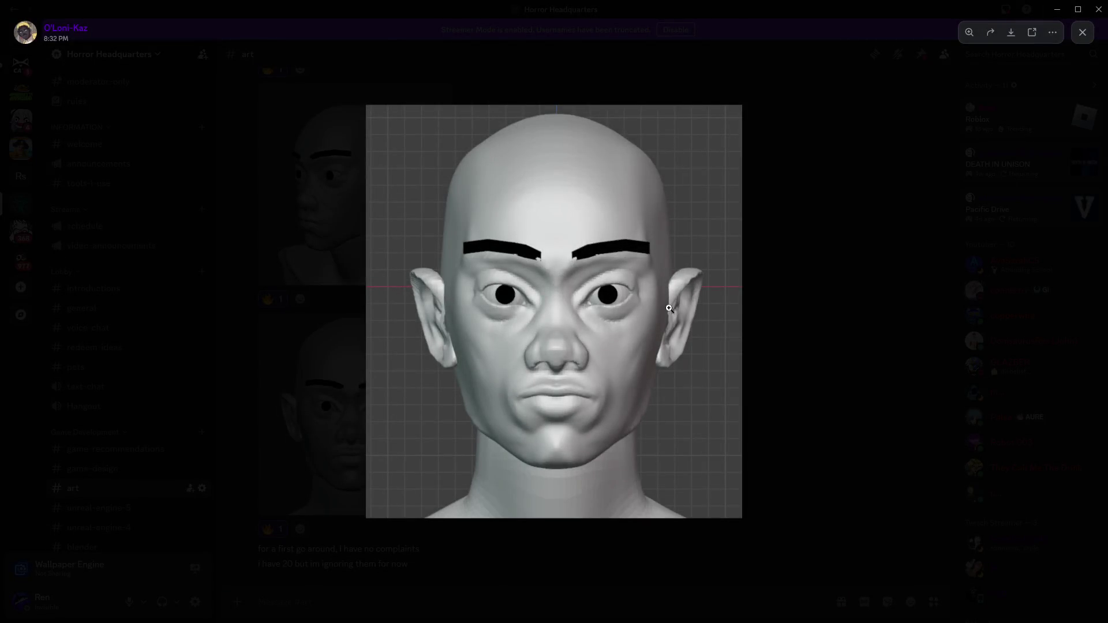
click(884, 303)
scroll(700, 317, up, 10)
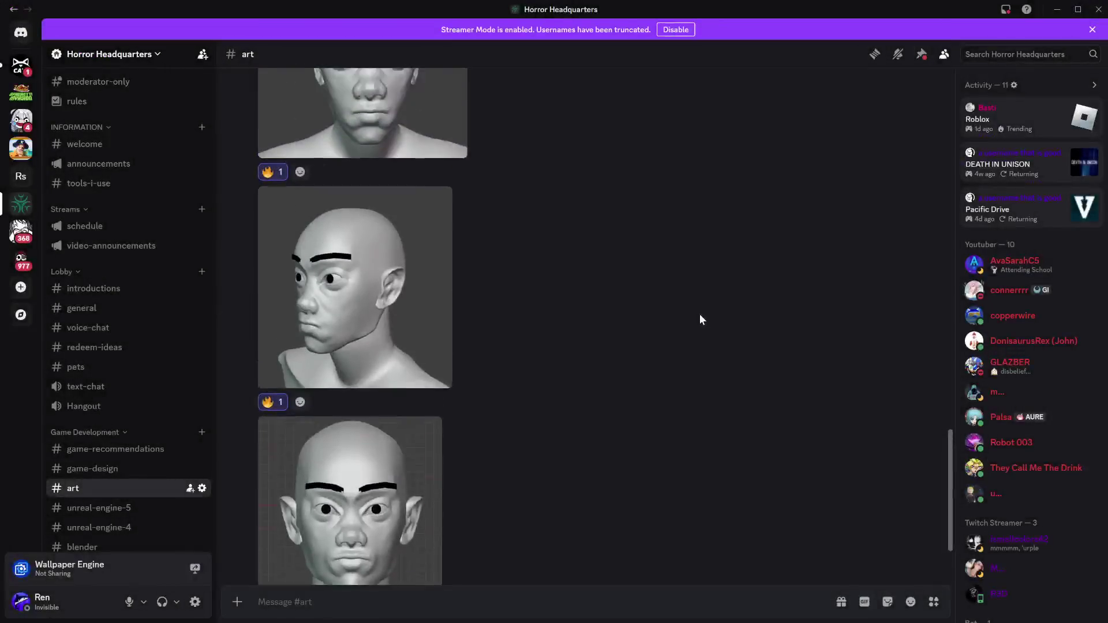
click(437, 343)
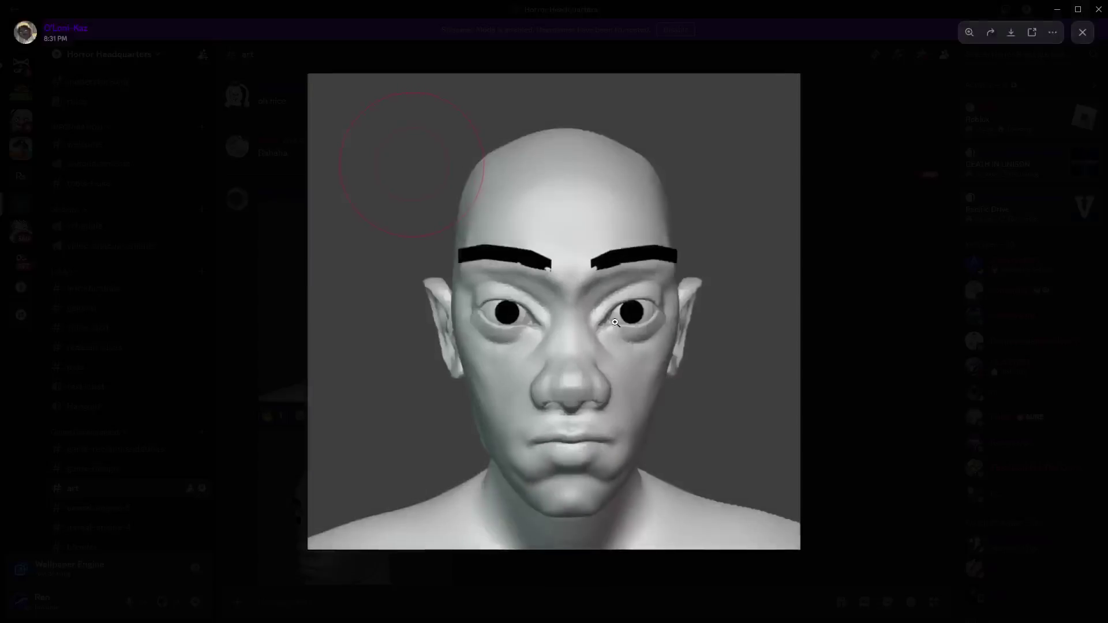
click(834, 298)
scroll(784, 309, down, 5)
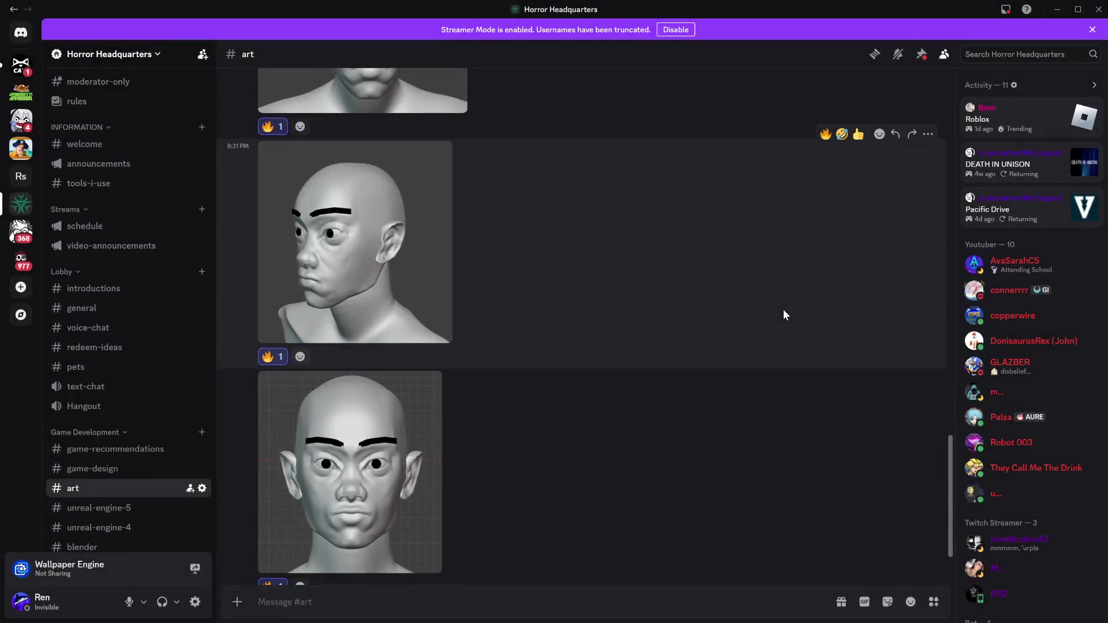
click(420, 291)
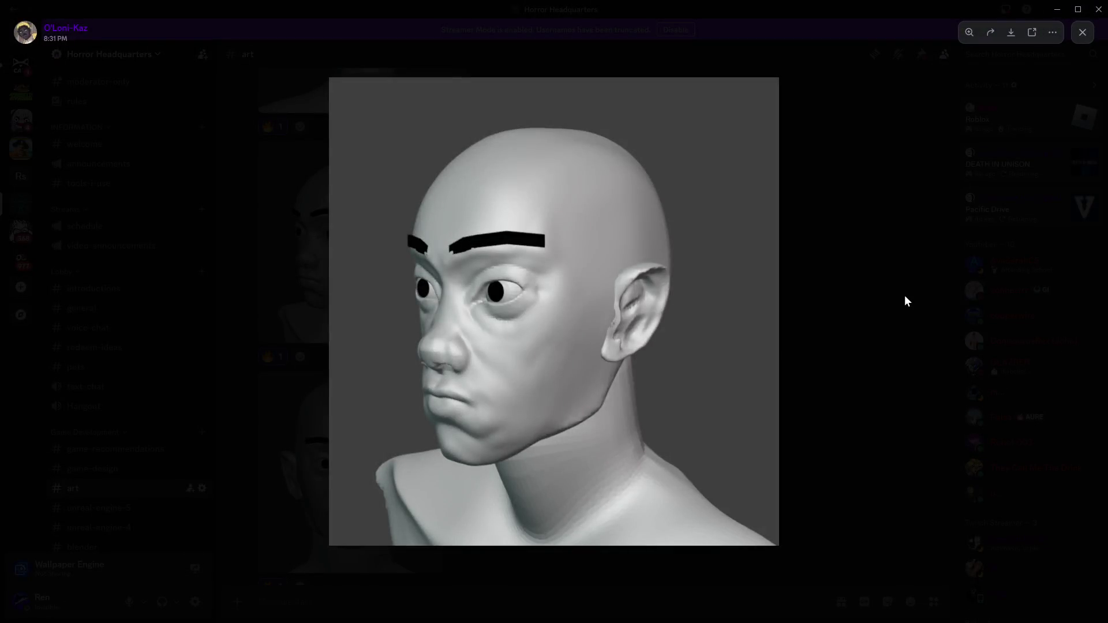
click(809, 316)
scroll(635, 352, down, 1)
click(416, 395)
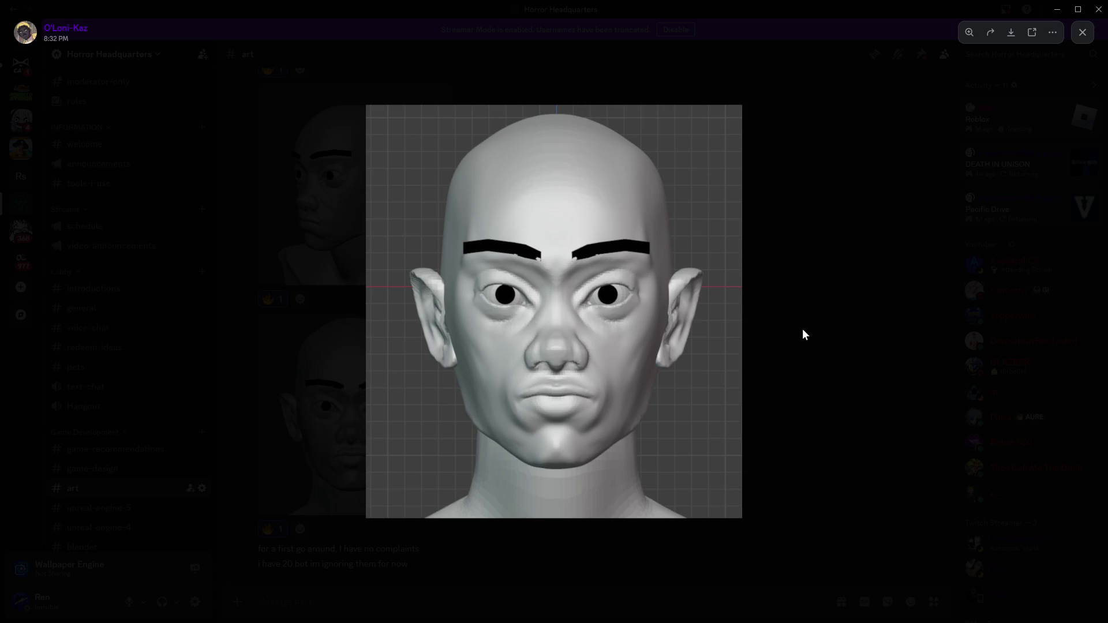
click(802, 330)
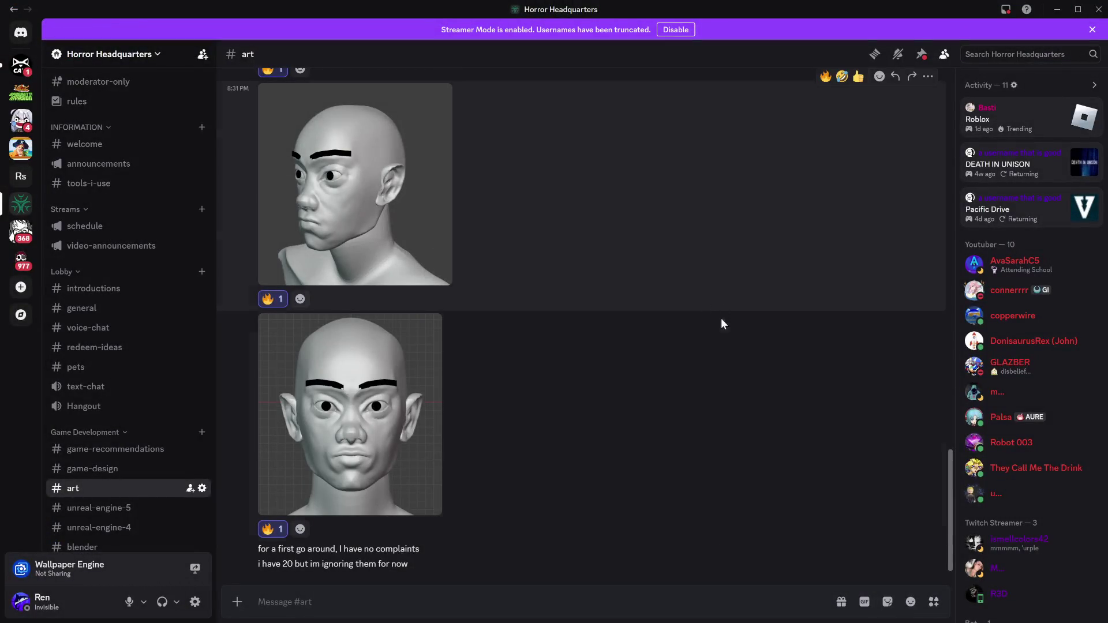
scroll(730, 366, up, 5)
scroll(730, 365, down, 3)
scroll(730, 366, down, 3)
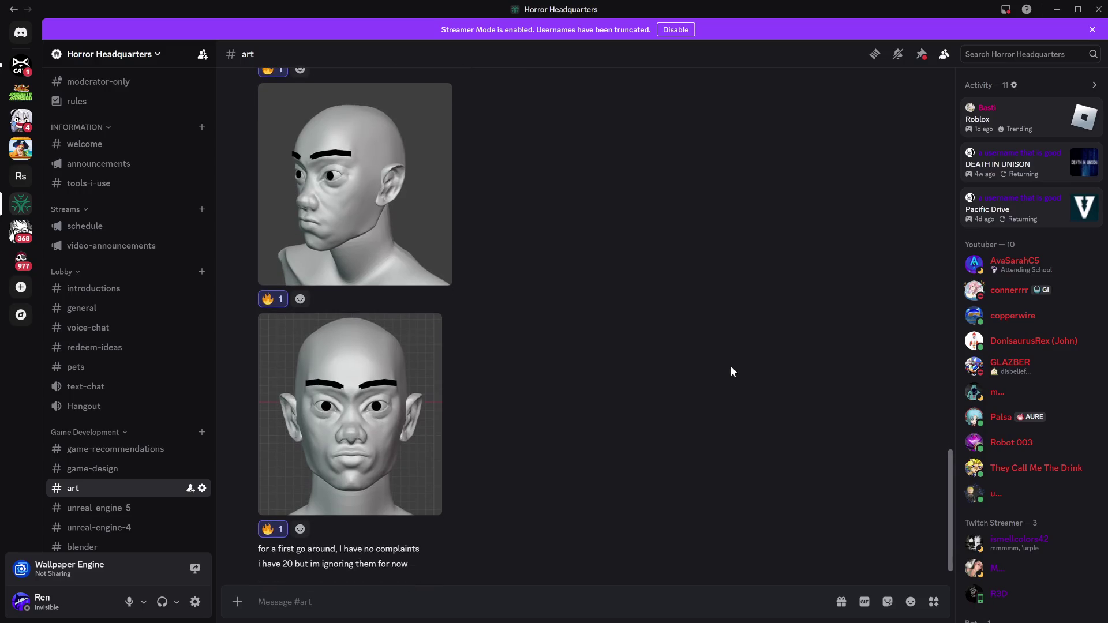
- Return to the InventoryMenu Event Graph and select the DropButton variable
click(1057, 10)
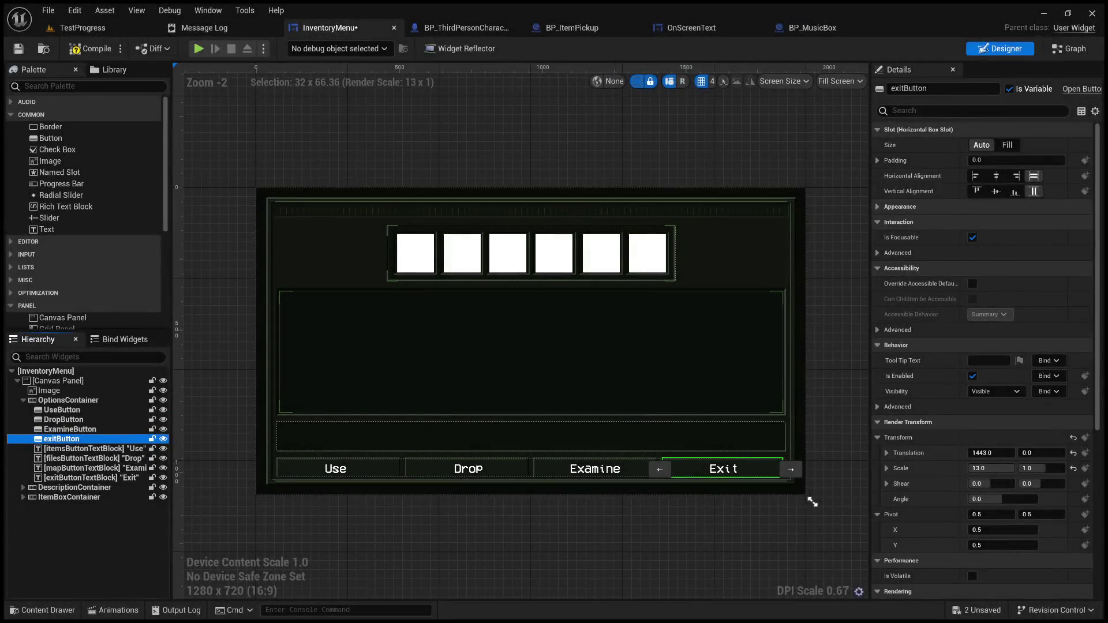
click(1068, 48)
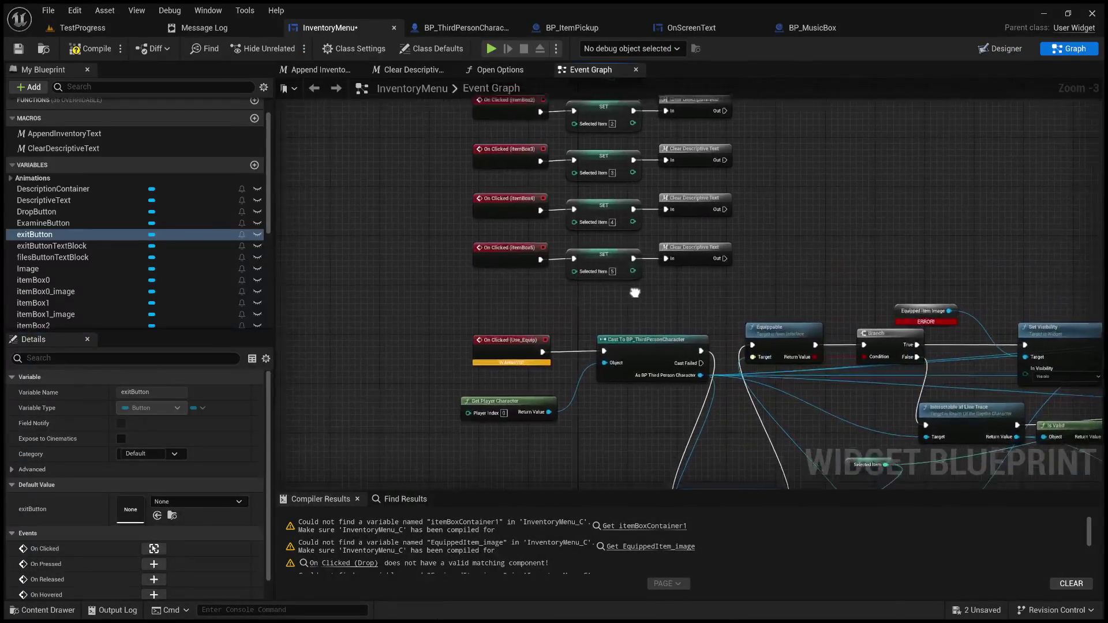
drag(614, 312, 622, 241)
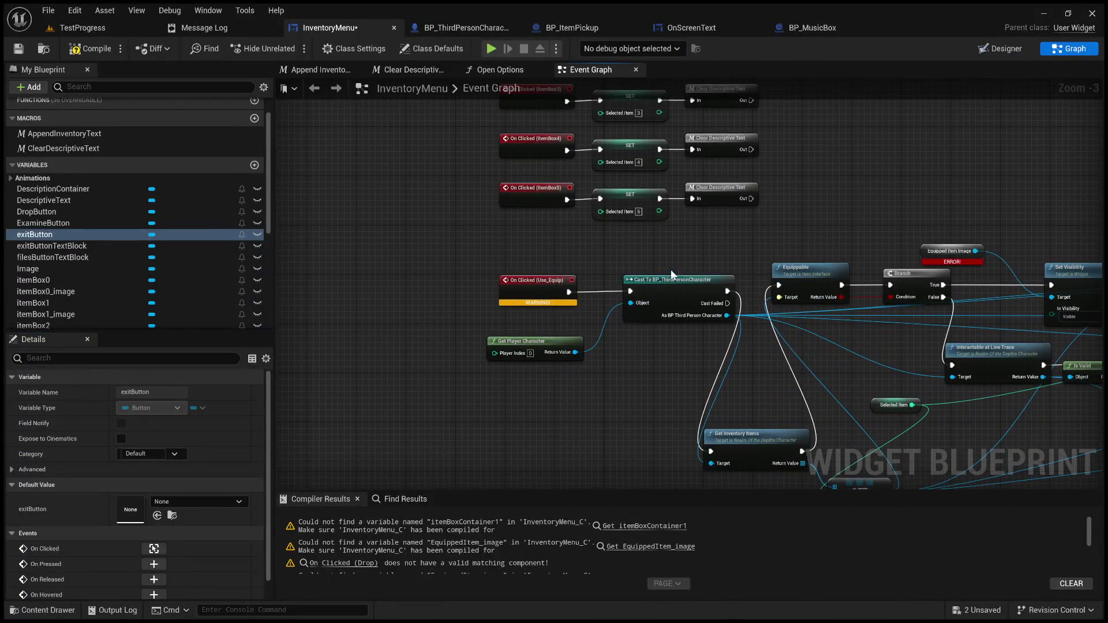
scroll(92, 261, down, 2)
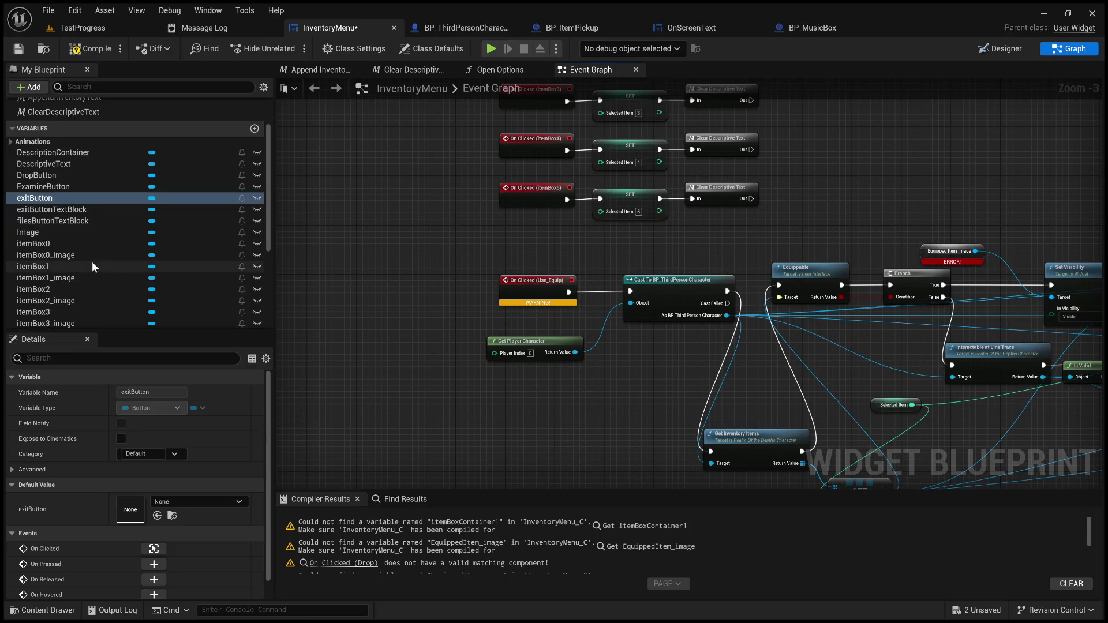
click(70, 177)
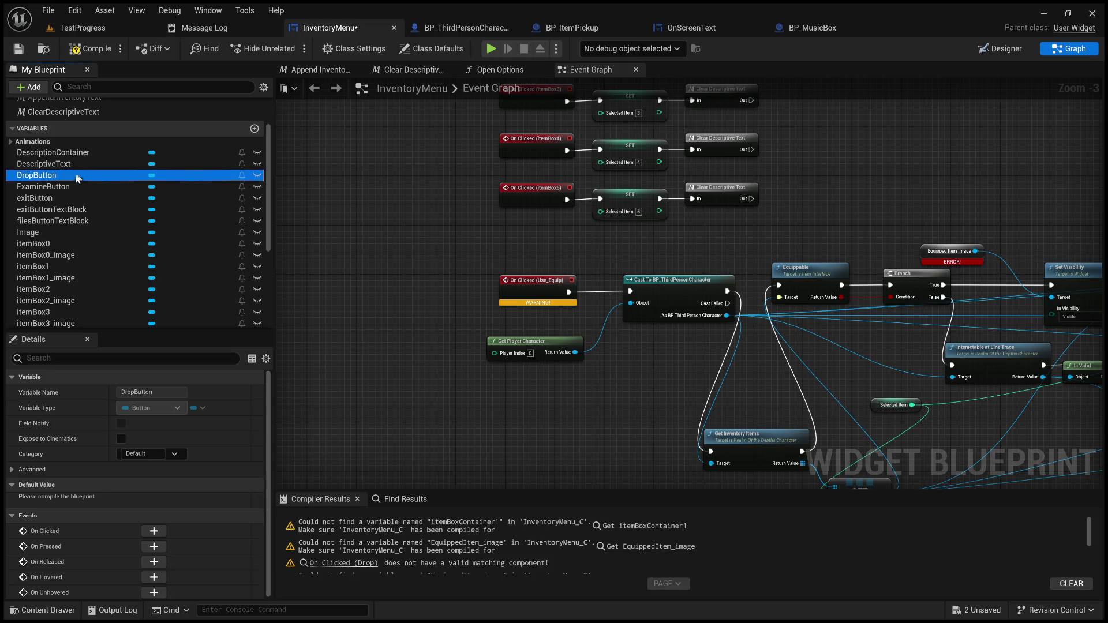
- Add an On Clicked (DropButton) event from Designer and move it toward the Drop chain
click(1020, 52)
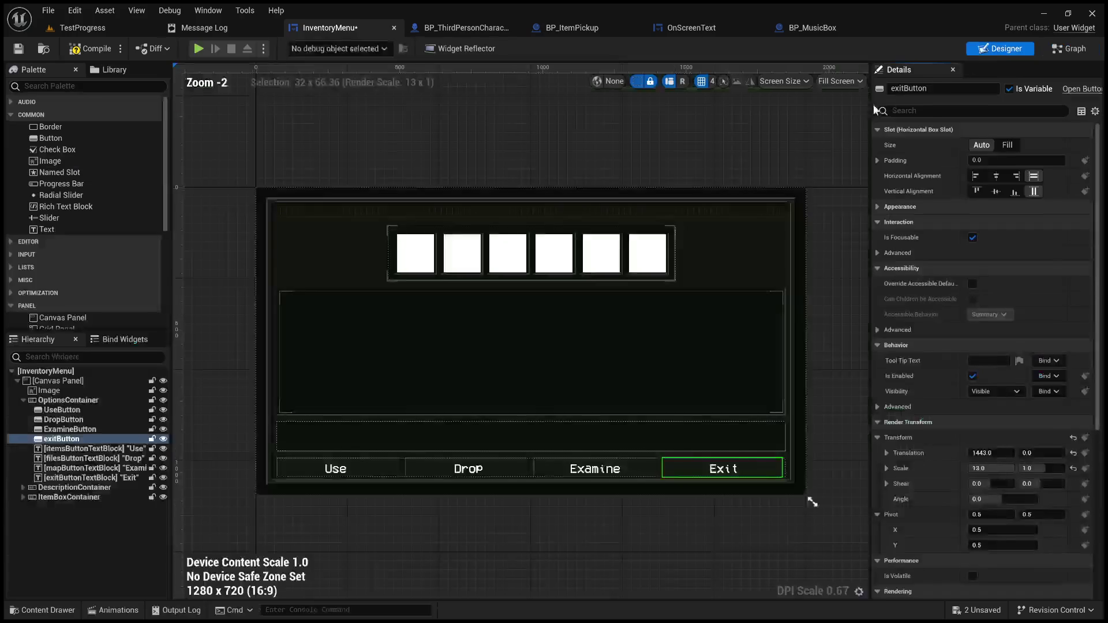
scroll(1000, 463, down, 5)
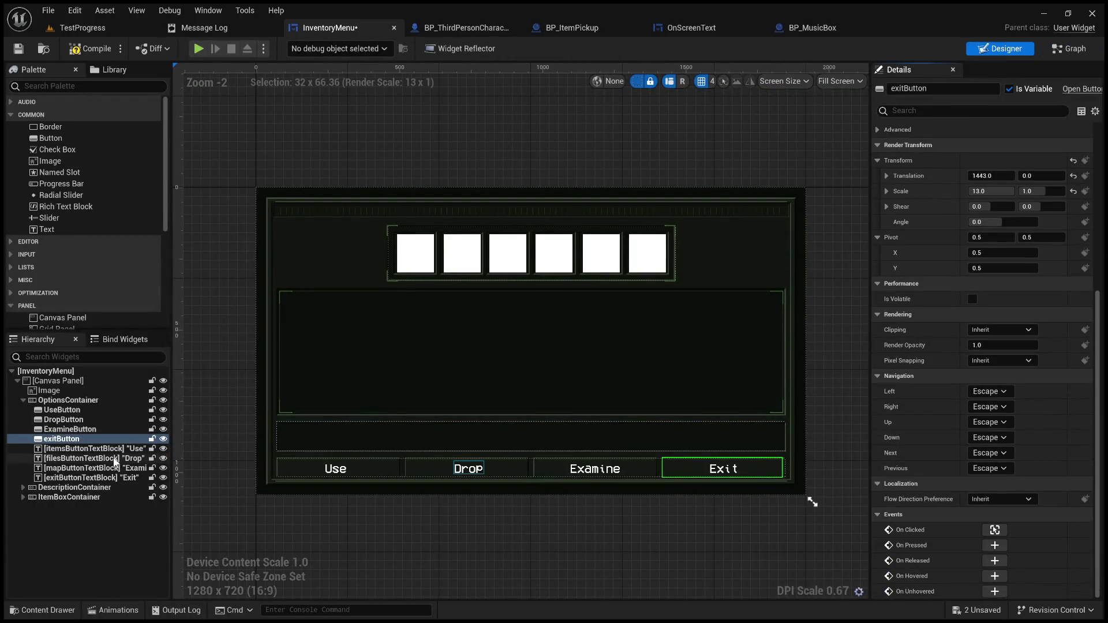
click(985, 530)
scroll(802, 338, down, 2)
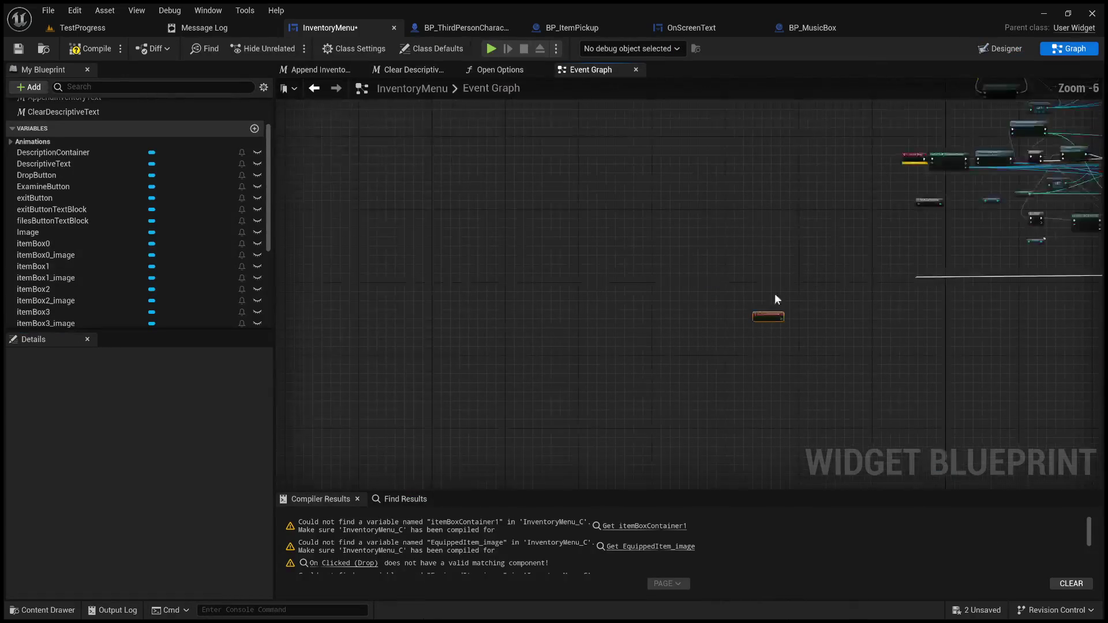
scroll(663, 328, up, 3)
scroll(663, 327, down, 3)
drag(663, 327, 659, 184)
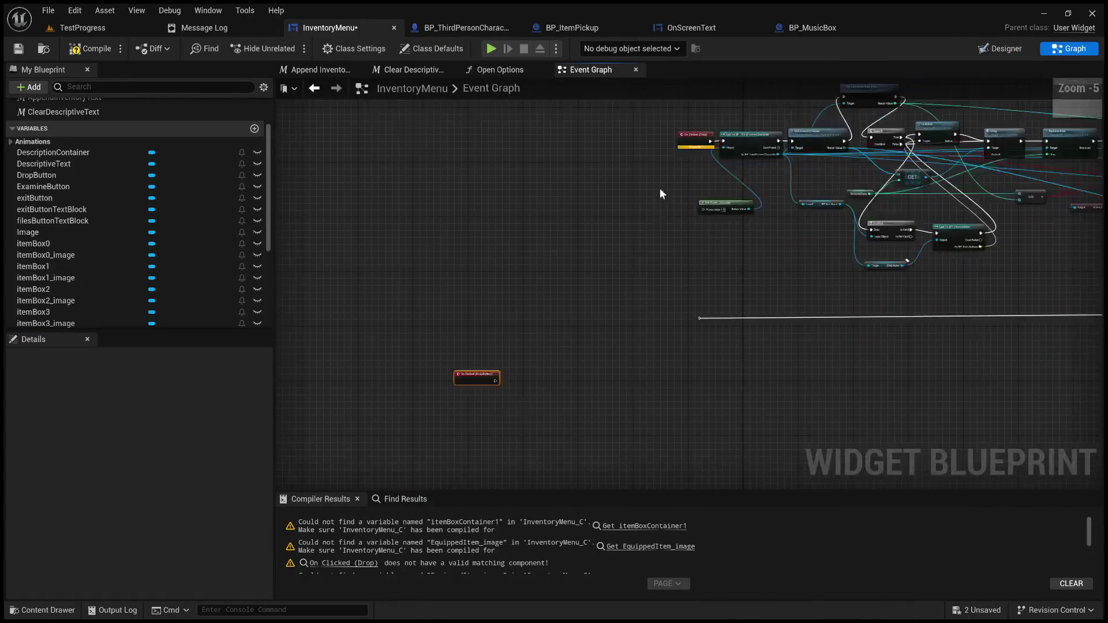
mouse_move(479, 368)
mouse_down()
mouse_move(627, 186)
mouse_move(108, 284)
mouse_up()
mouse_move(404, 300)
mouse_down()
mouse_move(546, 391)
mouse_move(580, 390)
mouse_up()
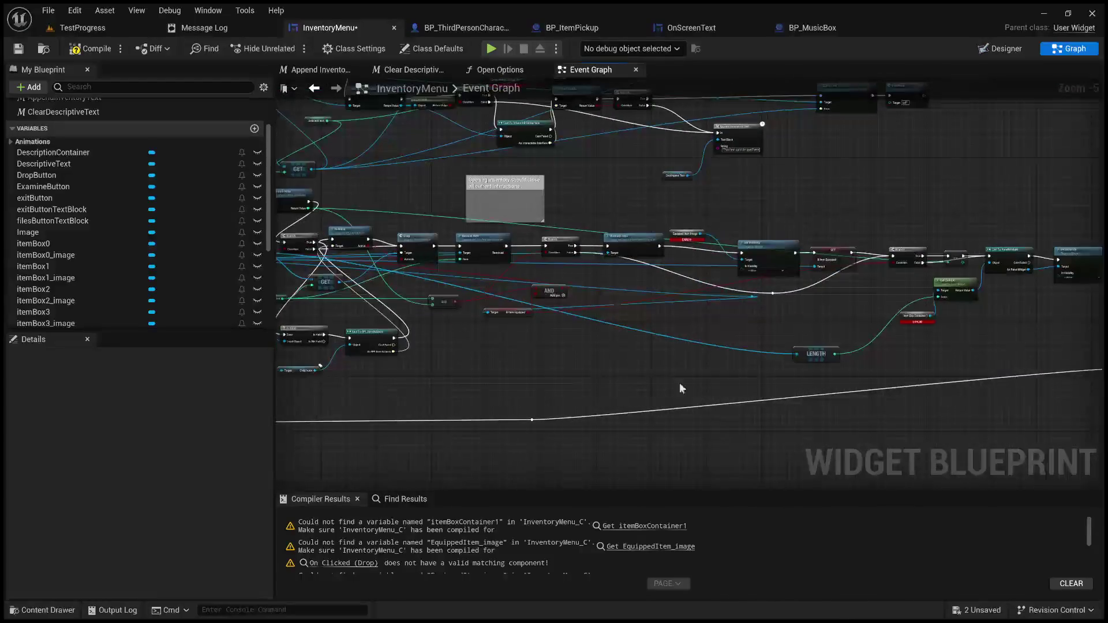
scroll(578, 391, up, 3)
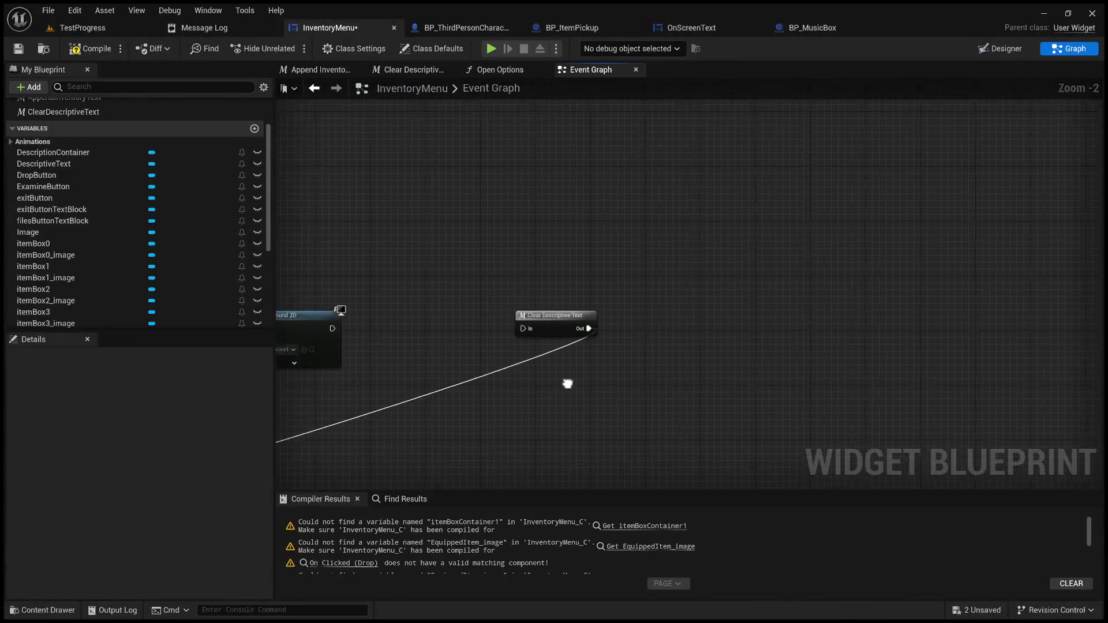
scroll(554, 379, down, 3)
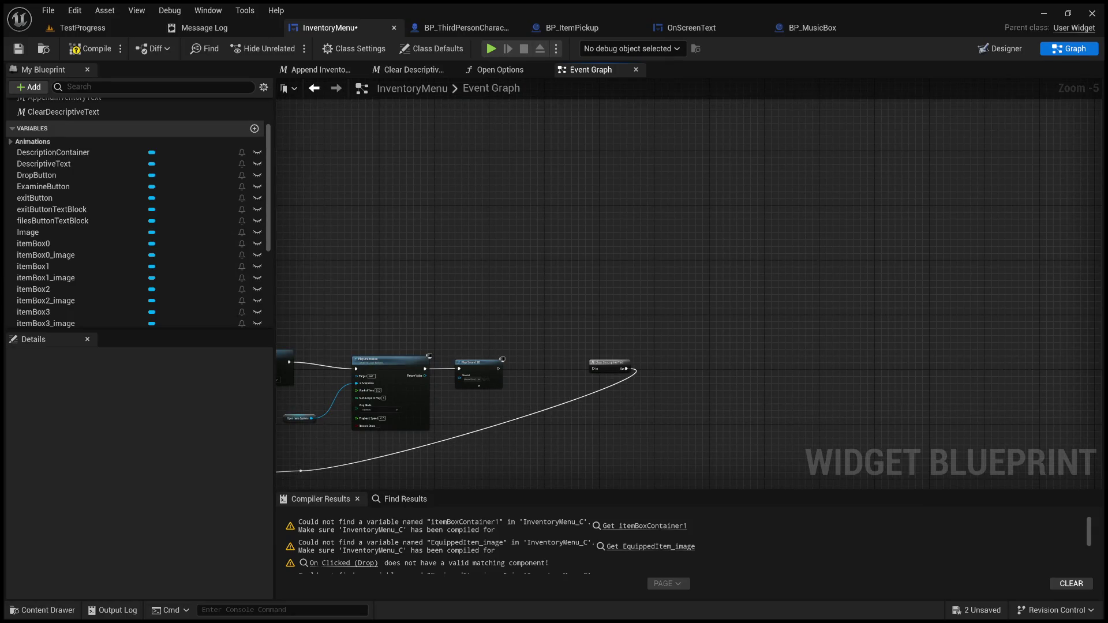
scroll(669, 398, up, 4)
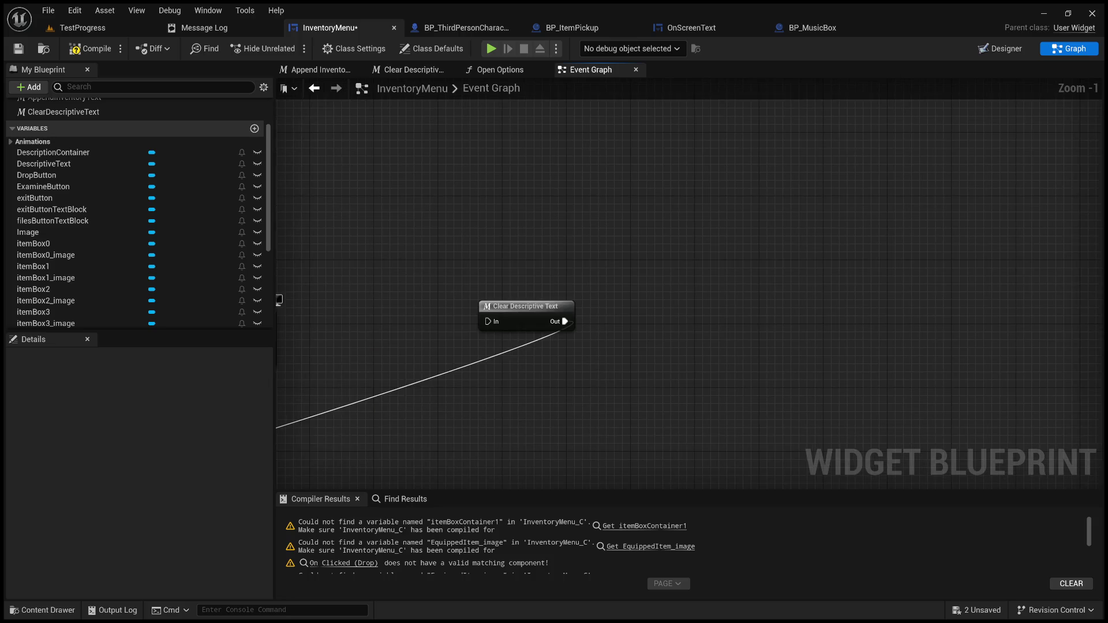
- Add a Reconstruct node after Clear Descriptive Text's Out pin
drag(565, 321, 666, 306)
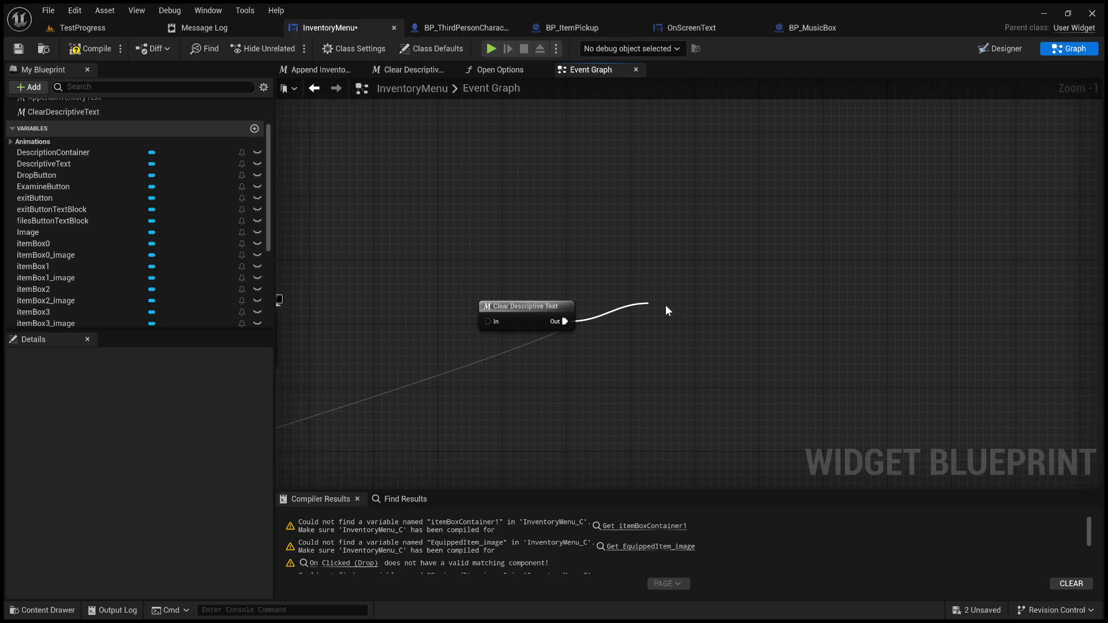
click(744, 357)
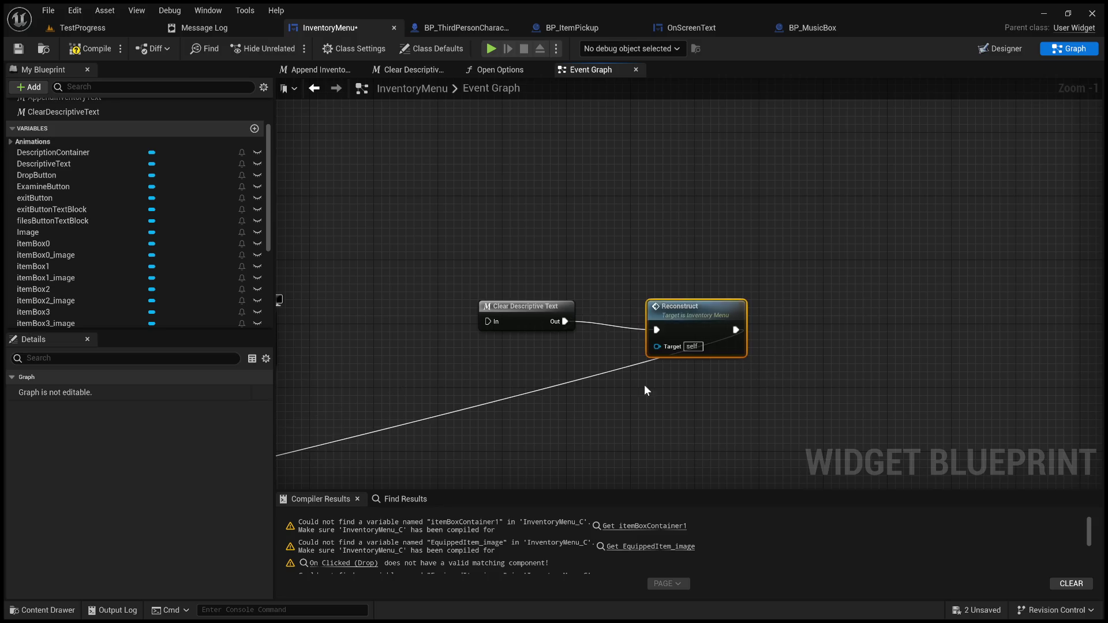
scroll(644, 385, down, 4)
- Replace On Clicked (Drop) with On Clicked (DropButton), with Get Player Character beside it
mouse_move(671, 329)
mouse_down()
mouse_move(636, 277)
mouse_move(1093, 245)
mouse_up()
mouse_move(483, 293)
mouse_down()
mouse_move(635, 358)
mouse_move(529, 386)
mouse_up()
drag(425, 340, 532, 333)
scroll(532, 333, up, 3)
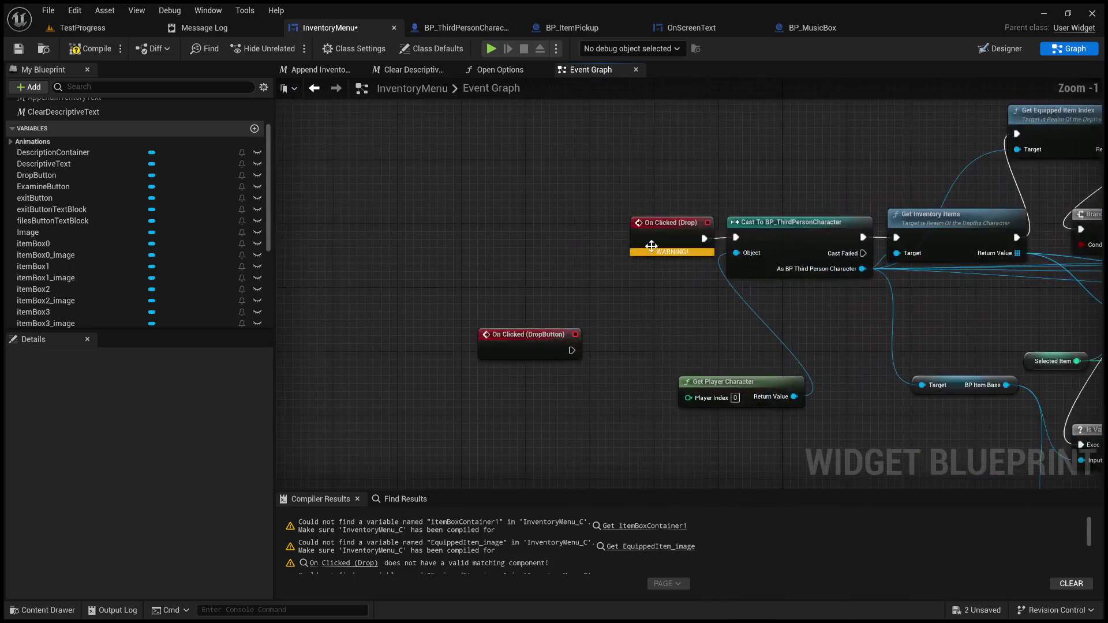
drag(584, 216, 569, 205)
scroll(551, 349, up, 4)
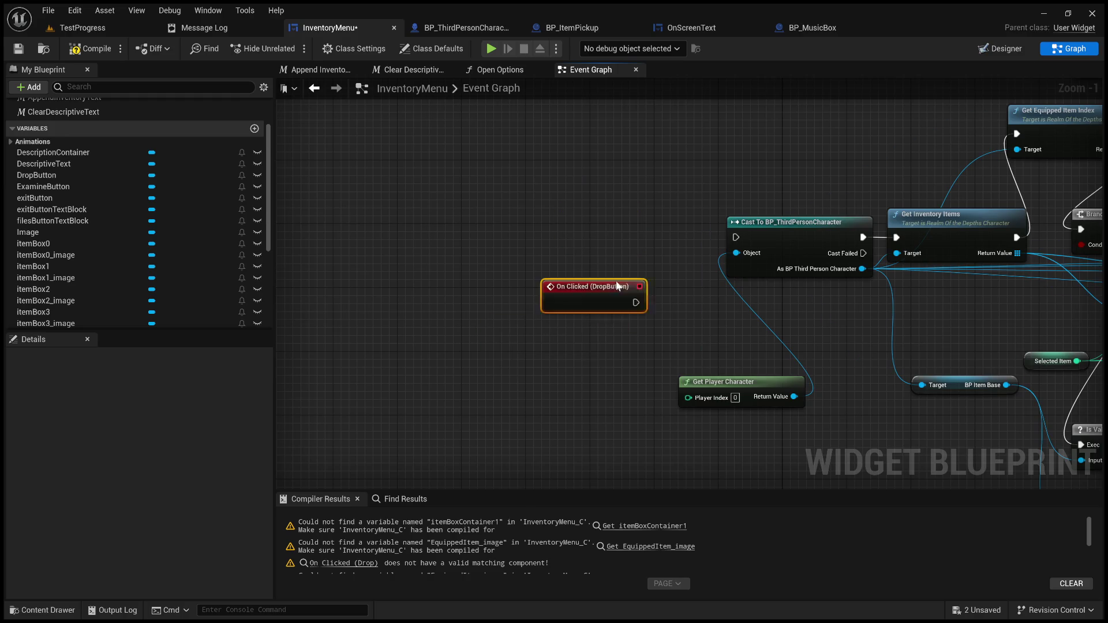
drag(596, 300, 651, 220)
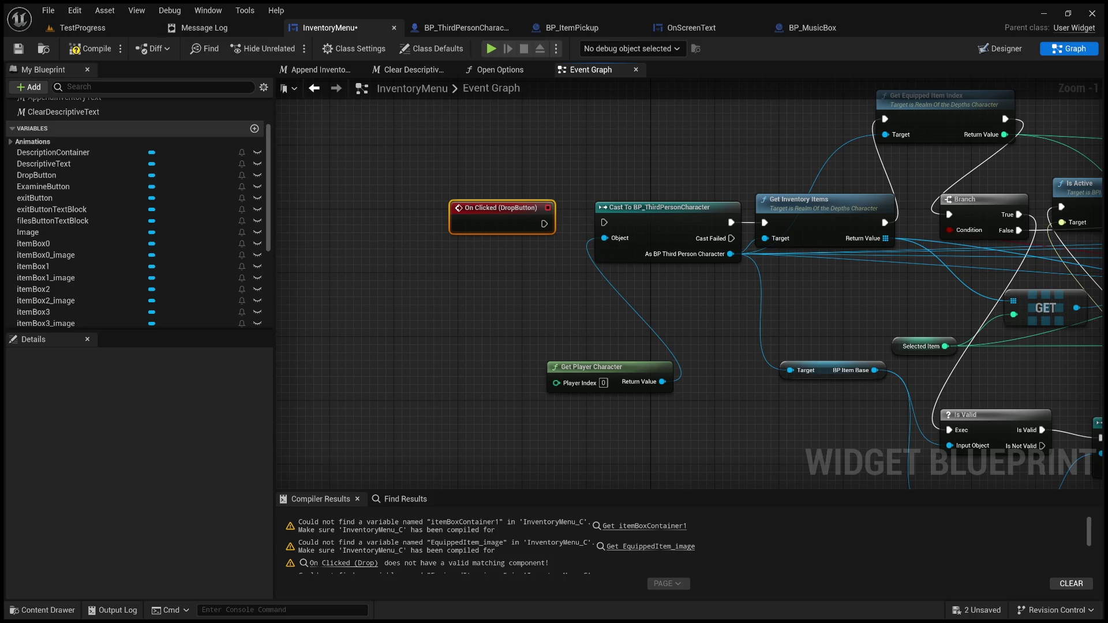
scroll(594, 357, up, 2)
mouse_move(601, 371)
mouse_down()
mouse_move(480, 232)
mouse_move(454, 233)
mouse_move(469, 233)
mouse_up()
drag(535, 247, 597, 372)
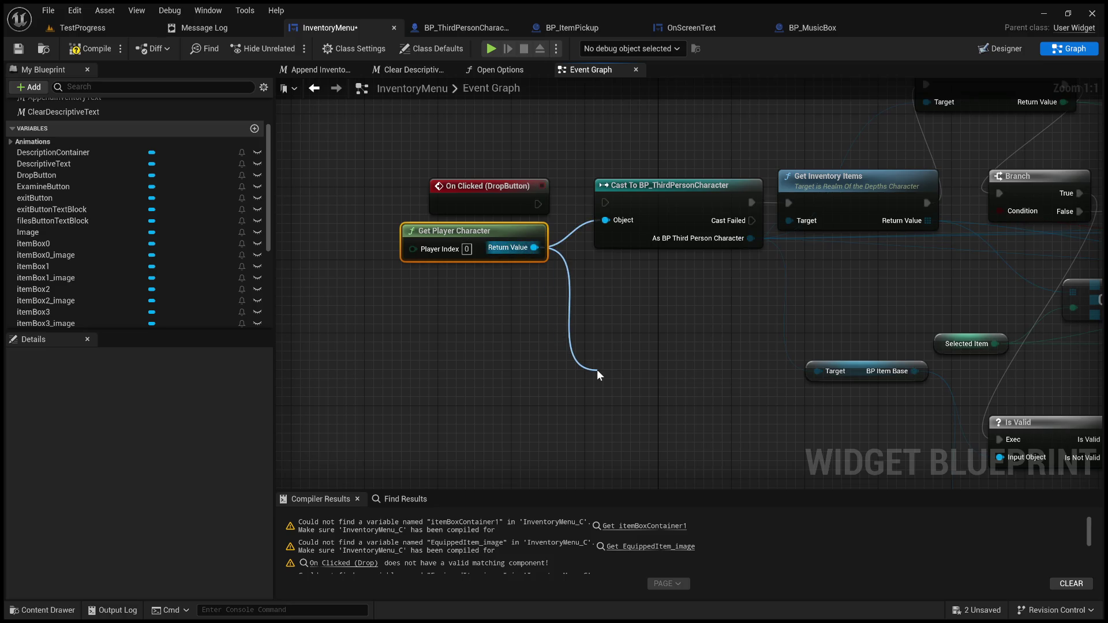
- Add a Cast To RealmOfTheDepthsCharacter node driven by the DropButton event and player character
drag(596, 369, 597, 370)
click(659, 440)
drag(684, 376, 559, 386)
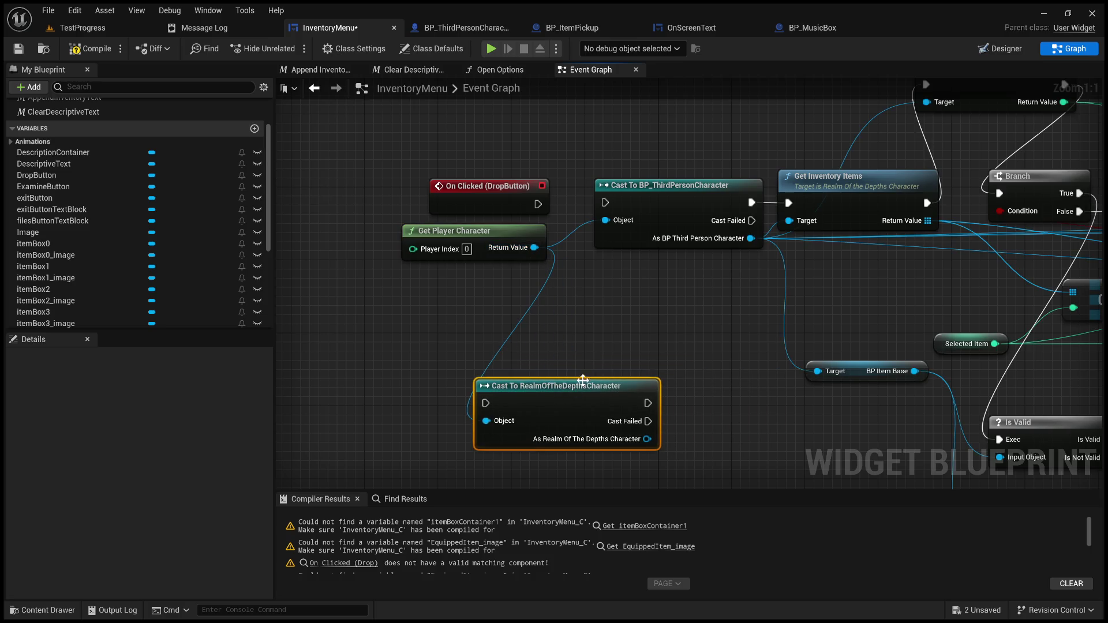
drag(690, 203, 670, 268)
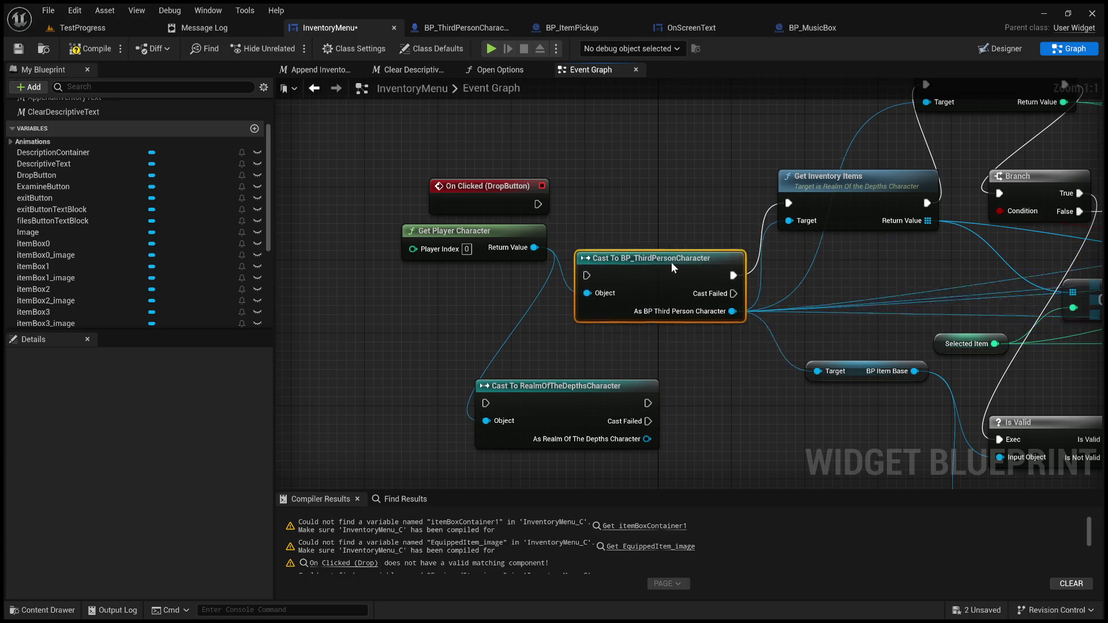
mouse_move(836, 370)
mouse_down()
mouse_move(358, 370)
mouse_move(569, 346)
mouse_move(404, 369)
mouse_move(519, 369)
mouse_up()
mouse_move(617, 341)
mouse_down()
mouse_move(613, 302)
mouse_move(806, 351)
mouse_up()
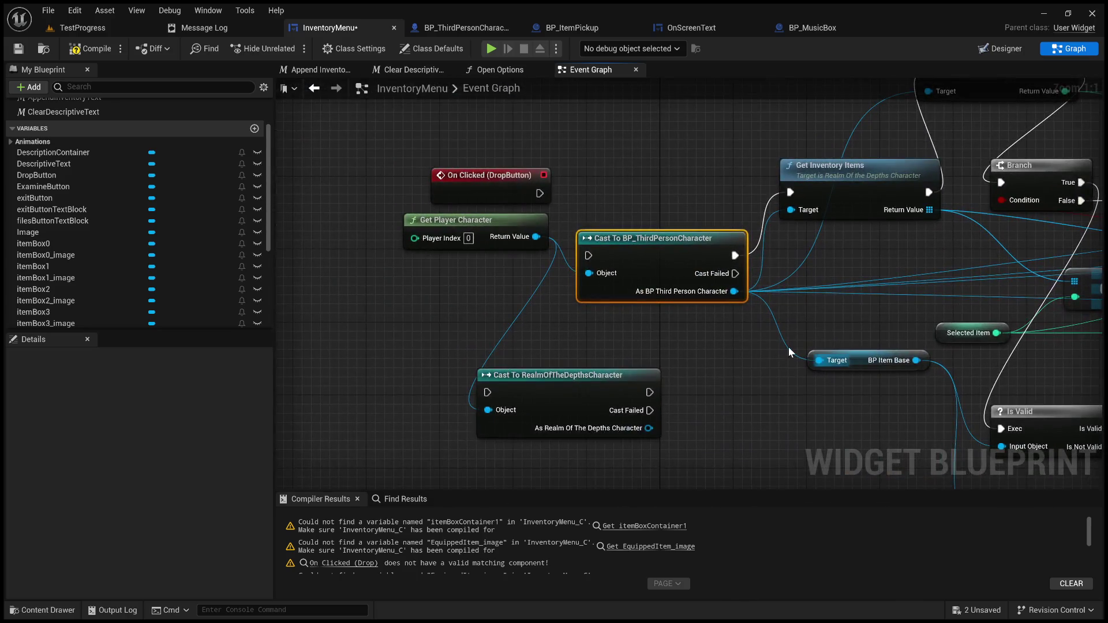
click(571, 267)
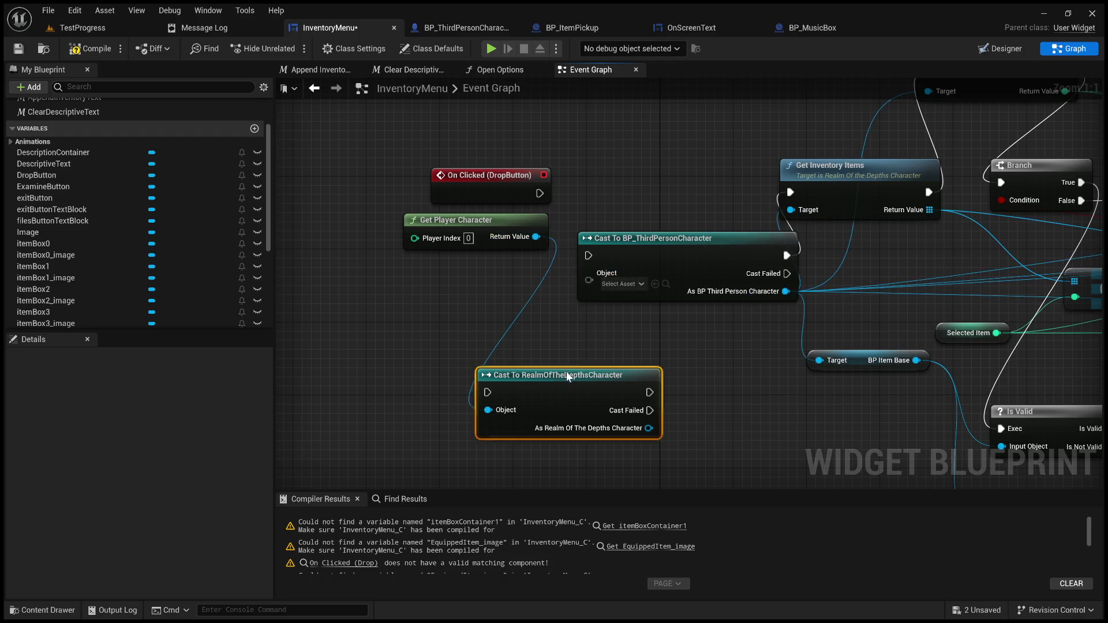
drag(544, 381, 645, 179)
drag(540, 193, 589, 192)
mouse_move(630, 238)
mouse_down()
mouse_move(608, 297)
mouse_move(565, 327)
mouse_up()
drag(749, 228, 791, 209)
- Run Get Inventory Items after the RealmOfTheDepths cast and remove the old third-person cast wire
drag(801, 244, 488, 346)
scroll(488, 346, down, 7)
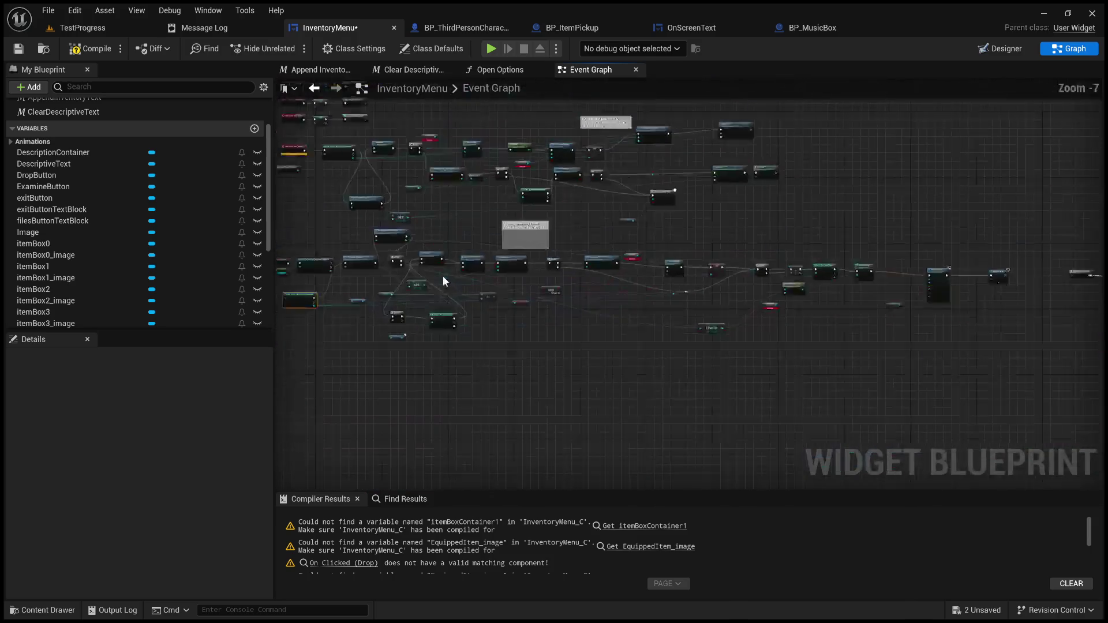
scroll(598, 288, up, 6)
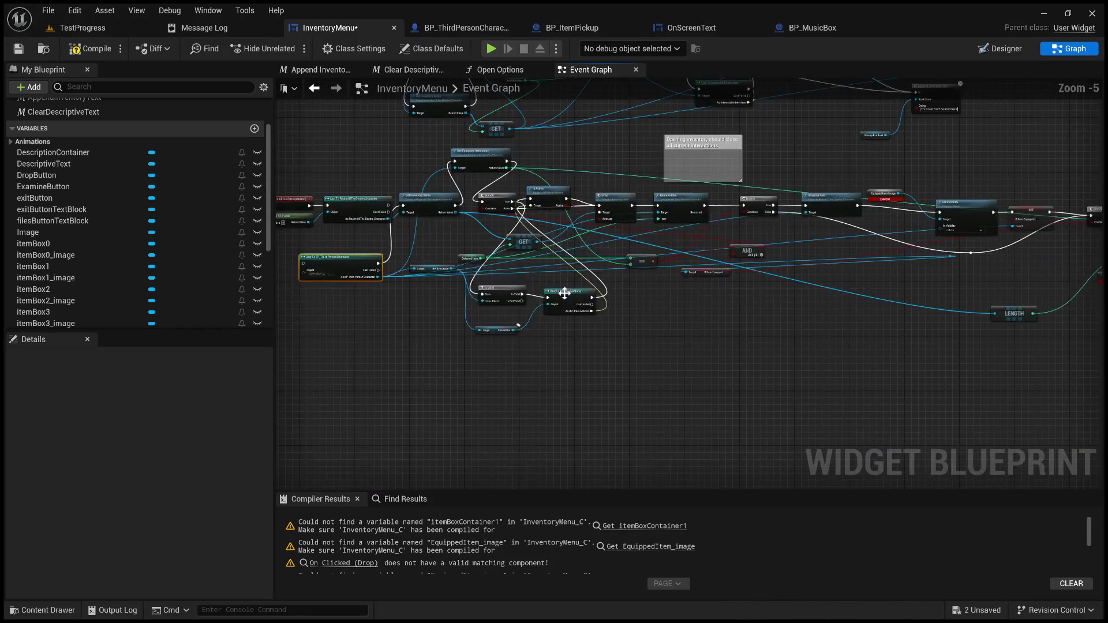
scroll(654, 252, down, 8)
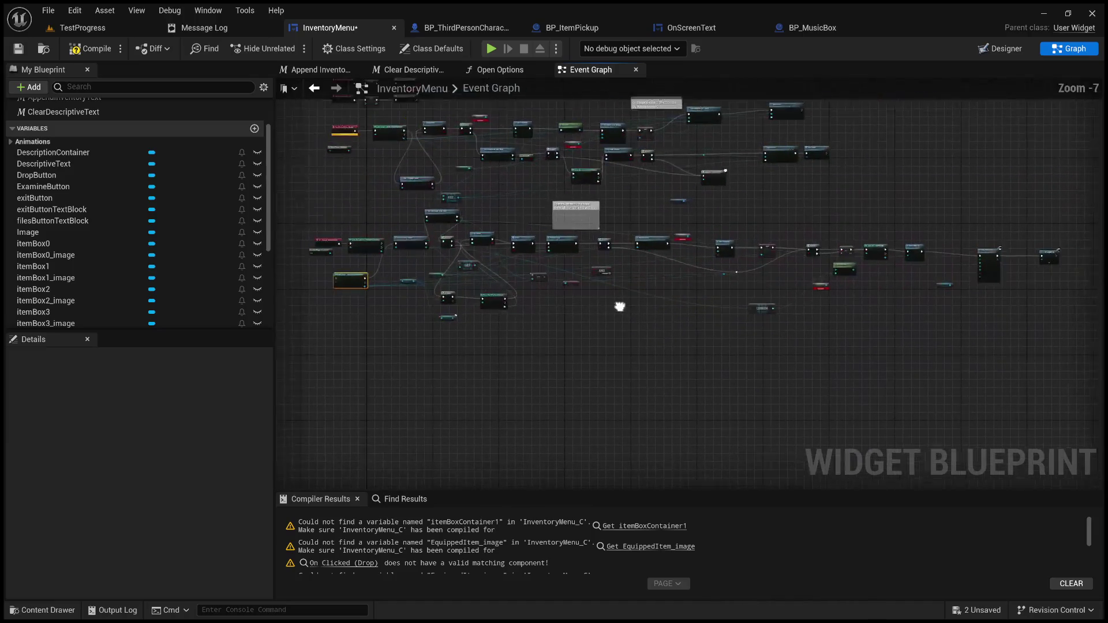
scroll(1018, 348, down, 1)
mouse_move(974, 353)
mouse_down()
mouse_move(570, 312)
mouse_move(414, 263)
mouse_move(428, 280)
mouse_move(456, 283)
mouse_up()
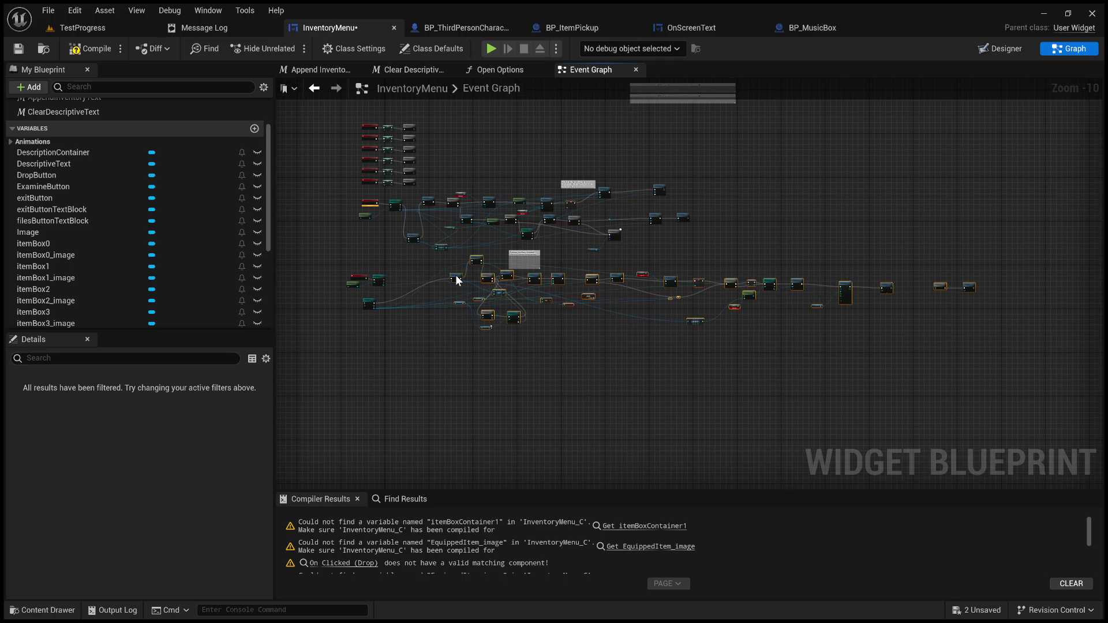
scroll(450, 300, up, 3)
click(479, 339)
scroll(491, 326, up, 6)
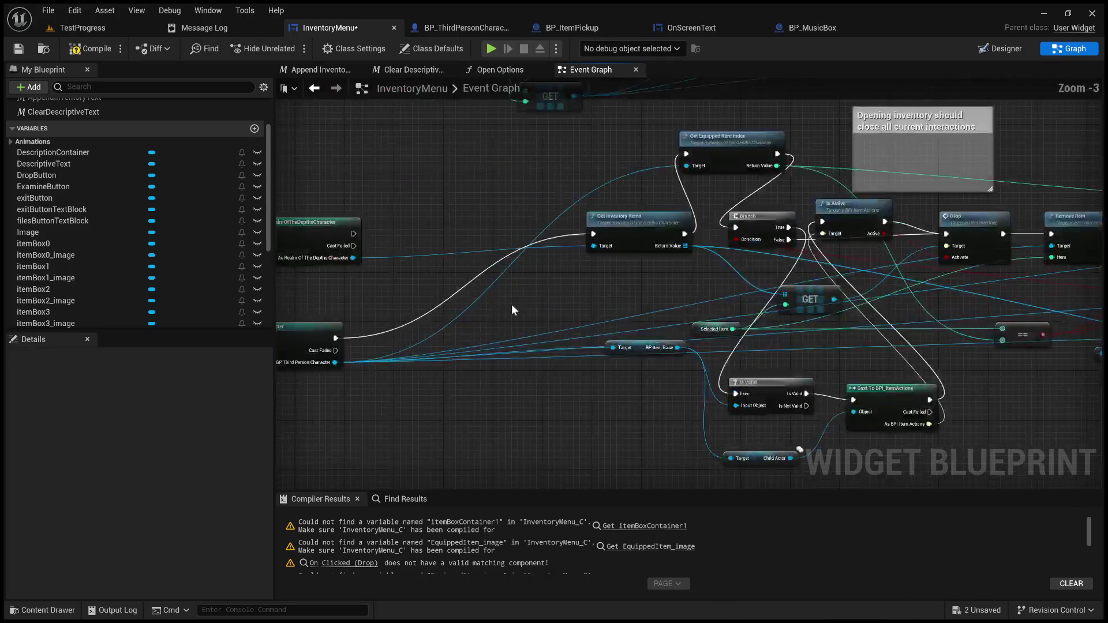
drag(802, 221, 551, 236)
mouse_move(439, 235)
mouse_down()
mouse_move(501, 254)
mouse_move(536, 216)
mouse_up()
click(454, 317)
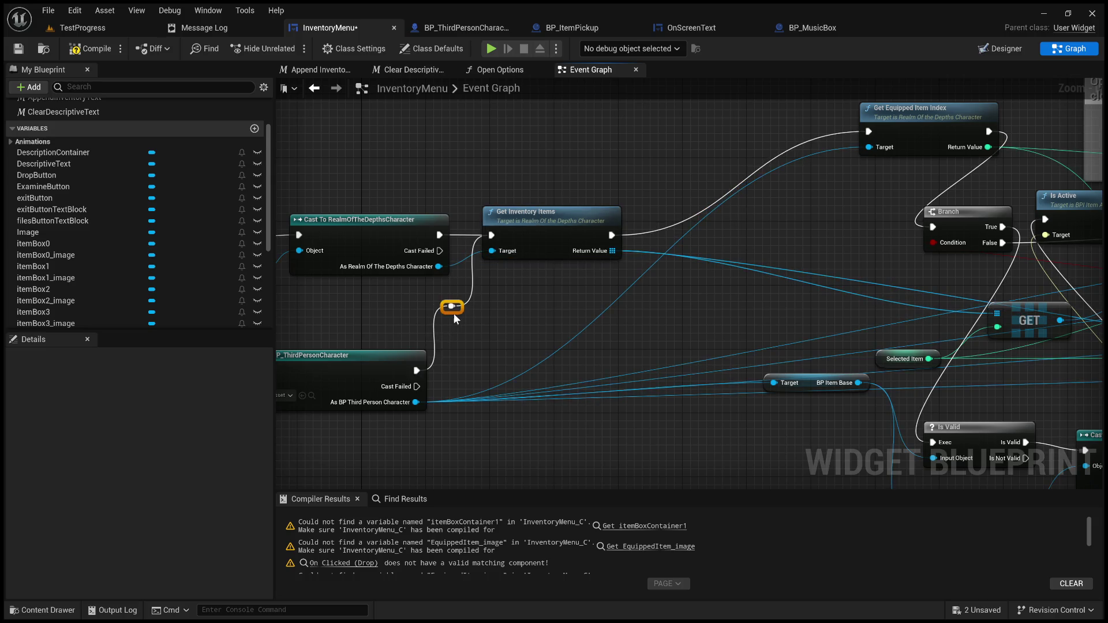
alt+click(455, 317)
scroll(87, 264, down, 5)
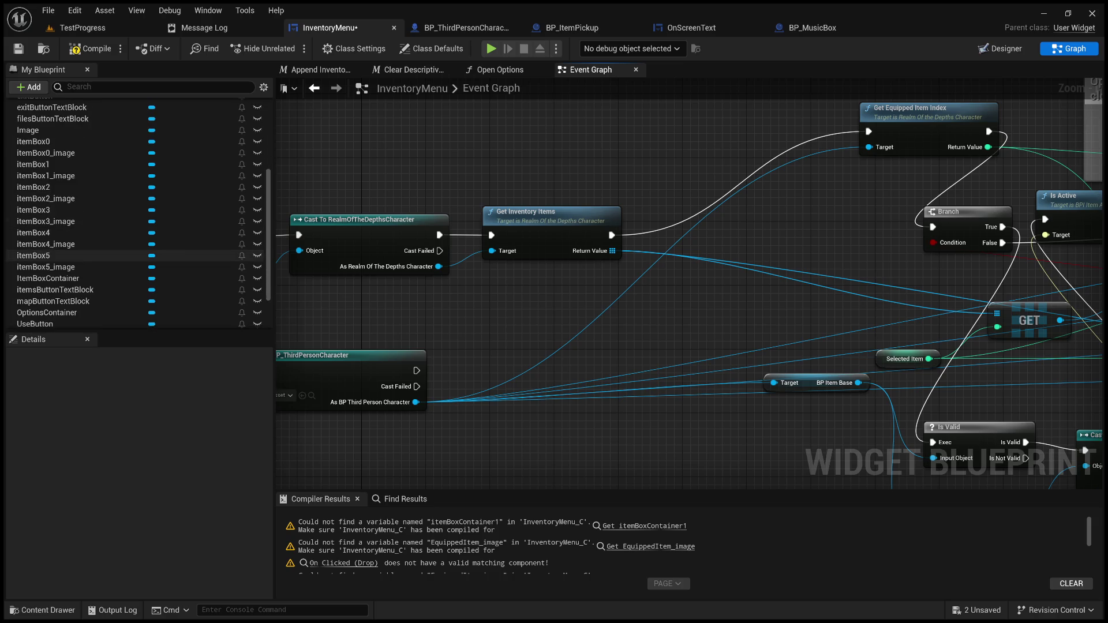
- Add an Is Valid Index check of Selected Item against the inventory items array
click(87, 264)
drag(87, 264, 510, 321)
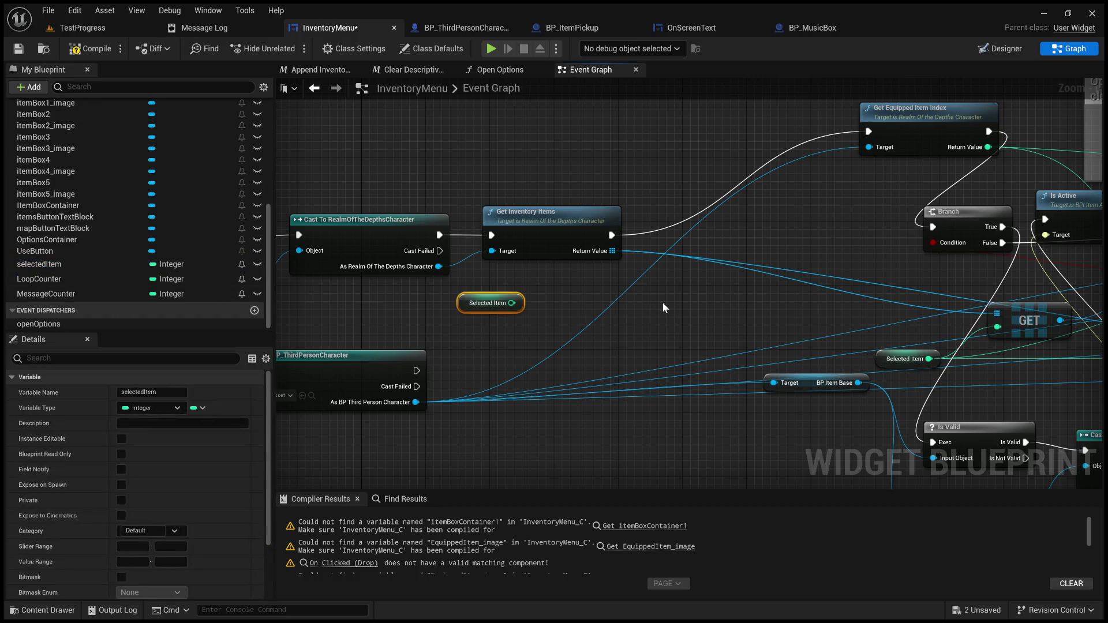
drag(613, 251, 642, 285)
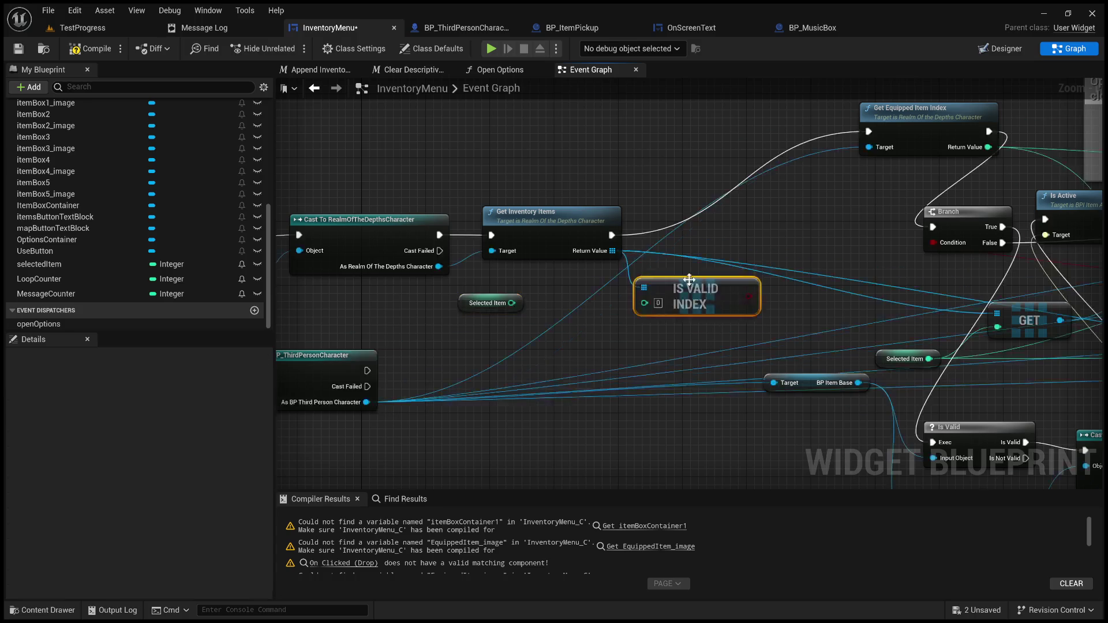
mouse_move(512, 303)
mouse_down()
mouse_move(669, 316)
mouse_move(644, 303)
mouse_up()
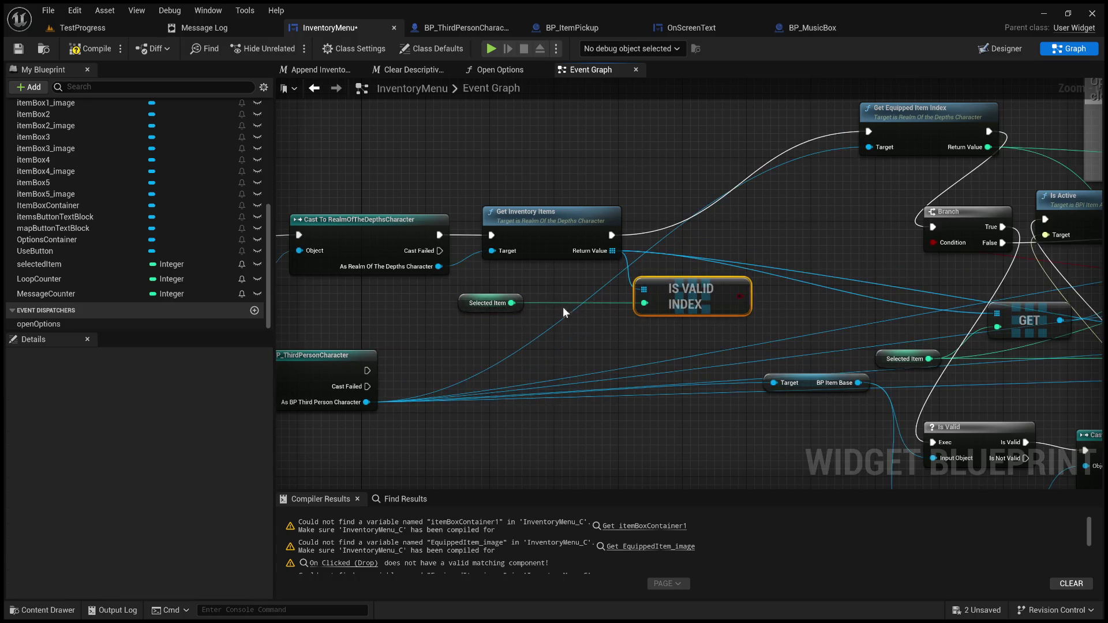
drag(498, 304, 593, 288)
mouse_move(699, 289)
mouse_down()
mouse_move(697, 252)
mouse_move(694, 268)
mouse_up()
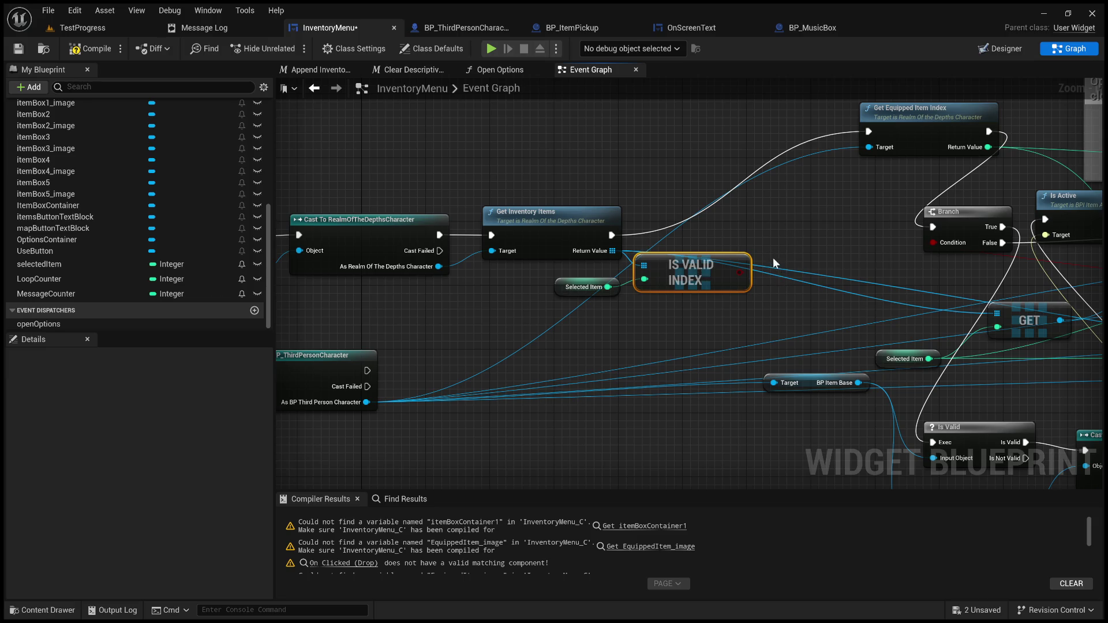
- Branch on the validity result after Get Inventory Items, True feeding Get Equipped Item Index
mouse_move(876, 237)
mouse_down()
mouse_move(799, 264)
mouse_move(769, 292)
mouse_up()
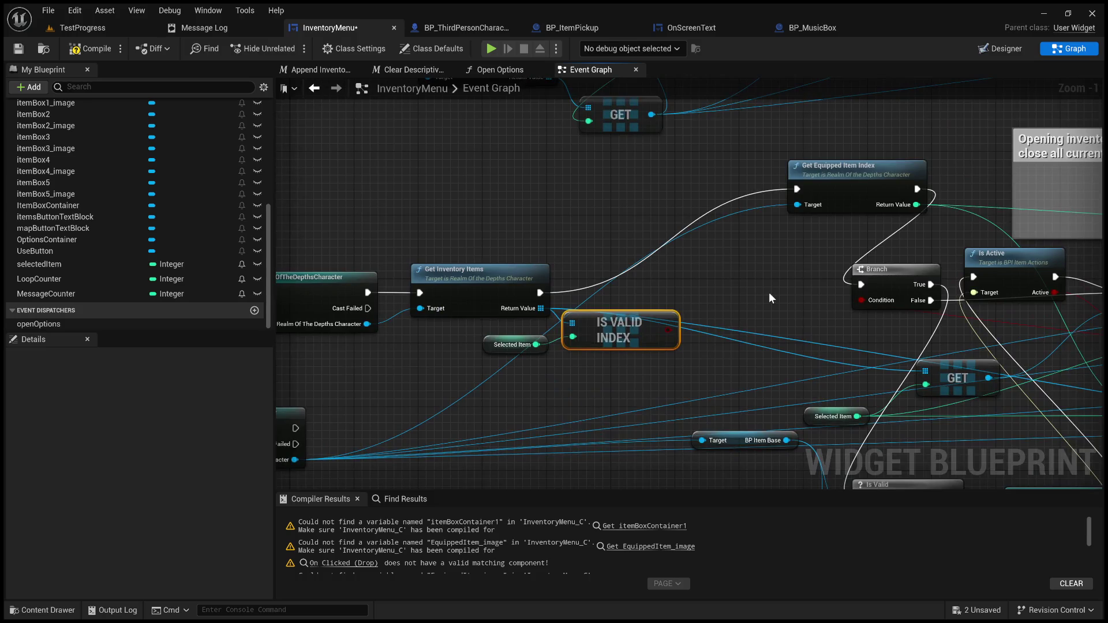
mouse_move(668, 330)
mouse_down()
mouse_move(736, 296)
mouse_move(760, 352)
mouse_up()
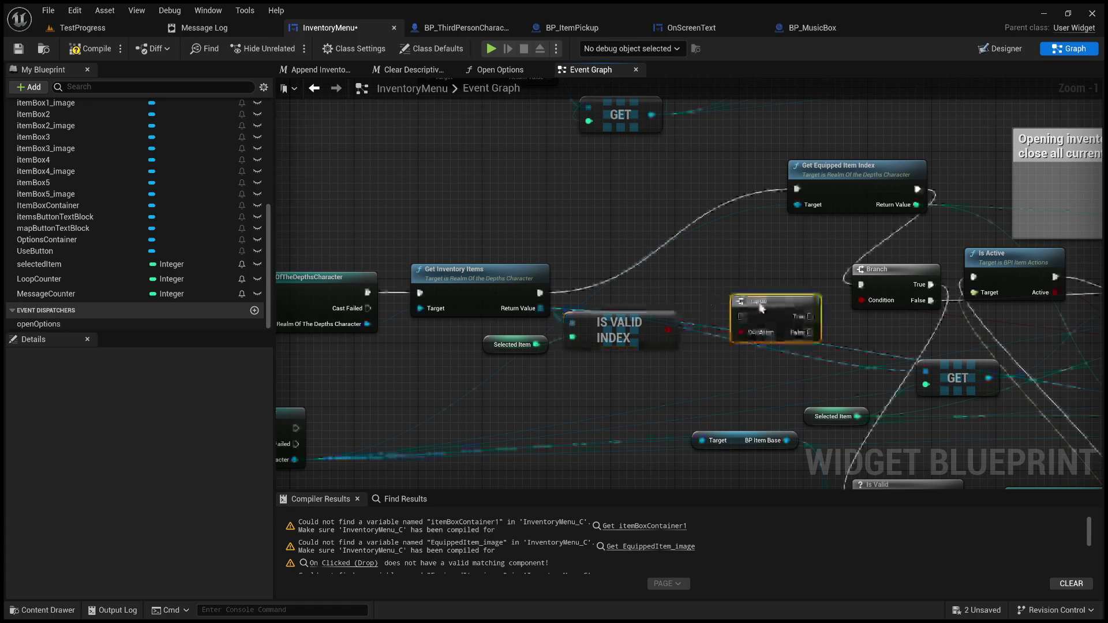
click(707, 272)
drag(541, 292, 686, 286)
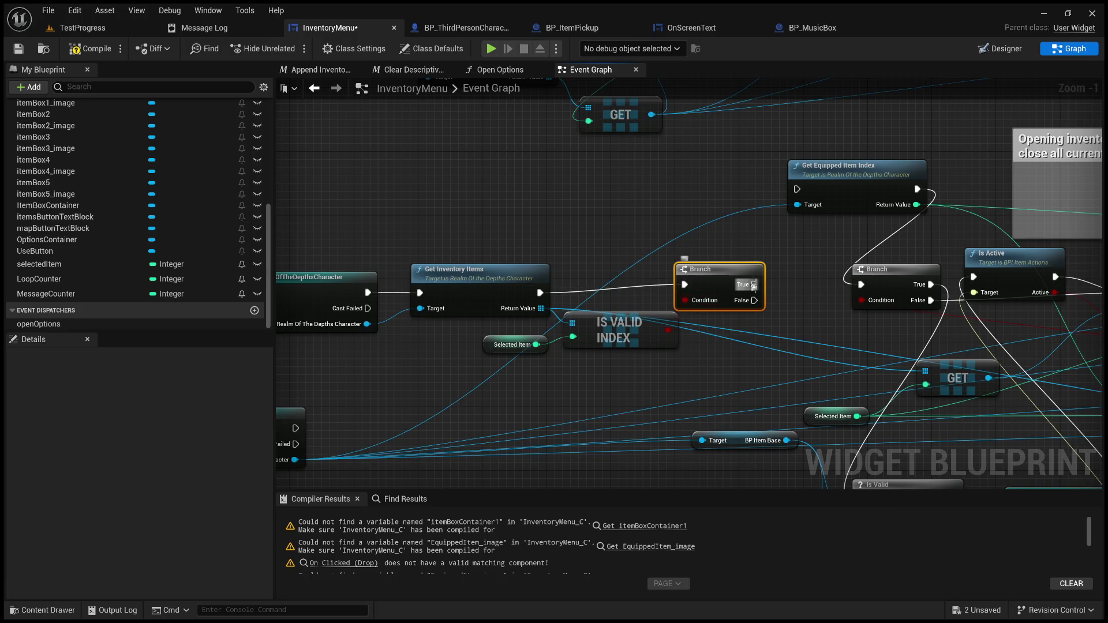
mouse_move(754, 285)
mouse_down()
mouse_move(788, 232)
mouse_move(798, 189)
mouse_up()
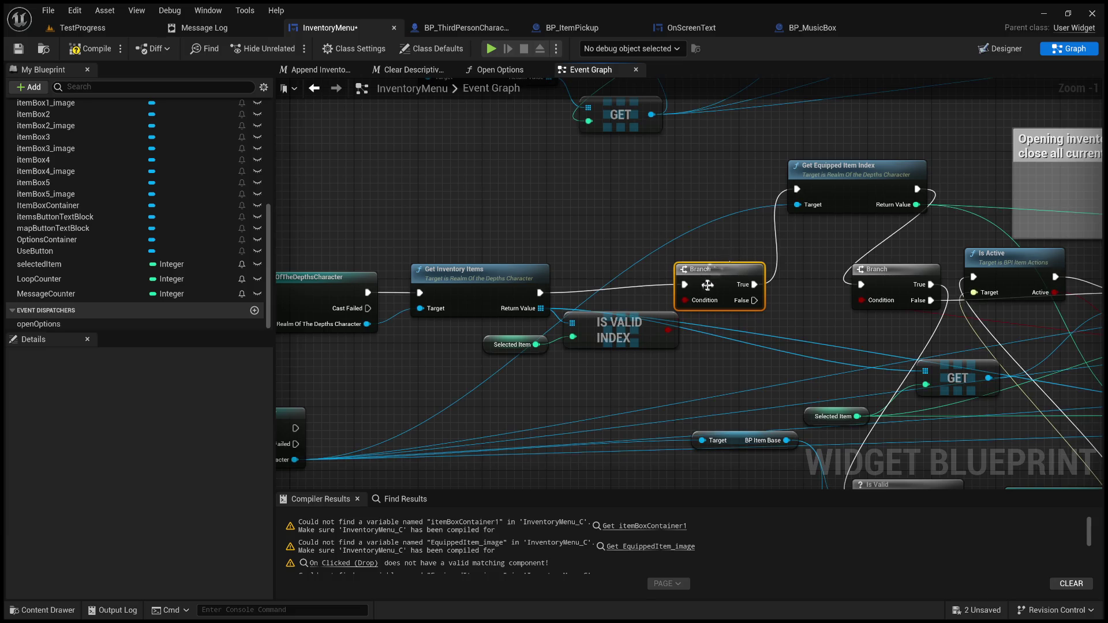
drag(708, 277, 729, 283)
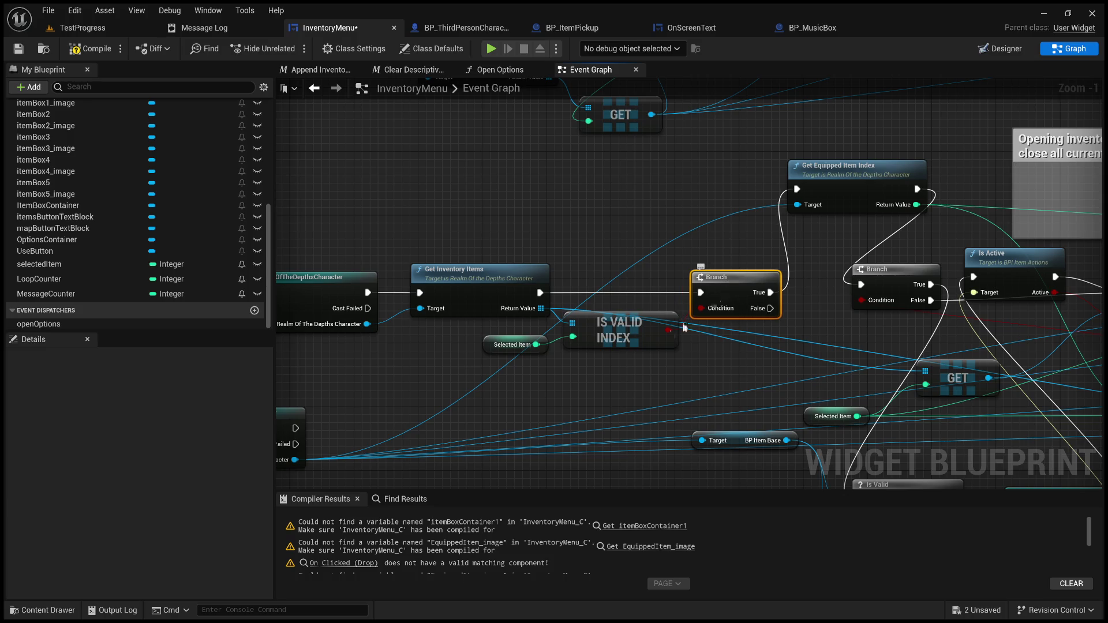
drag(613, 325, 613, 333)
scroll(657, 299, down, 1)
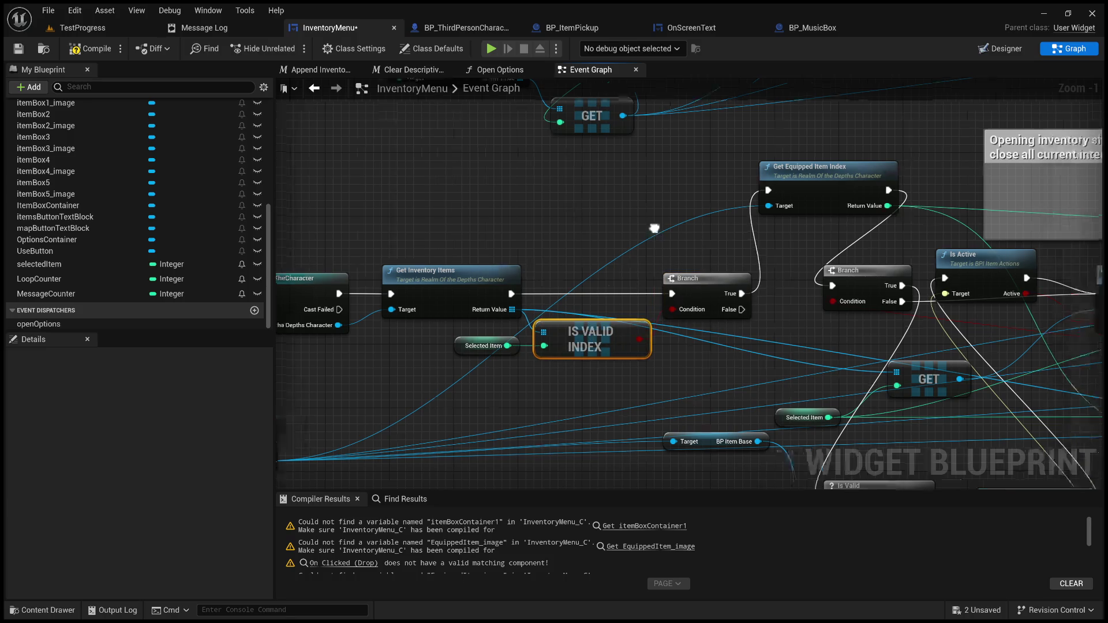
- Shift the downstream nodes and place Get Equipped Item Index between the two Branches
scroll(502, 253, down, 6)
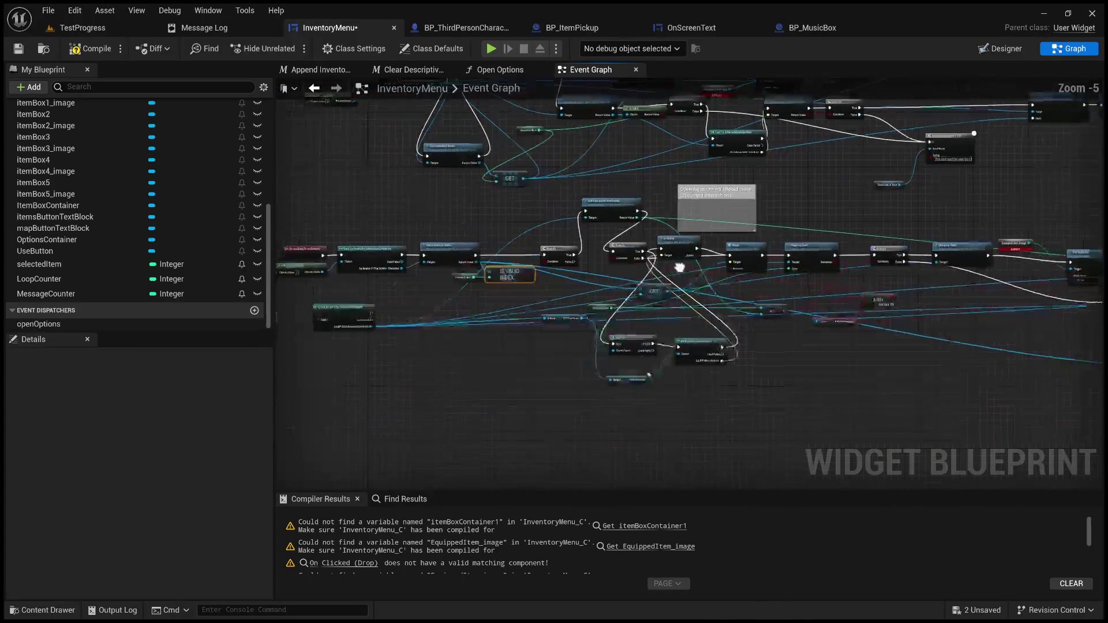
mouse_move(1014, 330)
mouse_down()
mouse_move(566, 344)
mouse_move(314, 286)
mouse_move(518, 296)
mouse_move(608, 225)
mouse_move(631, 245)
mouse_move(657, 240)
mouse_up()
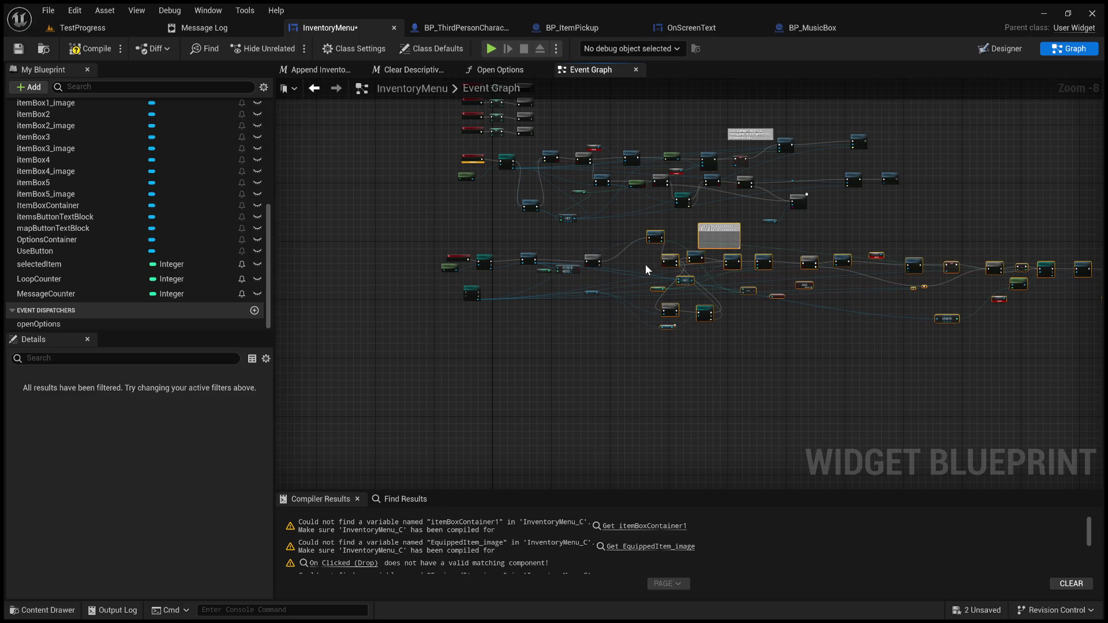
scroll(644, 264, up, 7)
scroll(609, 243, down, 9)
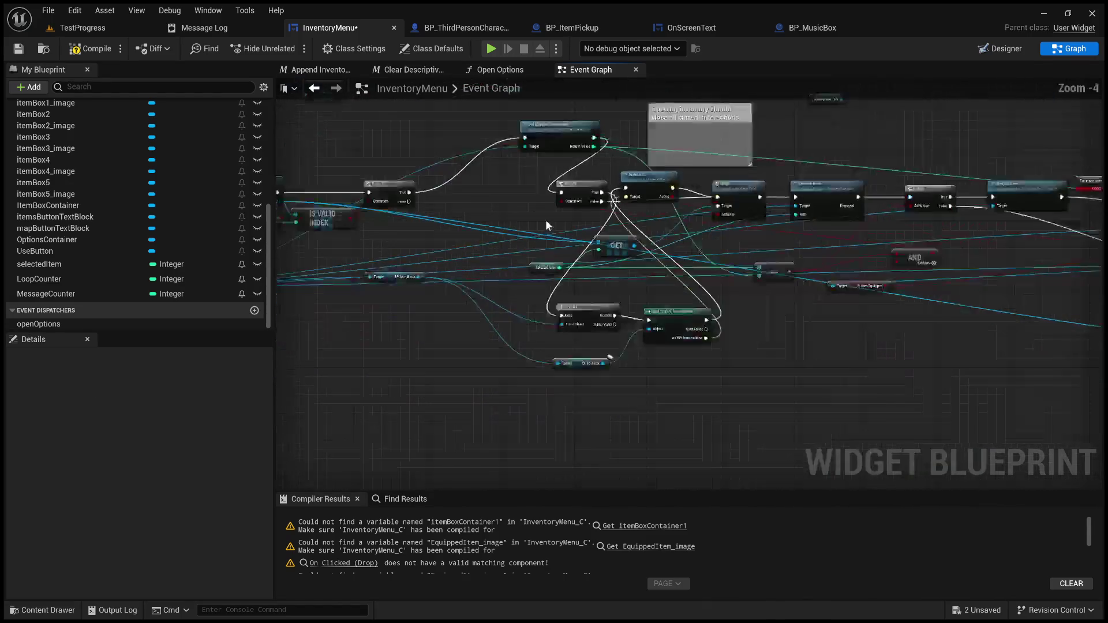
drag(1002, 299, 486, 213)
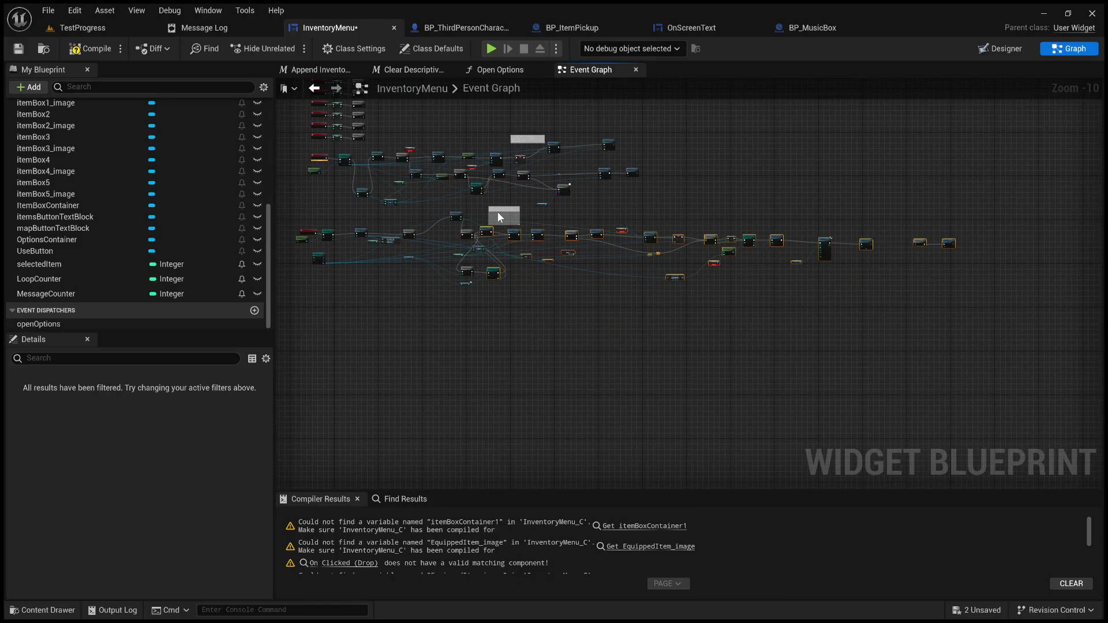
mouse_move(1032, 396)
mouse_down()
mouse_move(715, 316)
mouse_move(480, 227)
mouse_move(484, 217)
mouse_move(542, 232)
mouse_up()
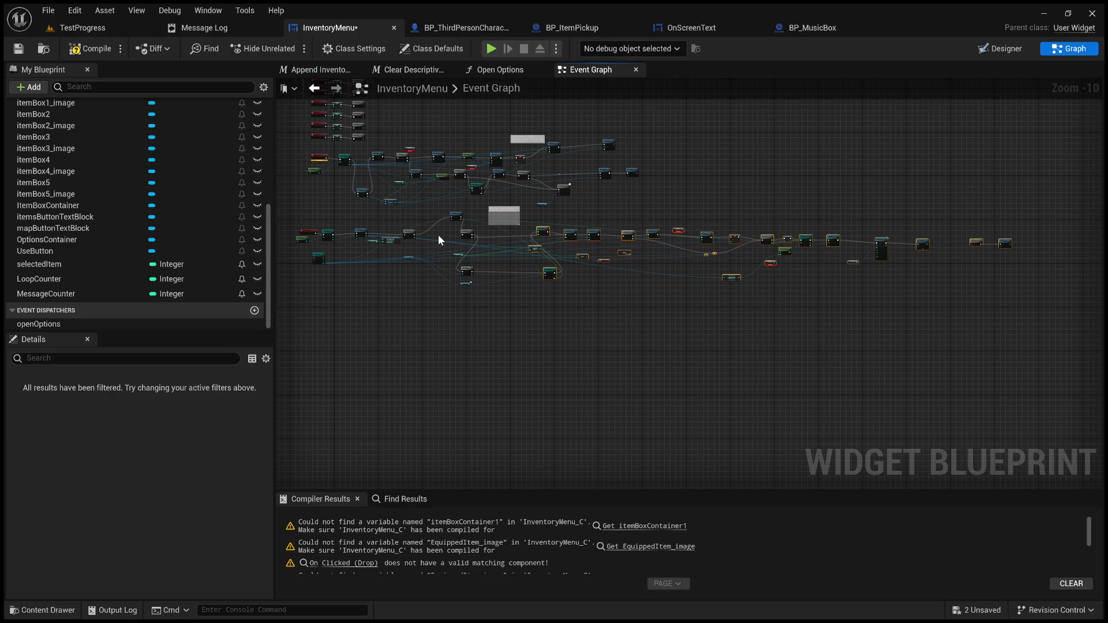
scroll(439, 236, up, 8)
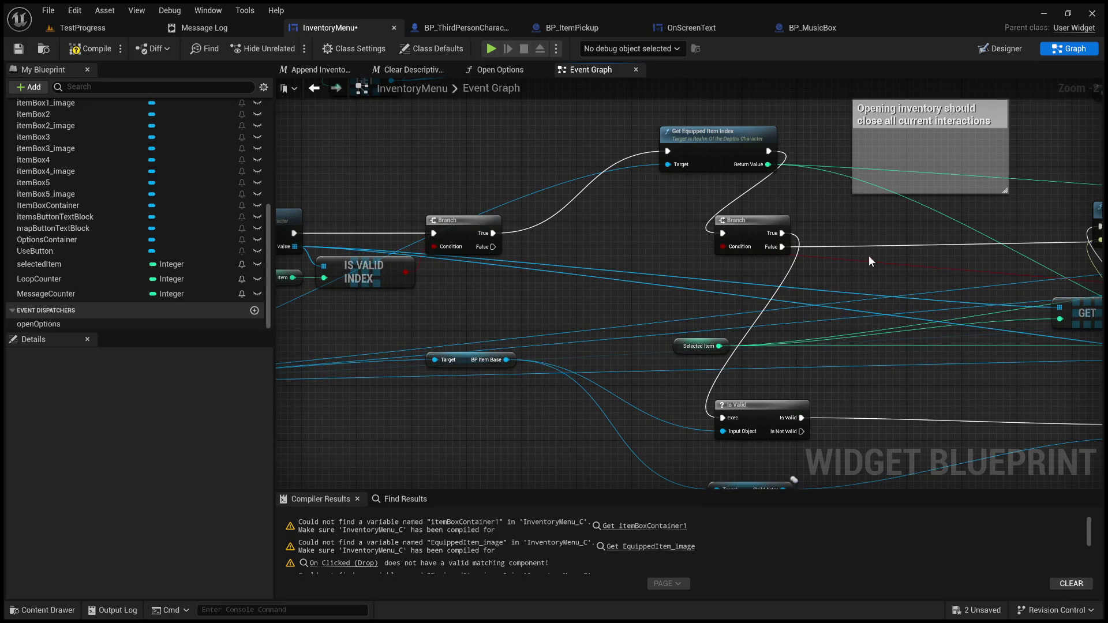
mouse_move(716, 132)
mouse_down()
mouse_move(583, 218)
mouse_move(569, 213)
mouse_up()
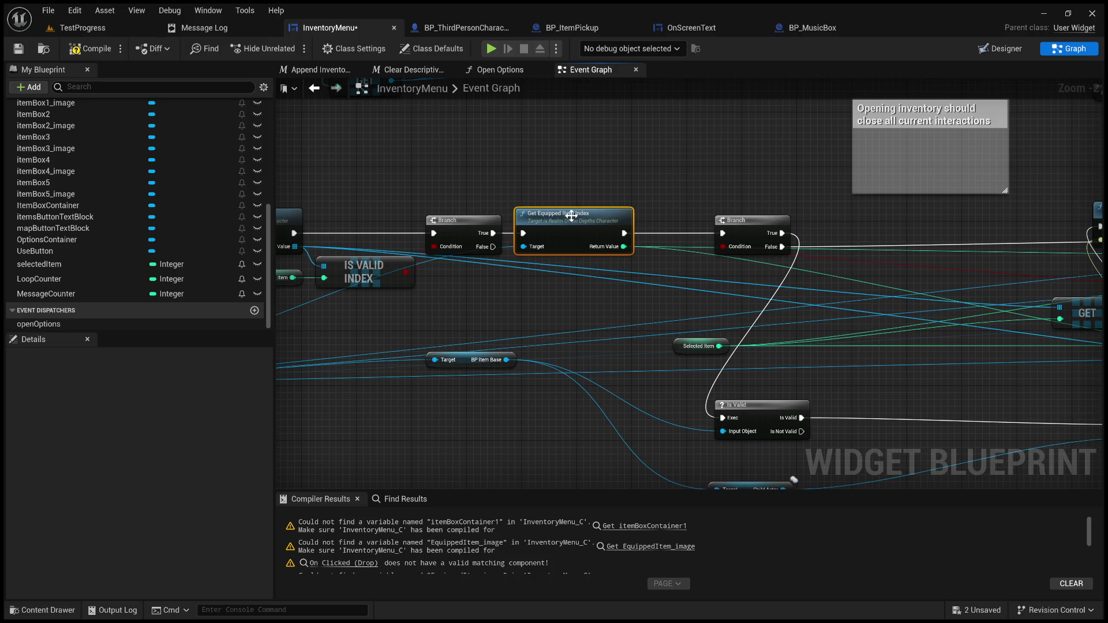
- Wire As Realm Of The Depths Character to Get Equipped Item Index's Target via two reroutes
scroll(538, 238, up, 2)
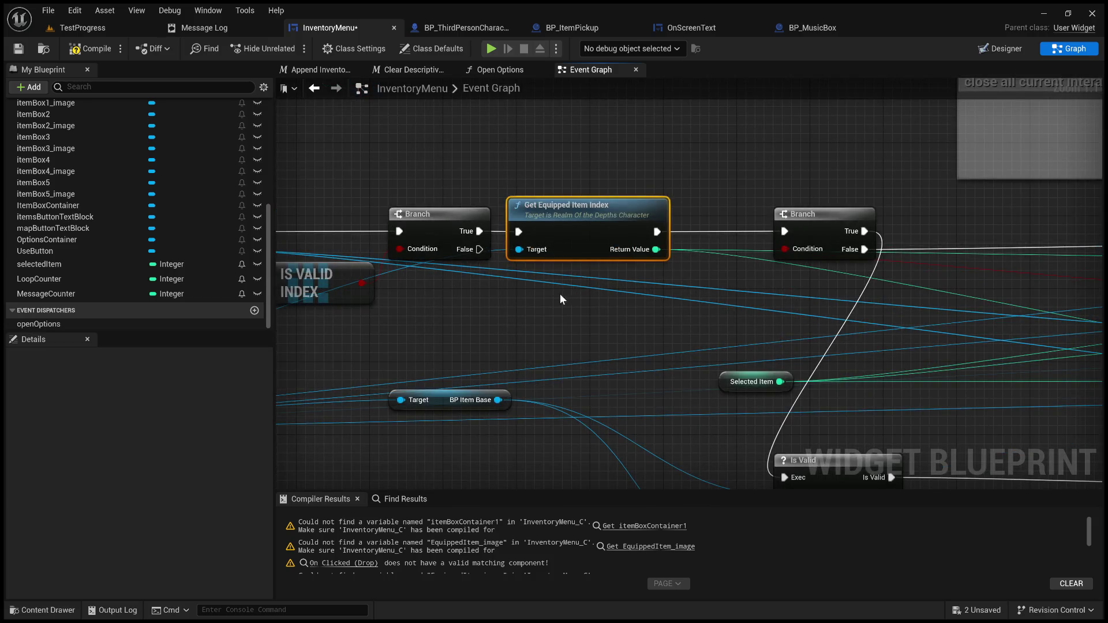
drag(473, 315, 566, 284)
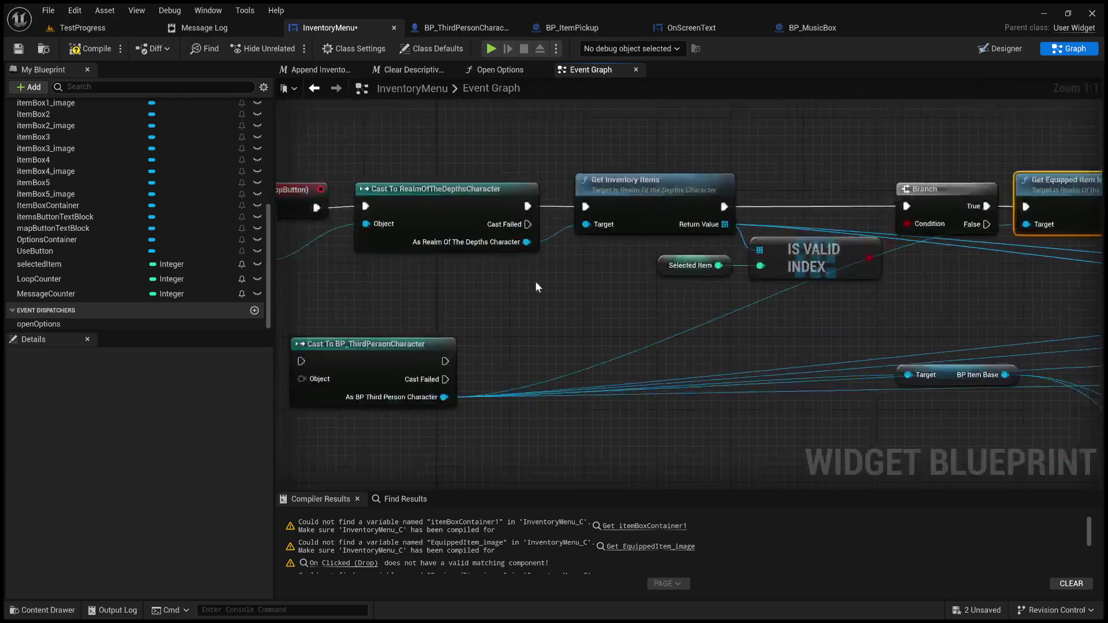
mouse_move(531, 245)
mouse_down()
mouse_move(621, 296)
mouse_move(1021, 235)
mouse_move(1026, 224)
mouse_up()
double_click(562, 242)
drag(566, 244, 573, 311)
double_click(677, 293)
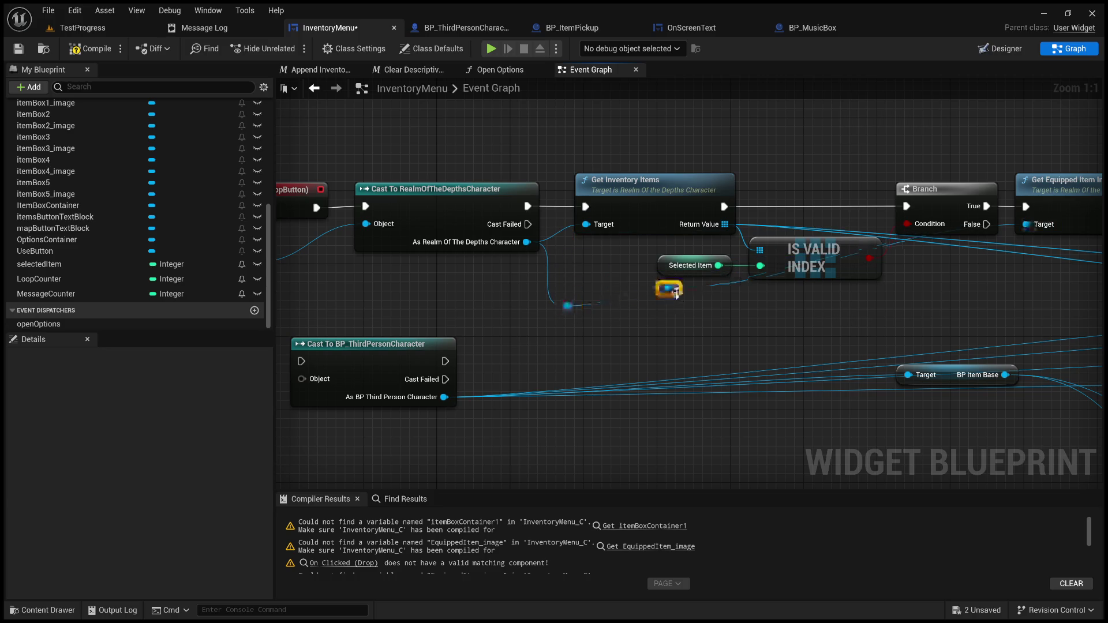
mouse_move(676, 292)
mouse_down()
mouse_move(1004, 307)
mouse_move(987, 307)
mouse_up()
drag(850, 320, 601, 338)
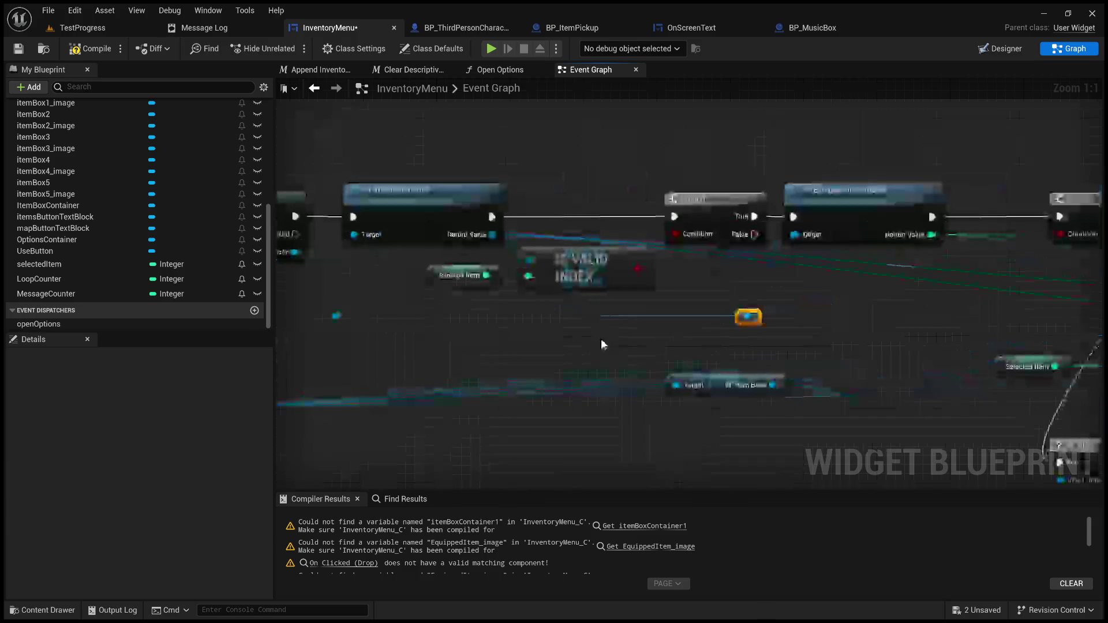
mouse_move(902, 299)
mouse_down()
mouse_move(667, 310)
mouse_move(947, 279)
mouse_move(571, 301)
mouse_move(834, 278)
mouse_move(693, 284)
mouse_up()
drag(924, 189, 860, 188)
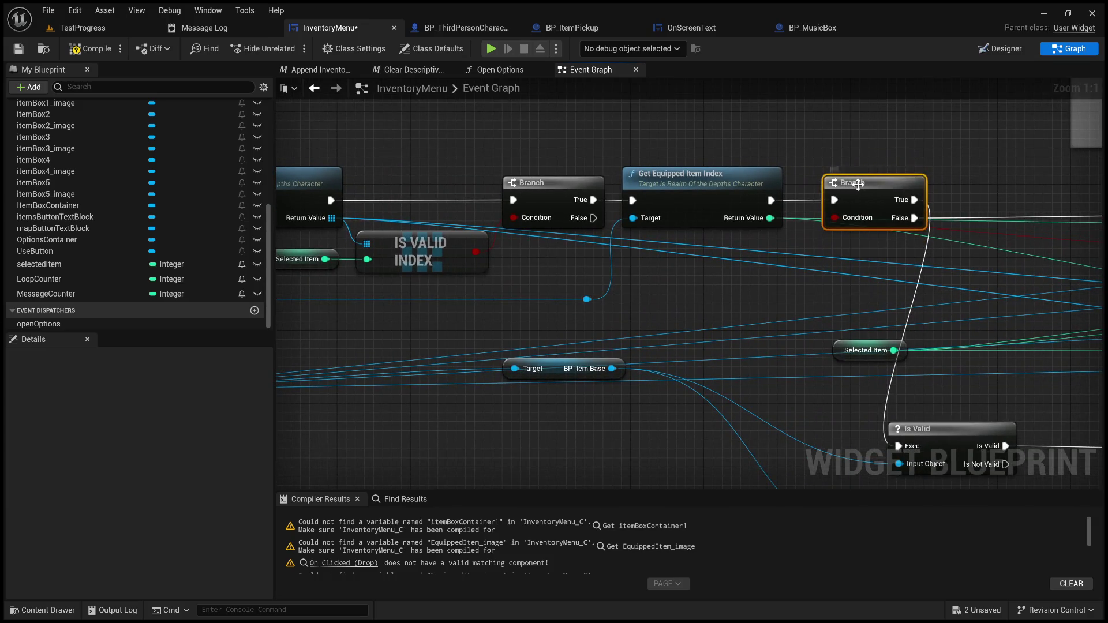
- Move the AND node beside Branch and Selected Item, and set the B Item Equipped getter aside
mouse_move(806, 240)
mouse_down()
mouse_move(651, 242)
mouse_move(470, 93)
mouse_move(376, 185)
mouse_move(210, 208)
mouse_move(424, 224)
mouse_up()
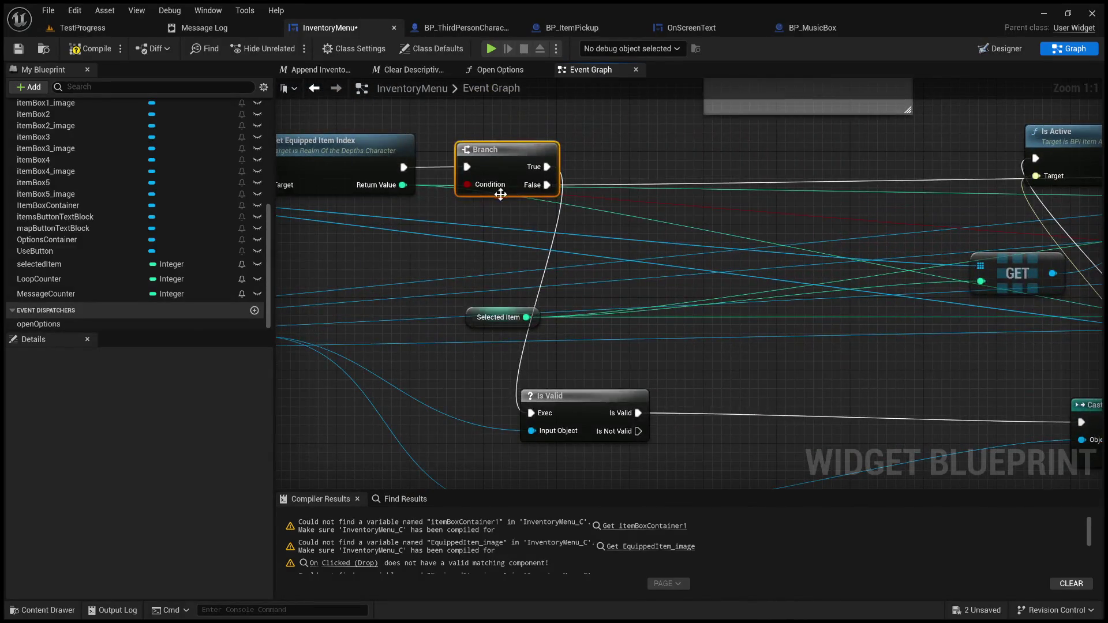
scroll(743, 217, down, 2)
drag(742, 217, 348, 247)
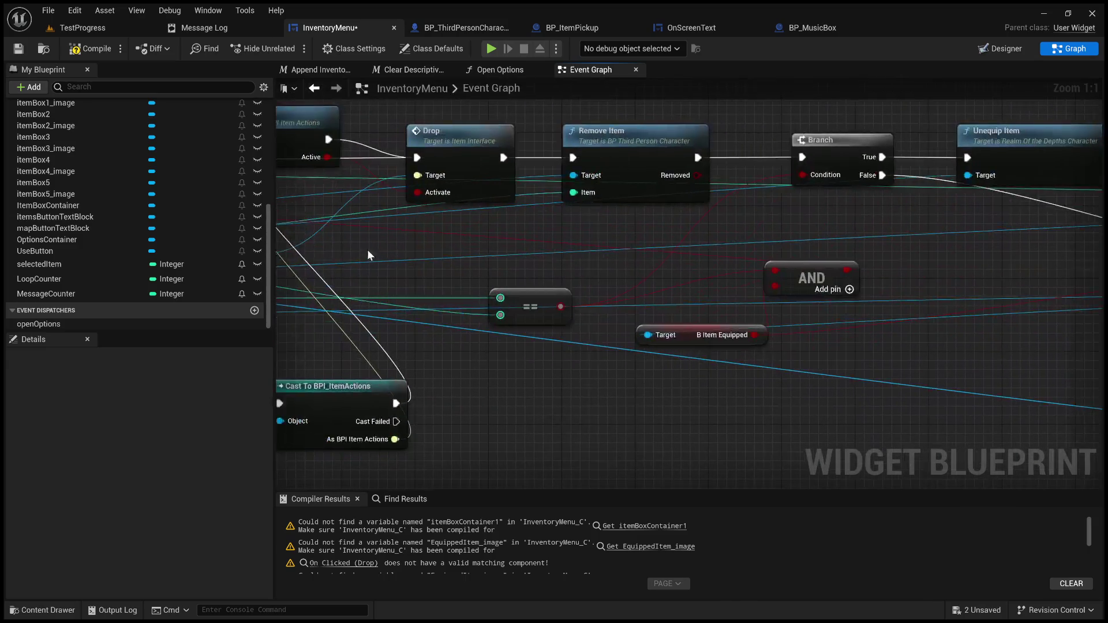
scroll(542, 282, down, 1)
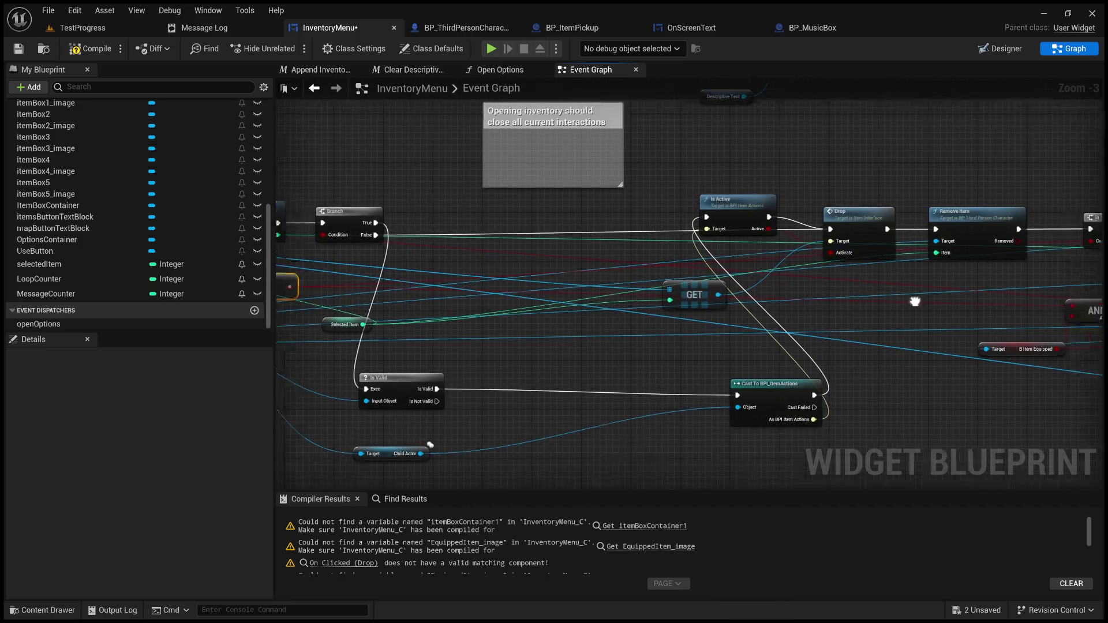
drag(853, 311, 372, 269)
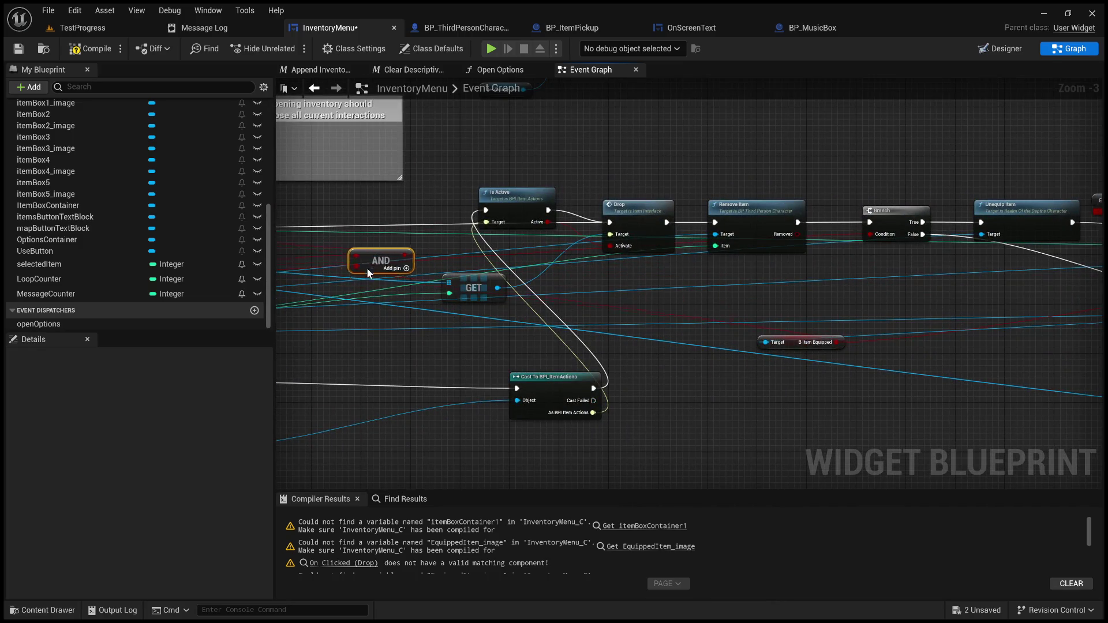
scroll(431, 293, up, 3)
mouse_move(431, 293)
mouse_down()
mouse_move(779, 276)
mouse_move(455, 285)
mouse_up()
scroll(455, 285, down, 3)
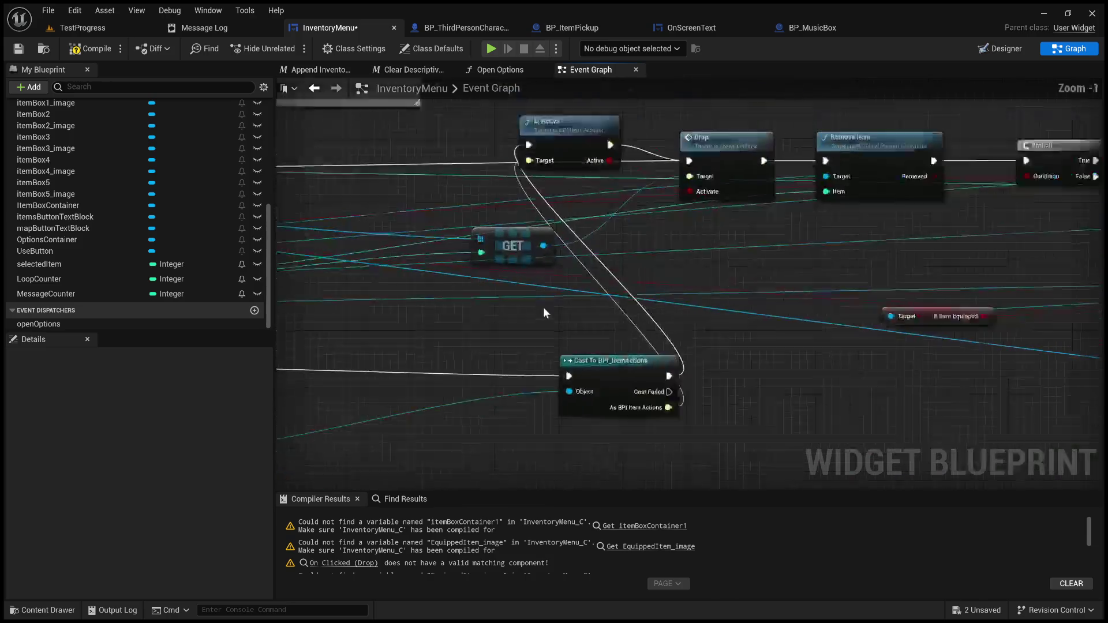
mouse_move(838, 316)
mouse_down()
mouse_move(681, 448)
mouse_move(699, 474)
mouse_up()
mouse_move(404, 277)
mouse_down()
mouse_move(635, 286)
mouse_move(562, 279)
mouse_up()
mouse_move(388, 255)
mouse_down()
mouse_move(595, 306)
mouse_move(628, 297)
mouse_move(789, 311)
mouse_move(662, 279)
mouse_move(734, 301)
mouse_move(756, 291)
mouse_up()
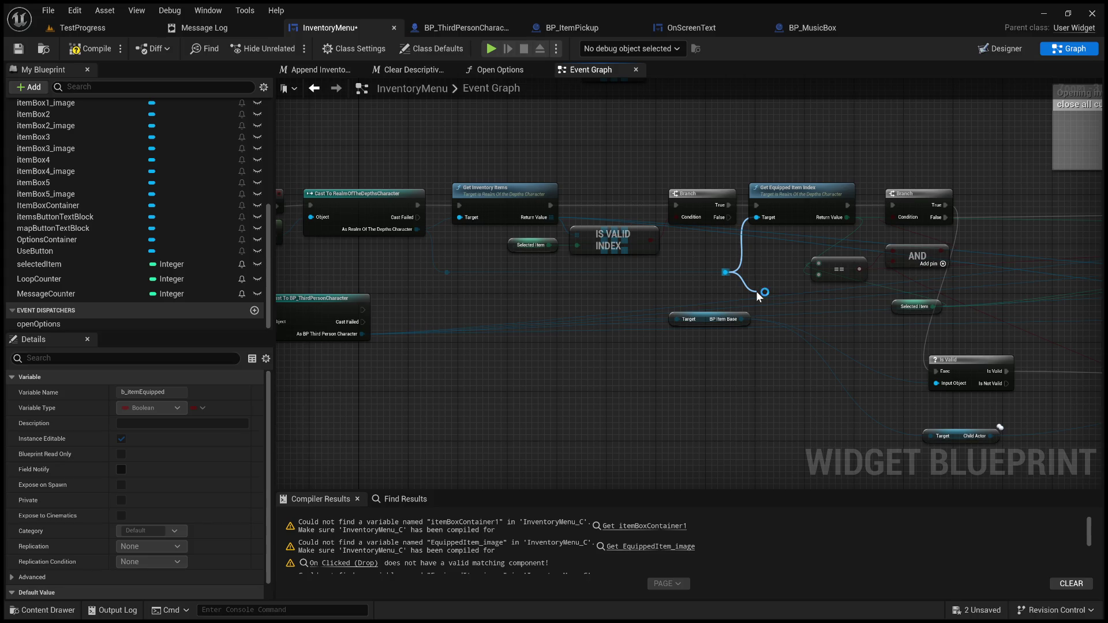
- Add an Item Is Equipped getter from the item and wire it into the AND node
drag(759, 296, 750, 292)
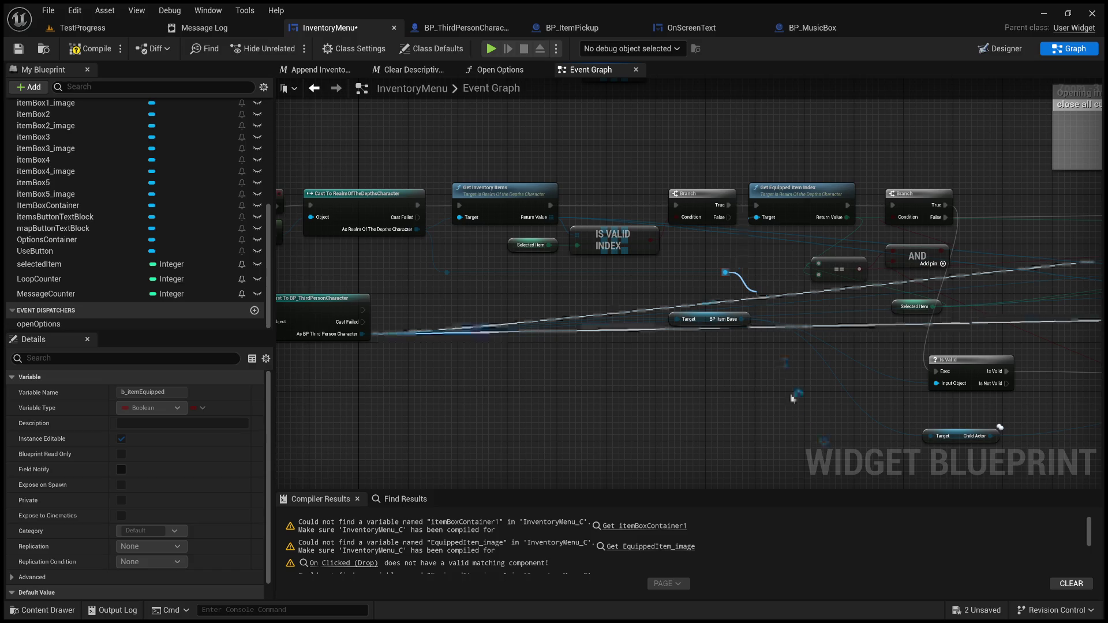
drag(884, 454, 684, 467)
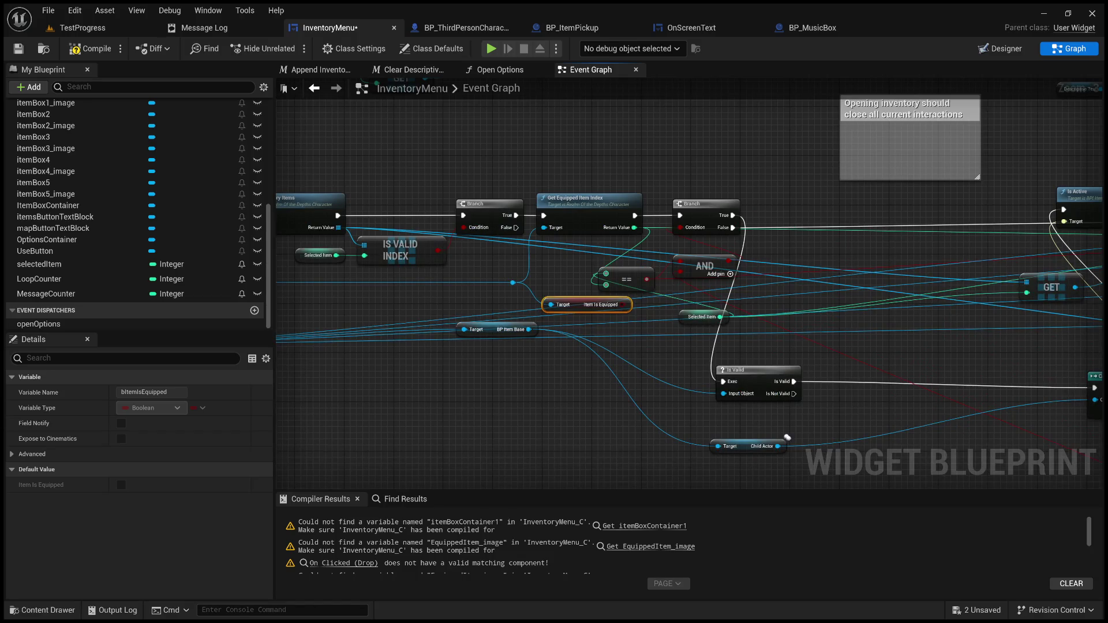
scroll(646, 296, up, 3)
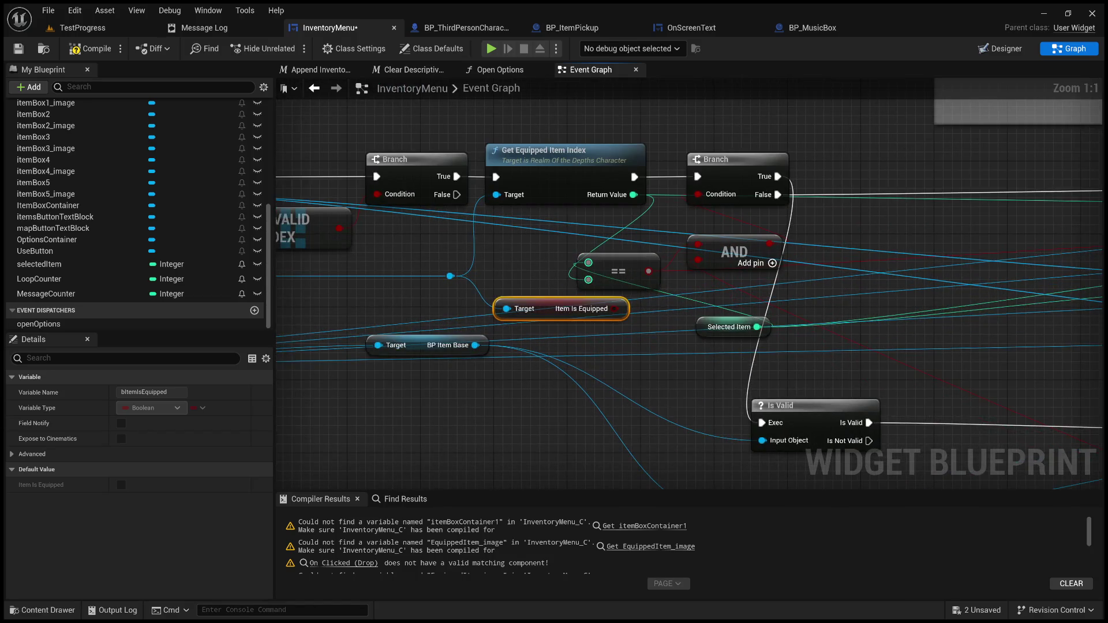
click(575, 244)
drag(614, 309, 698, 259)
drag(571, 308, 562, 289)
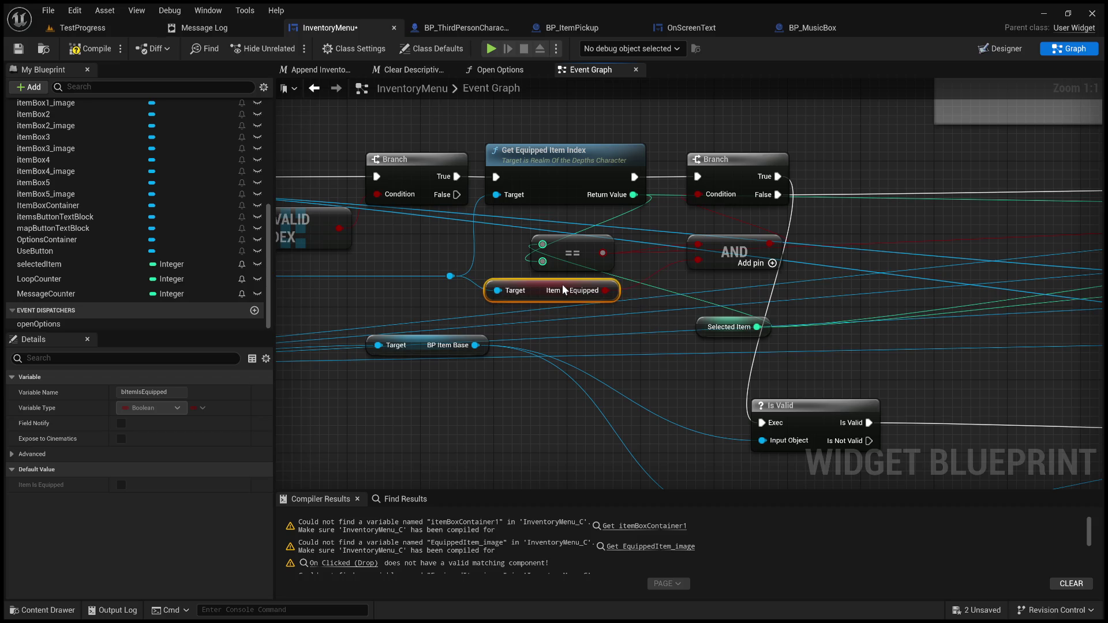
- Shift Branch, AND and == to the right, and compare Return Value with Selected Item
mouse_move(677, 267)
mouse_down()
mouse_move(504, 267)
mouse_move(601, 178)
mouse_move(518, 228)
mouse_up()
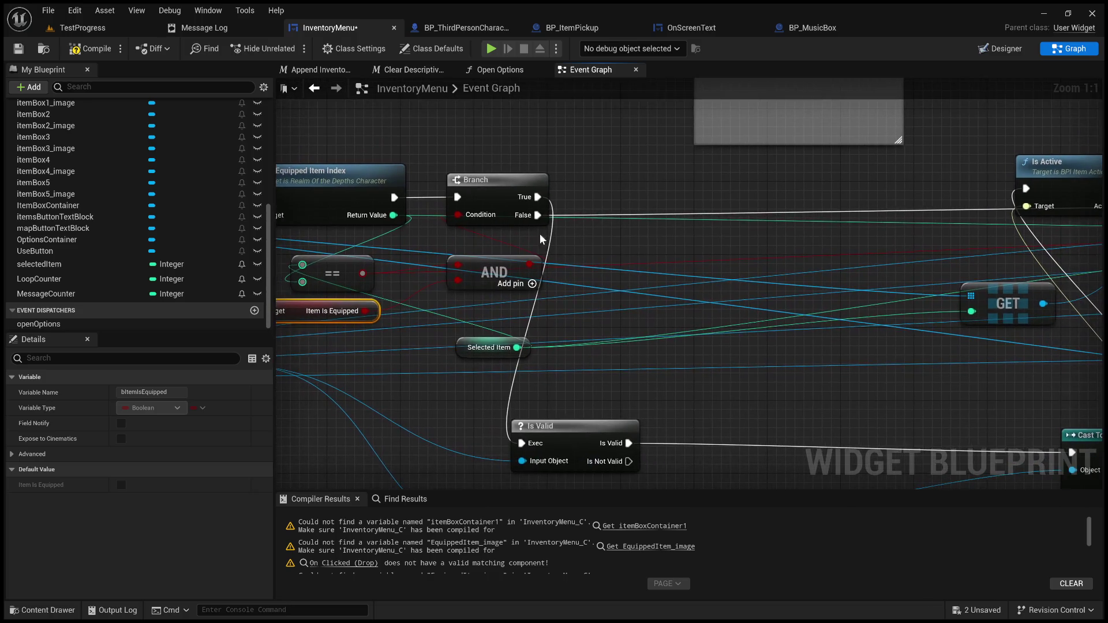
drag(494, 180, 696, 180)
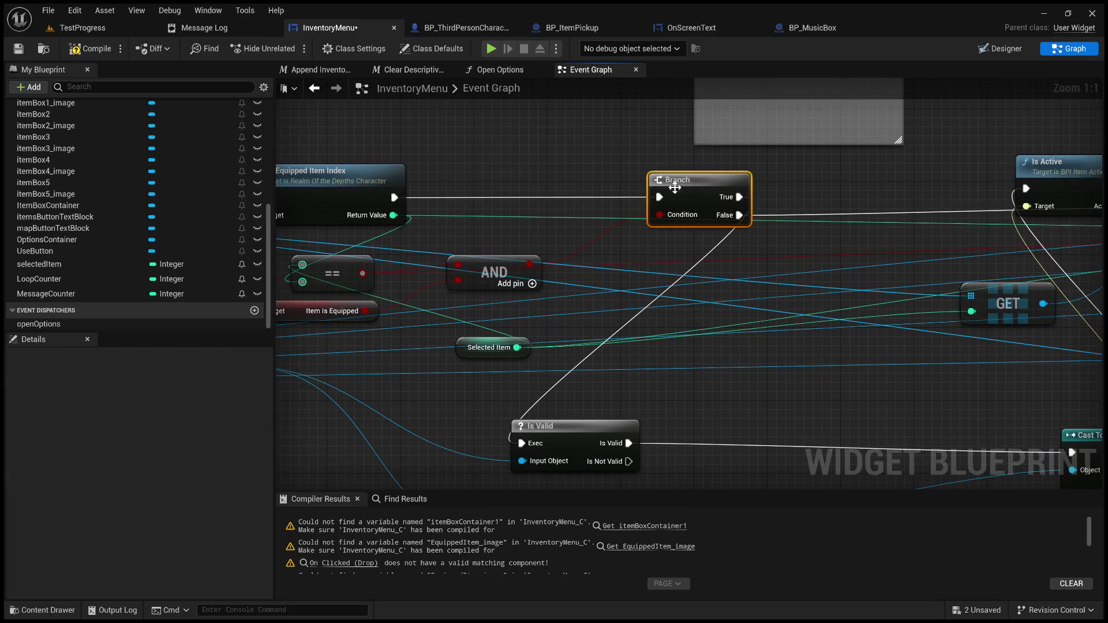
mouse_move(491, 267)
mouse_down()
mouse_move(569, 266)
mouse_move(582, 276)
mouse_up()
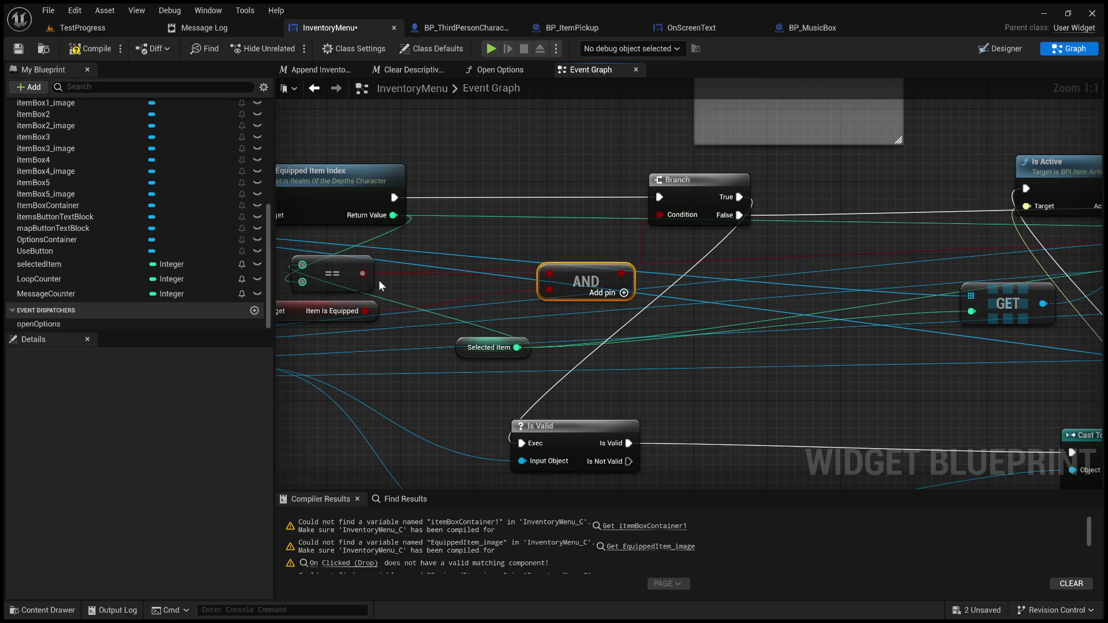
mouse_move(331, 267)
mouse_down()
mouse_move(477, 271)
mouse_move(479, 255)
mouse_move(631, 254)
mouse_up()
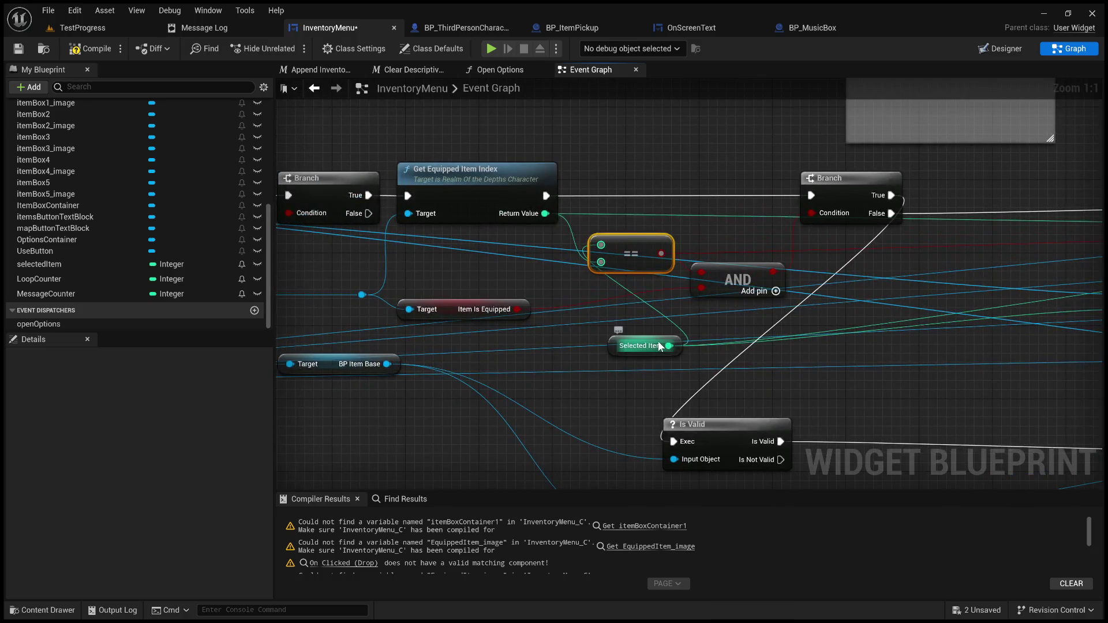
mouse_move(658, 339)
mouse_down()
mouse_move(484, 309)
mouse_move(494, 258)
mouse_move(490, 267)
mouse_move(559, 276)
mouse_move(602, 263)
mouse_up()
mouse_move(545, 213)
mouse_down()
mouse_move(565, 239)
mouse_move(622, 244)
mouse_up()
- Line up AND and Item Is Equipped, and move Is Valid up beside the Branch
drag(747, 275, 756, 257)
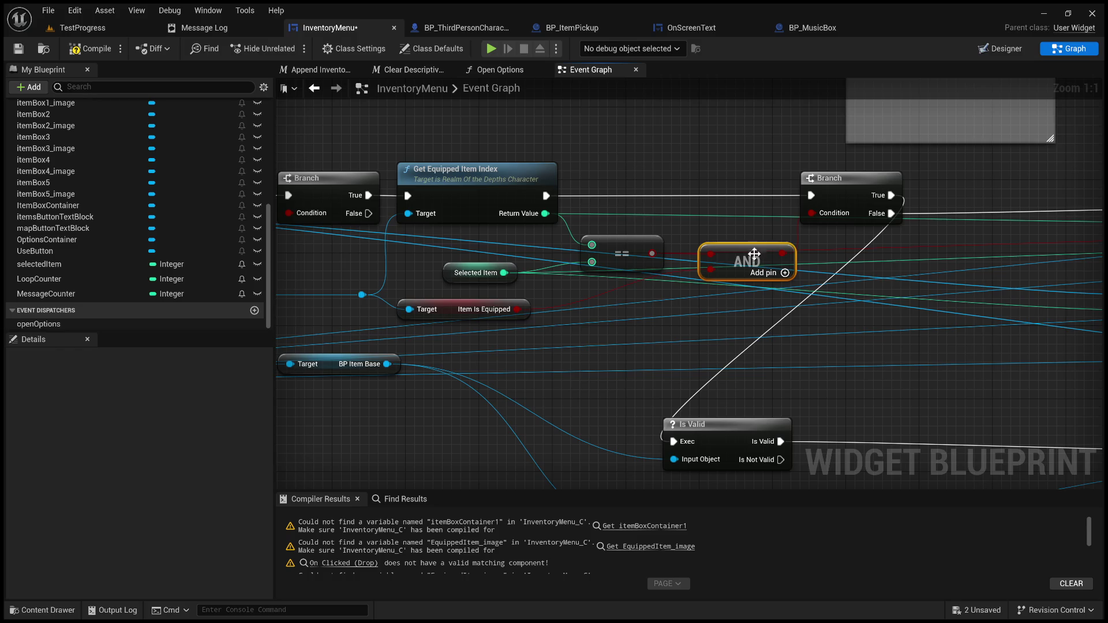
mouse_move(480, 306)
mouse_down()
mouse_move(590, 306)
mouse_move(617, 293)
mouse_up()
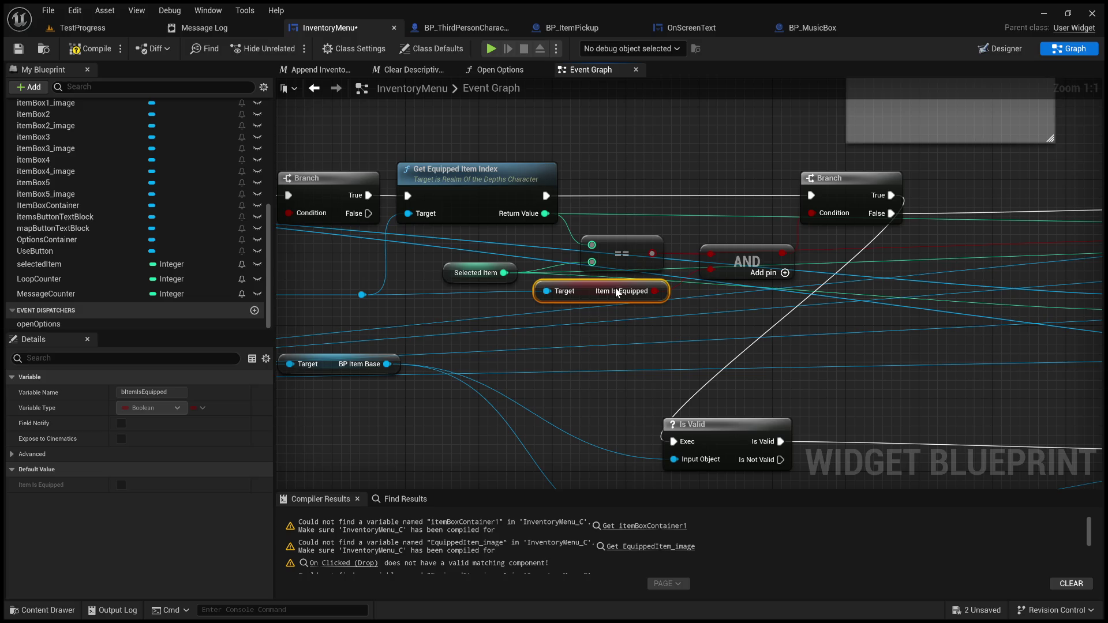
drag(616, 291, 544, 288)
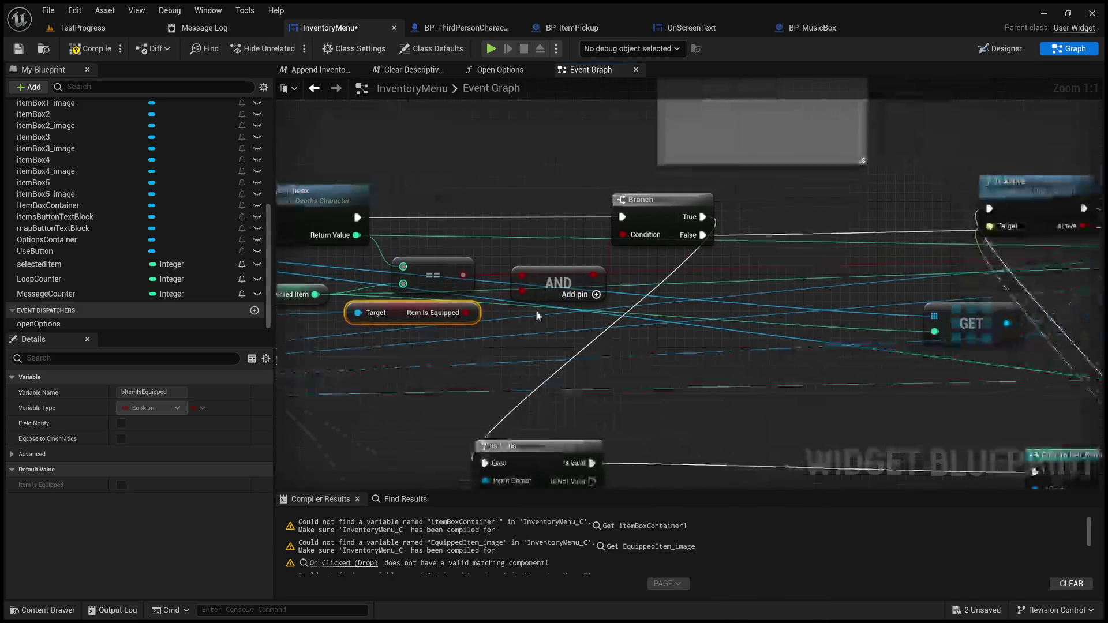
click(544, 294)
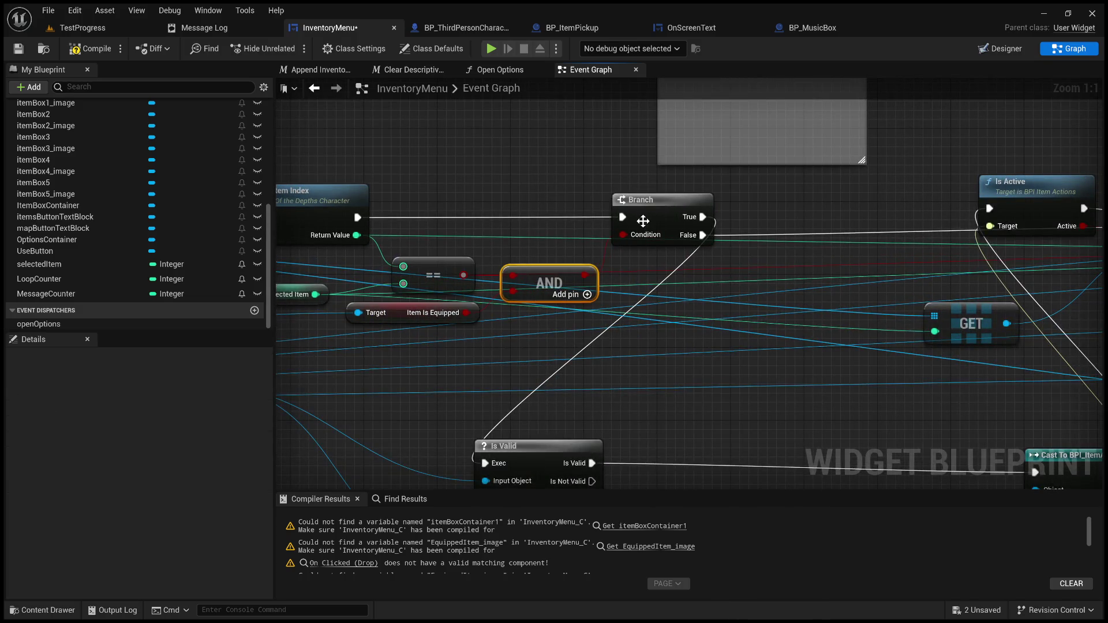
drag(657, 286, 502, 219)
mouse_move(366, 384)
mouse_down()
mouse_move(660, 278)
mouse_move(671, 145)
mouse_up()
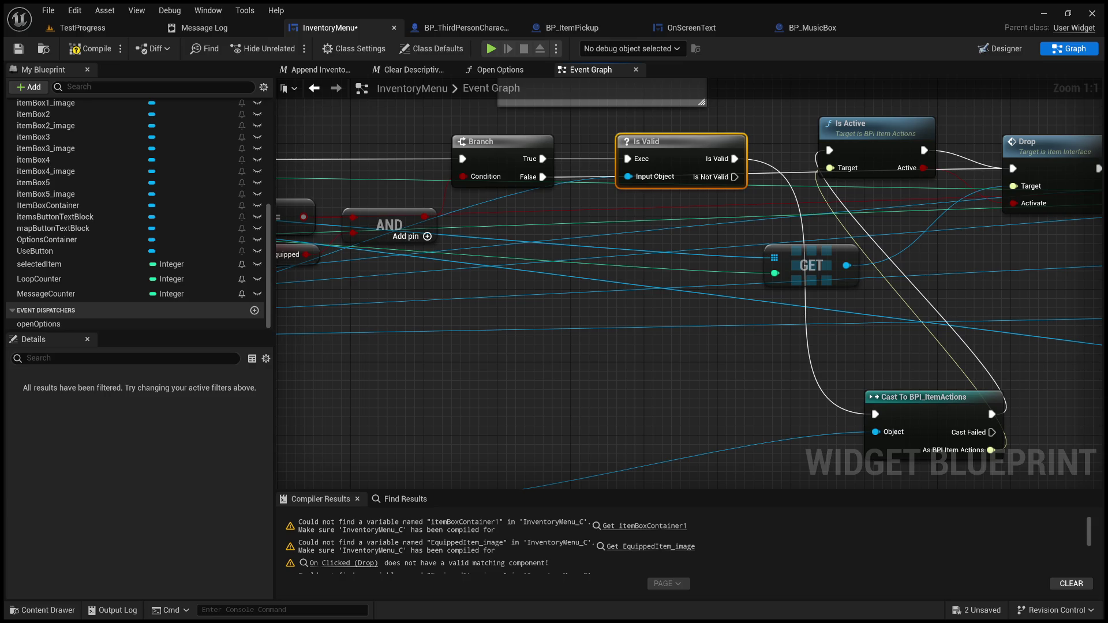
- Move the comment box up-left, raise Is Valid, and place Cast To BPI_ItemActions above Is Active
drag(645, 202, 591, 435)
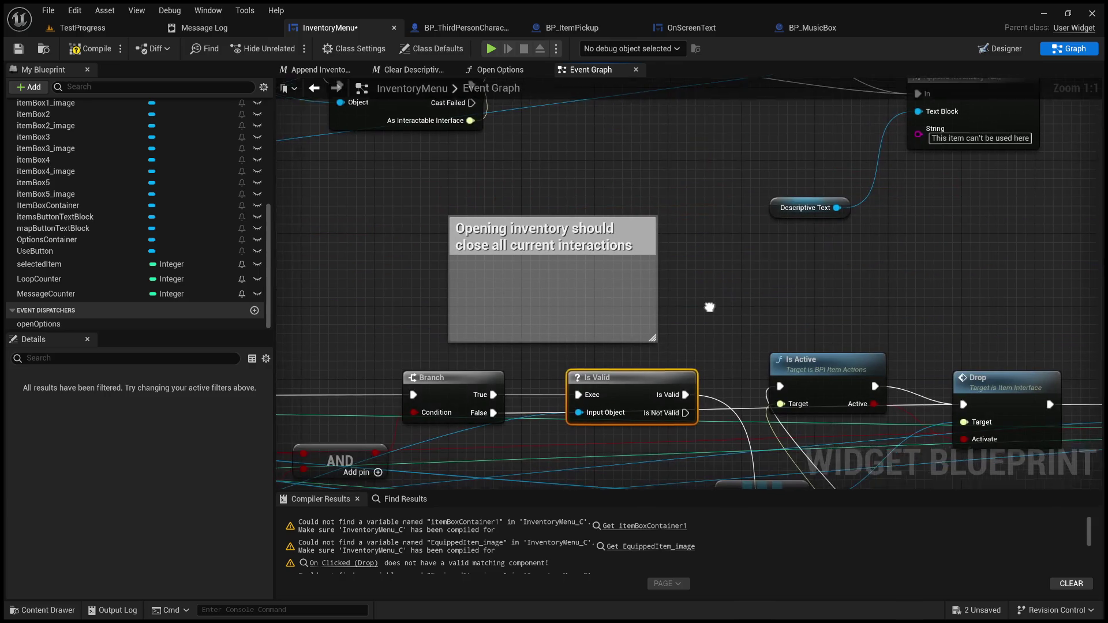
click(587, 288)
drag(589, 249, 406, 222)
drag(623, 373, 617, 309)
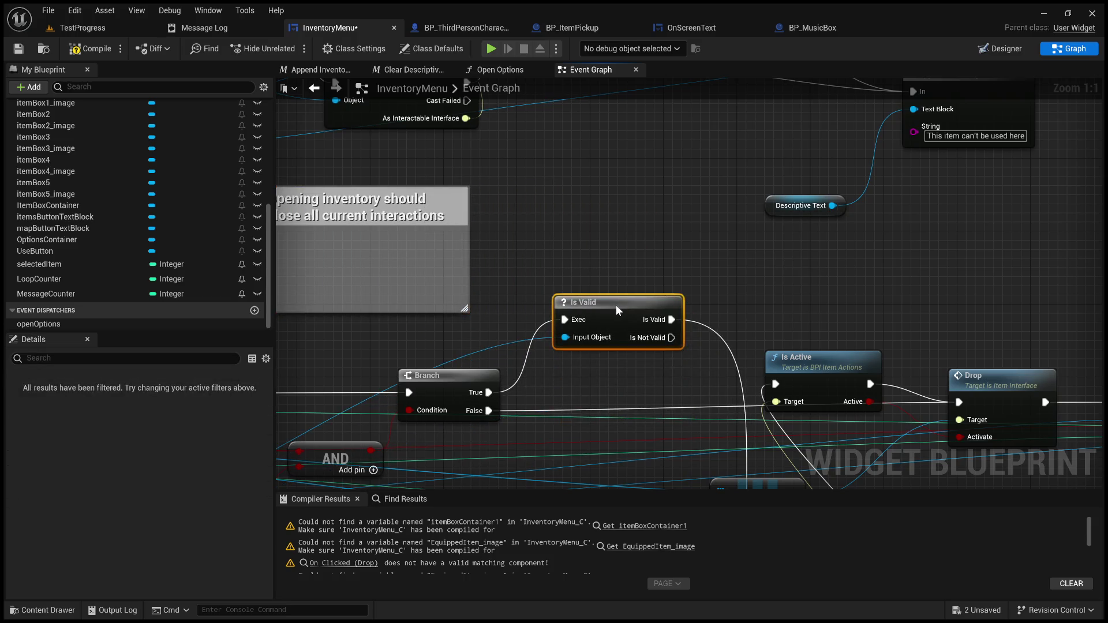
mouse_move(700, 383)
mouse_down()
mouse_move(578, 209)
mouse_move(472, 181)
mouse_move(462, 219)
mouse_up()
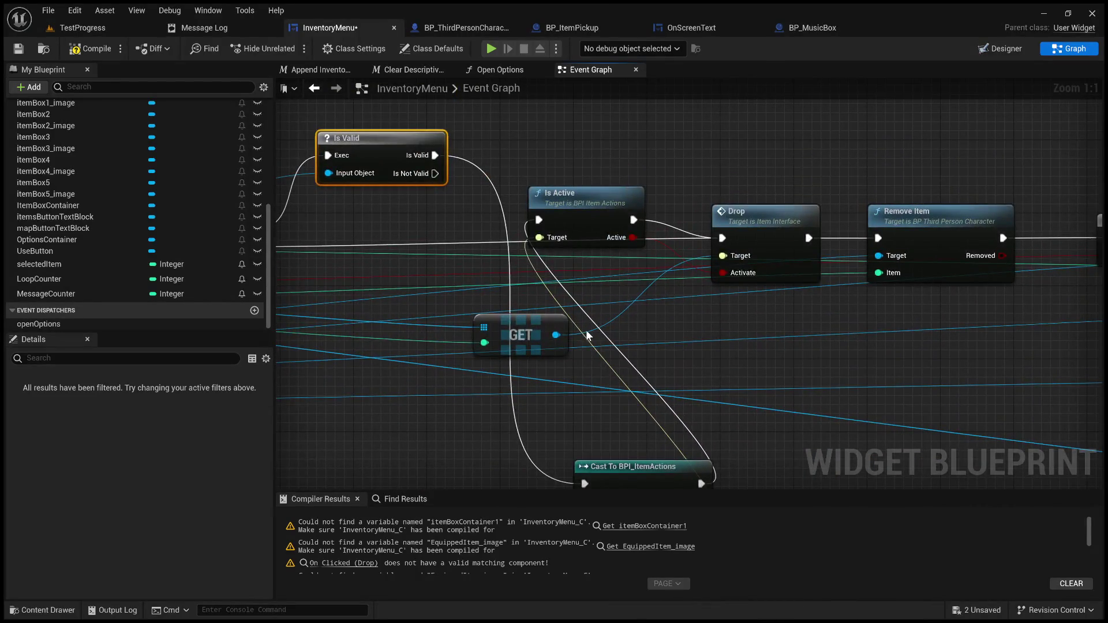
mouse_move(633, 464)
mouse_down()
mouse_move(589, 135)
mouse_move(569, 148)
mouse_move(554, 203)
mouse_move(532, 229)
mouse_up()
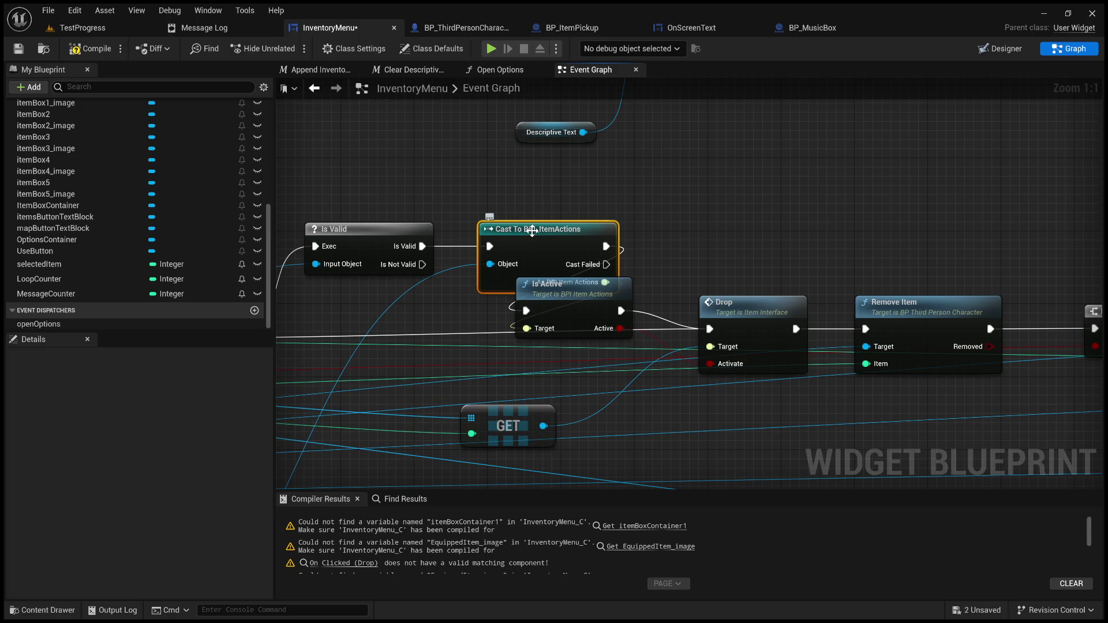
- Move the BP Item Base getter down and add an Equipped Item getter from the Realm Of The Depths Character cast
mouse_move(532, 230)
mouse_down()
mouse_move(667, 220)
mouse_move(1010, 129)
mouse_move(1085, 87)
mouse_up()
mouse_move(975, 163)
mouse_down()
mouse_move(1099, 249)
mouse_move(1107, 272)
mouse_up()
mouse_move(780, 265)
mouse_down()
mouse_move(808, 263)
mouse_move(717, 271)
mouse_move(714, 376)
mouse_move(935, 322)
mouse_move(584, 376)
mouse_up()
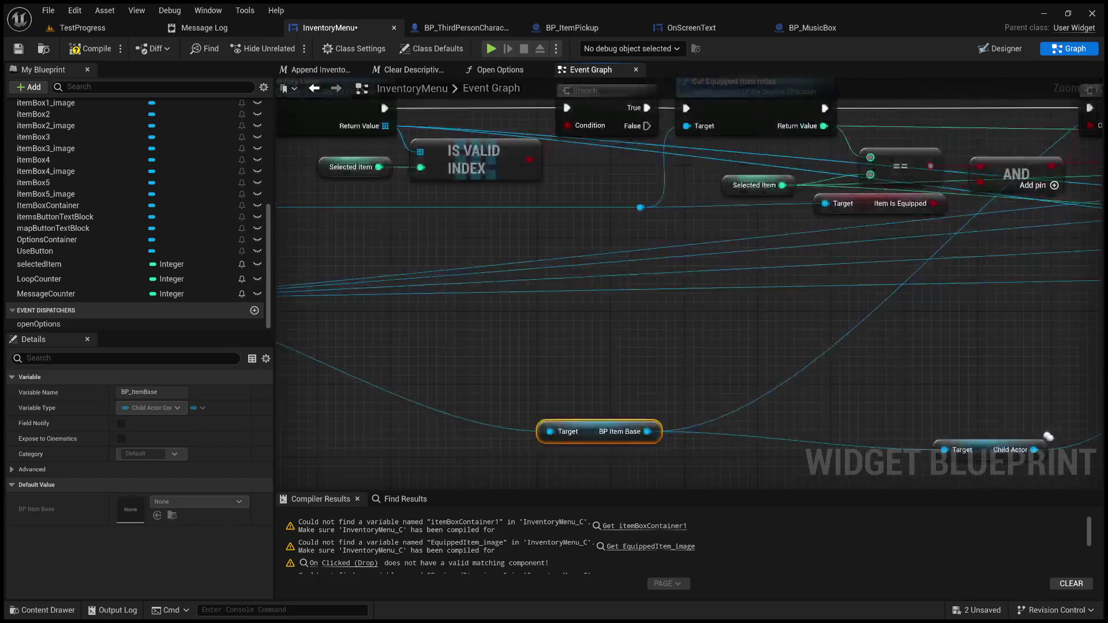
mouse_move(760, 297)
mouse_down()
mouse_move(716, 471)
mouse_move(893, 461)
mouse_up()
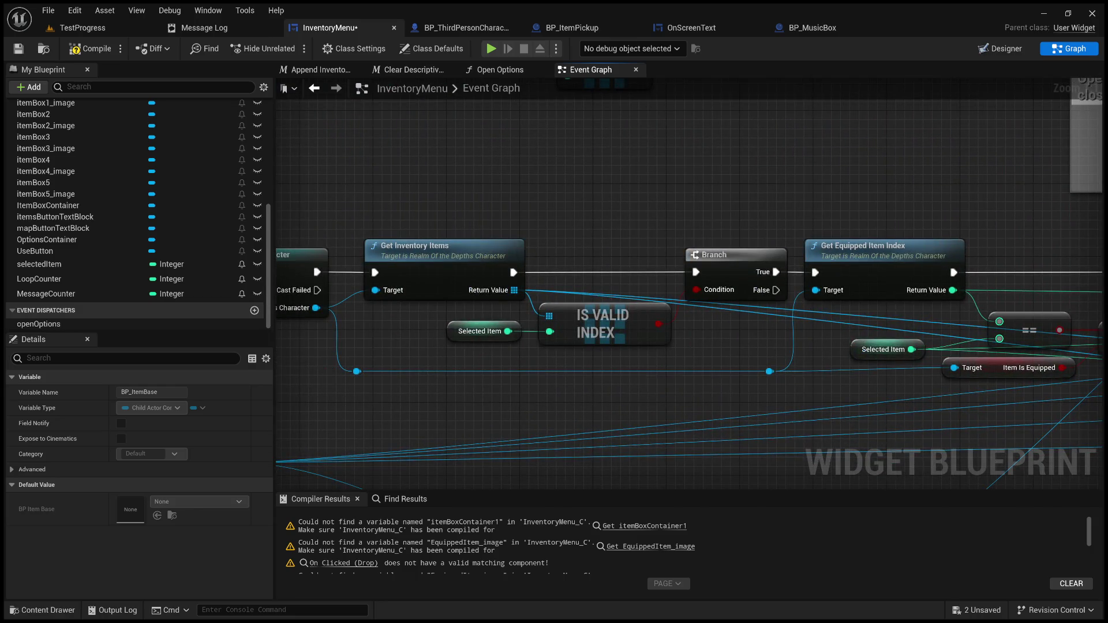
drag(692, 375, 893, 387)
drag(517, 319, 607, 182)
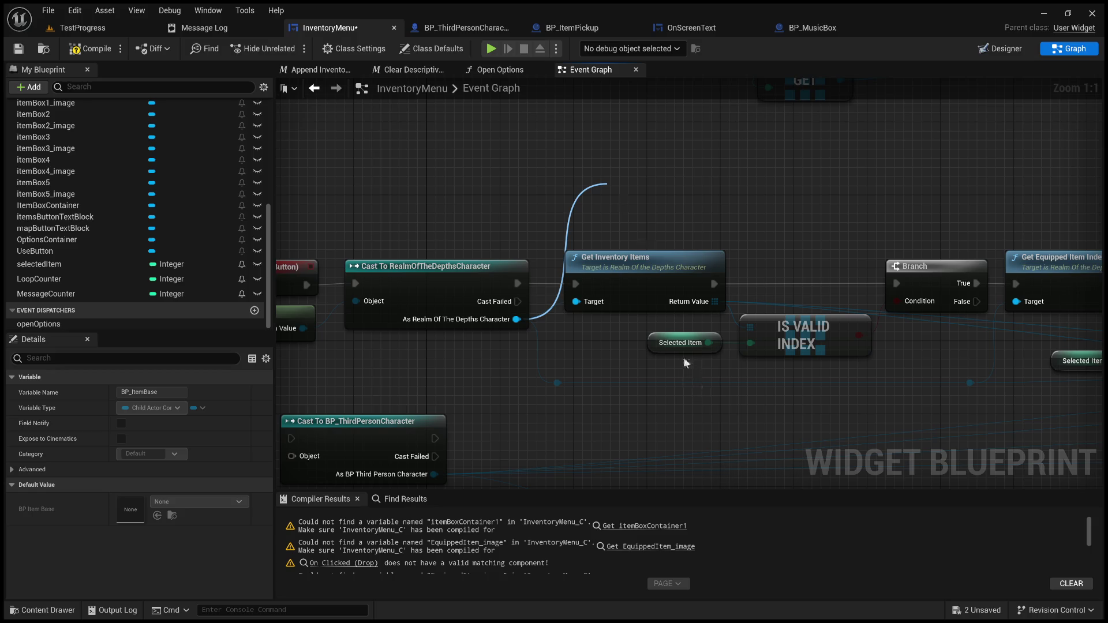
drag(669, 236, 510, 273)
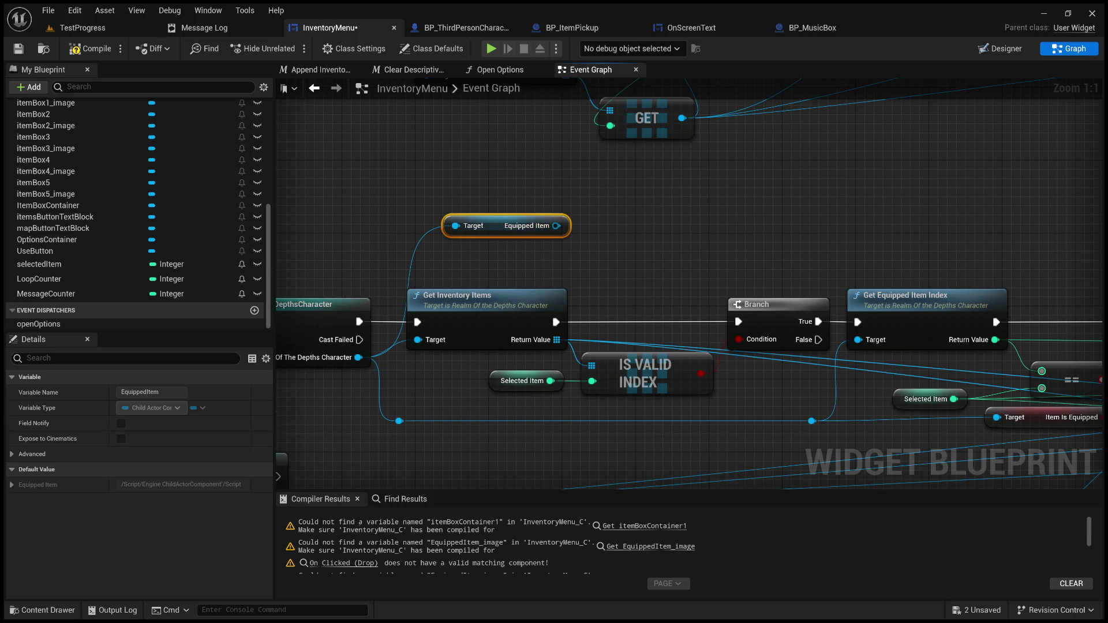
- Place the Equipped Item getter below the comment box, connect it to Is Valid, and add a reroute point
scroll(401, 237, down, 3)
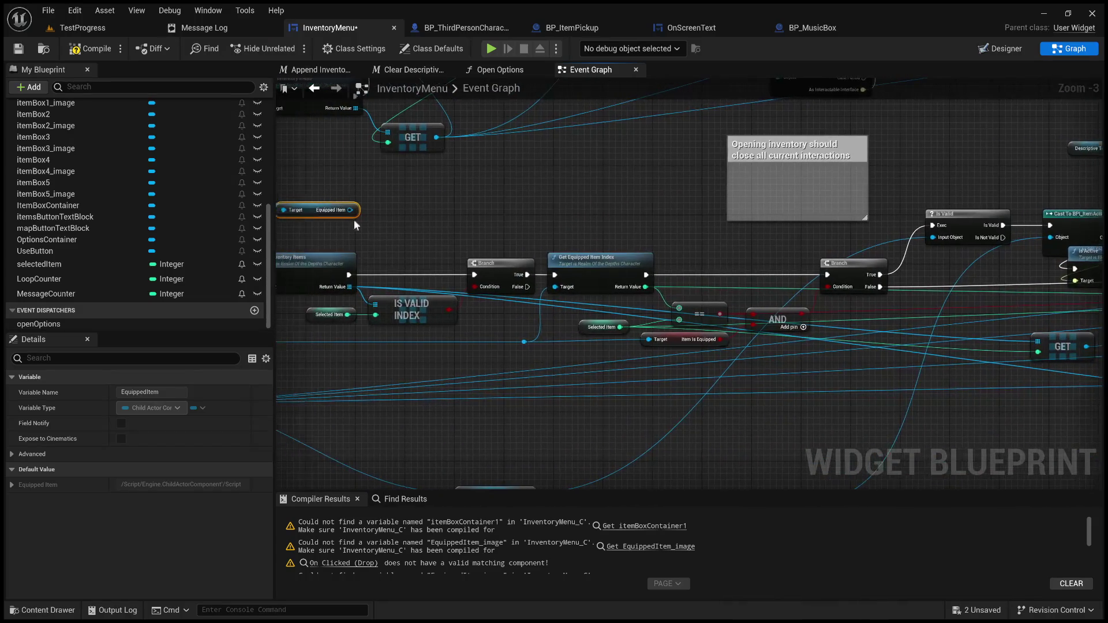
drag(308, 213, 791, 246)
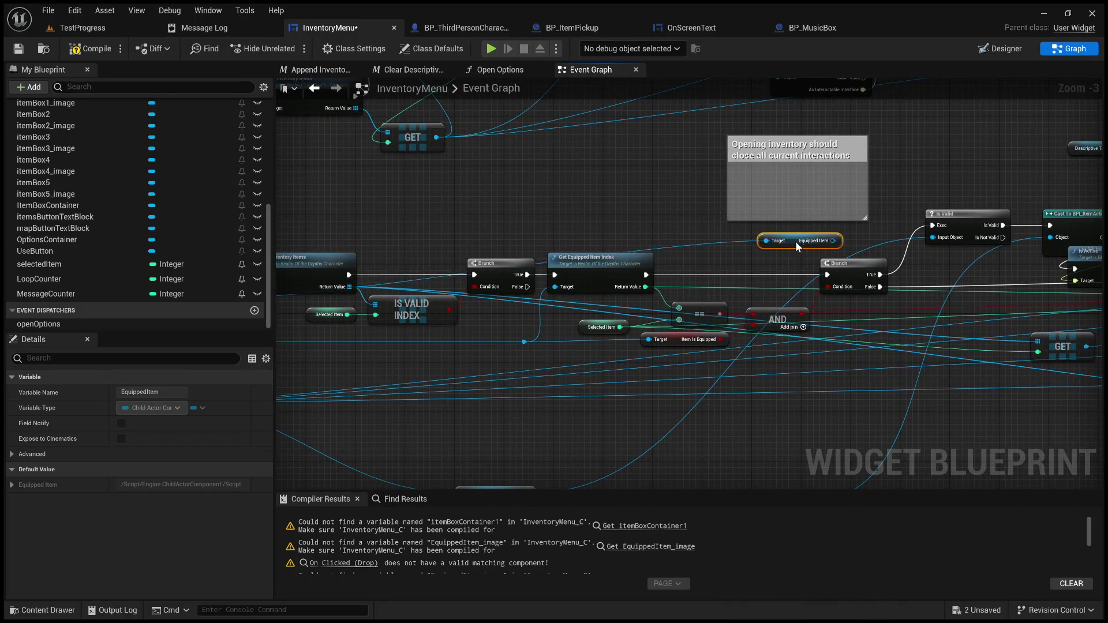
scroll(832, 238, up, 3)
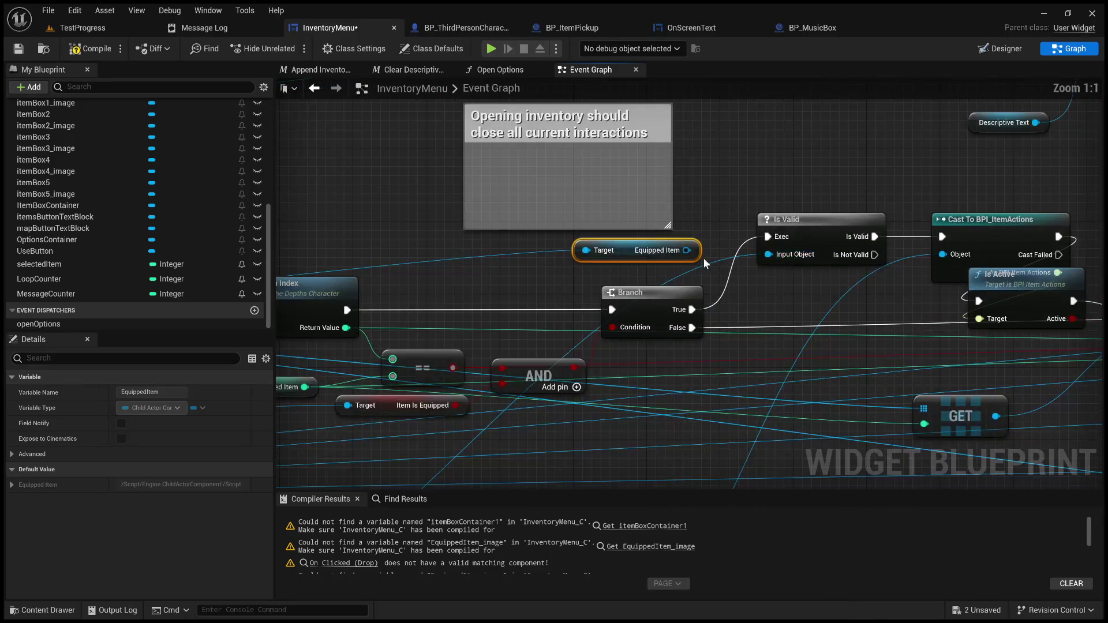
drag(687, 250, 770, 254)
mouse_move(629, 258)
mouse_down()
mouse_move(849, 268)
mouse_move(271, 248)
mouse_move(514, 279)
mouse_up()
double_click(848, 269)
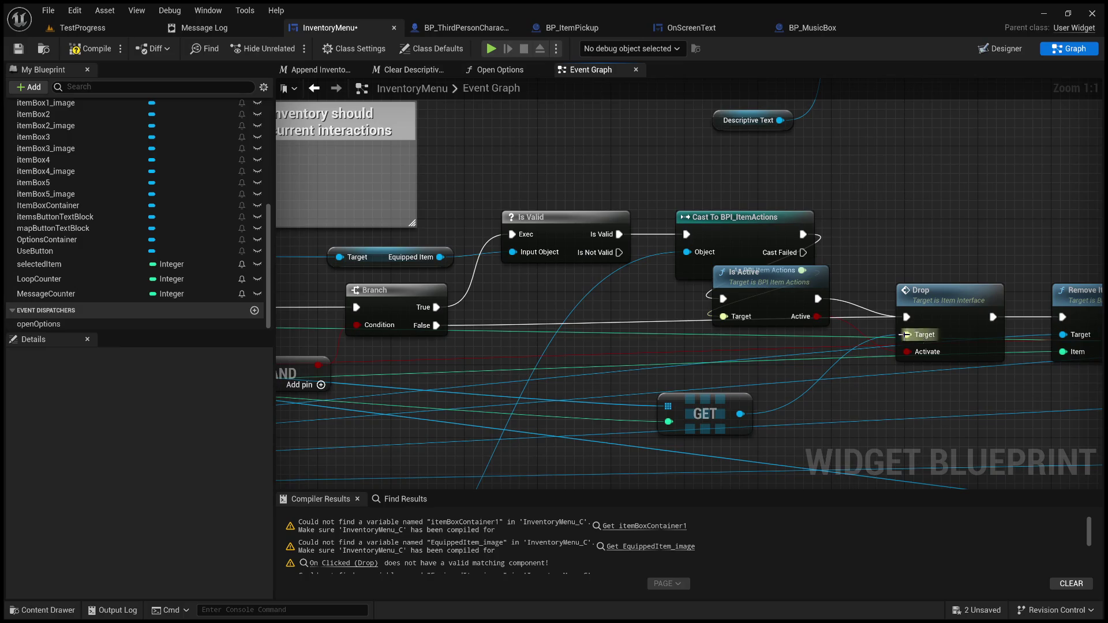
- Restore the Child Actor getter and cast its value to ItemInterface
mouse_move(535, 304)
mouse_down()
mouse_move(672, 168)
mouse_move(857, 13)
mouse_up()
mouse_move(762, 87)
mouse_down()
mouse_move(815, 172)
mouse_move(644, 391)
mouse_up()
mouse_move(647, 269)
mouse_down()
mouse_move(714, 181)
mouse_move(721, 263)
mouse_up()
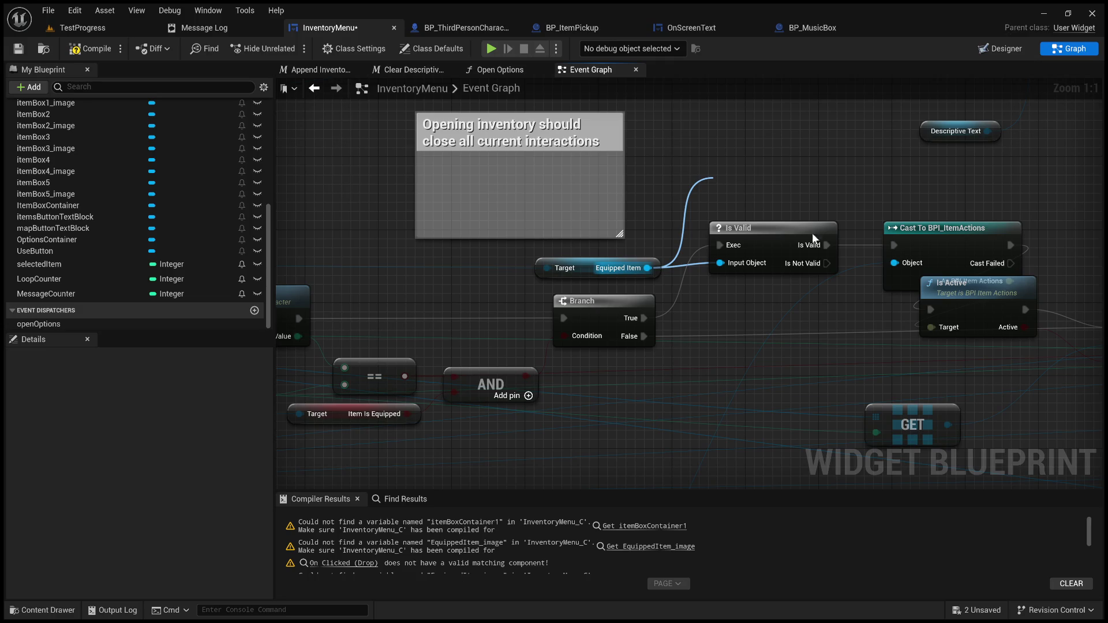
key(ctrl+z)
mouse_move(721, 186)
mouse_down()
mouse_move(753, 248)
mouse_move(747, 285)
mouse_up()
click(836, 207)
drag(811, 186, 890, 185)
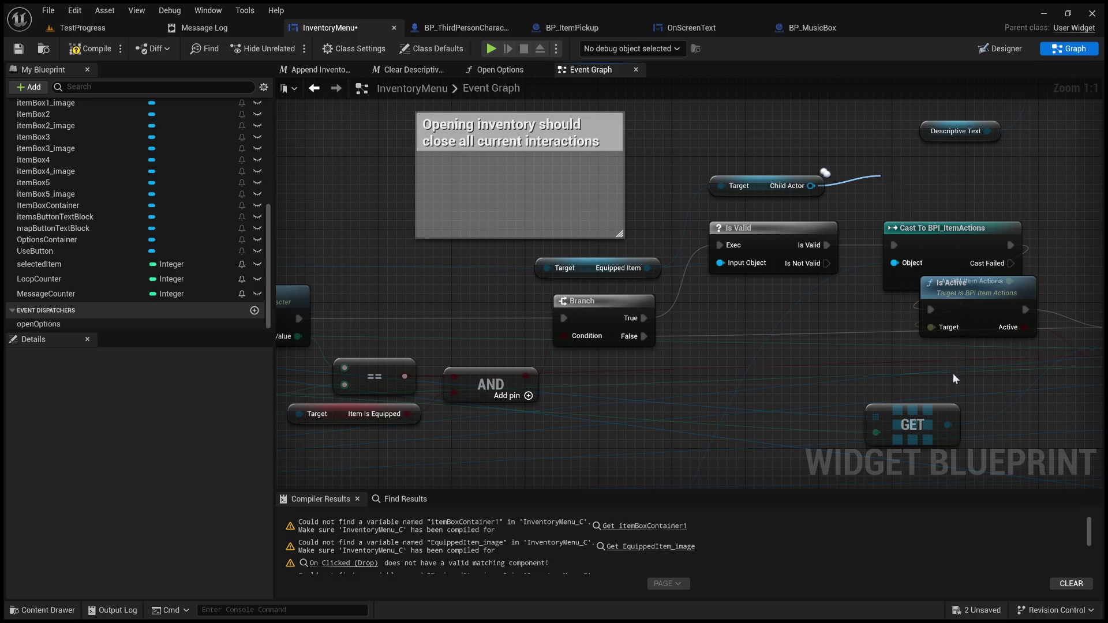
drag(846, 287, 745, 232)
- Delete the Cast To BPI_ItemActions node and add Is Active on the As Item Interface result
click(795, 291)
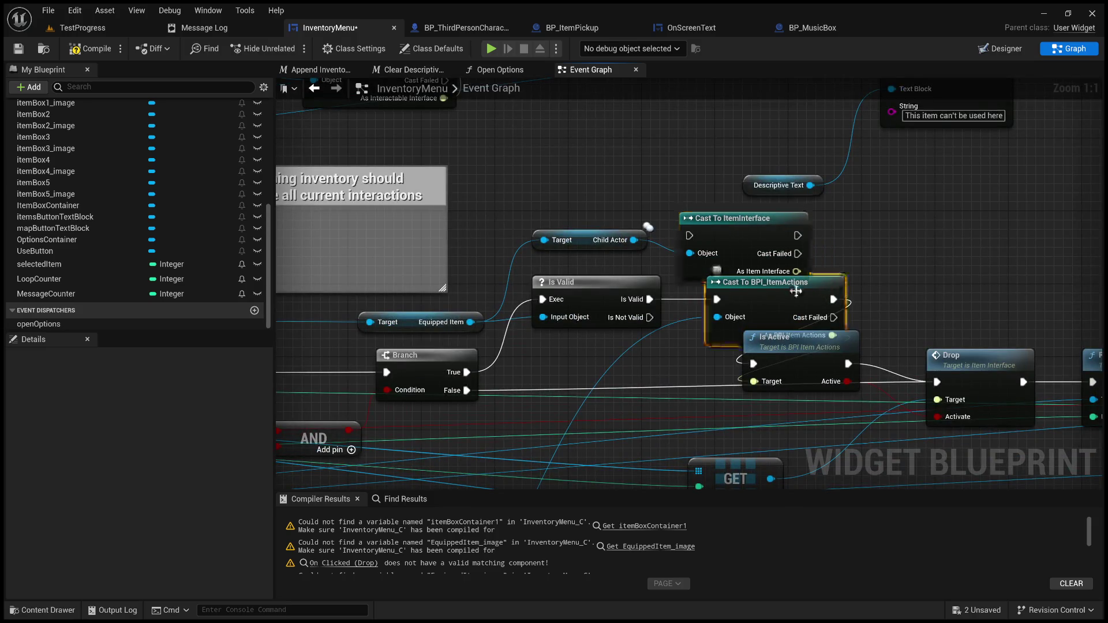
key(Delete)
drag(796, 272, 896, 274)
click(904, 329)
- Place the new Is Active beside the ItemInterface cast, and have Is Valid's success run that cast
drag(912, 237, 872, 192)
drag(863, 193, 856, 175)
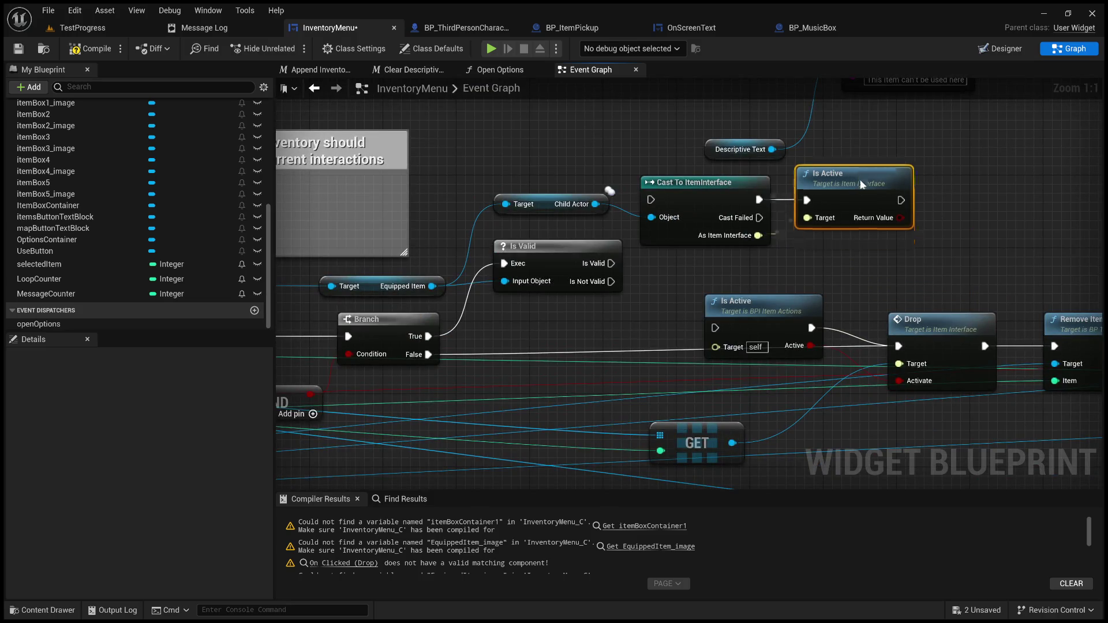
drag(736, 273, 800, 250)
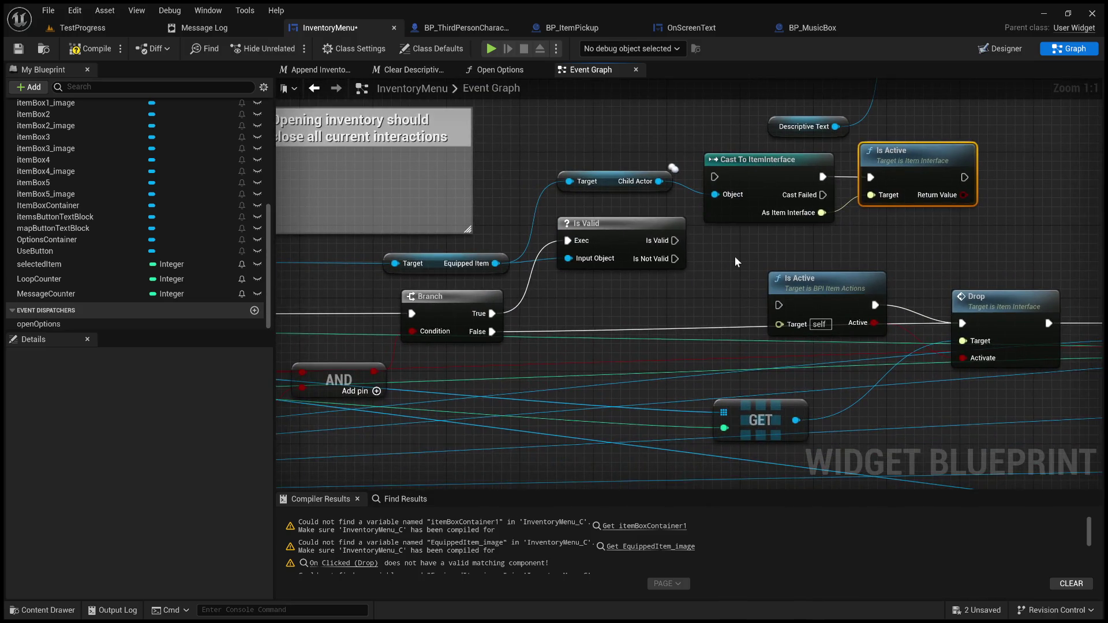
drag(674, 240, 714, 177)
mouse_move(610, 184)
mouse_down()
mouse_move(606, 303)
mouse_move(617, 305)
mouse_move(613, 296)
mouse_up()
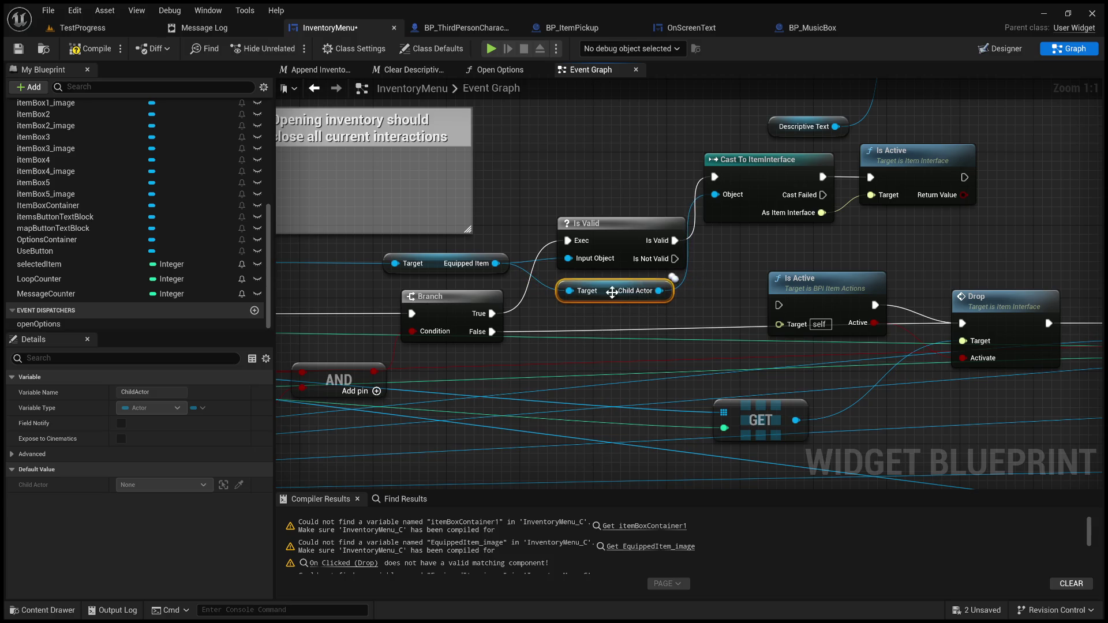
drag(607, 229, 609, 238)
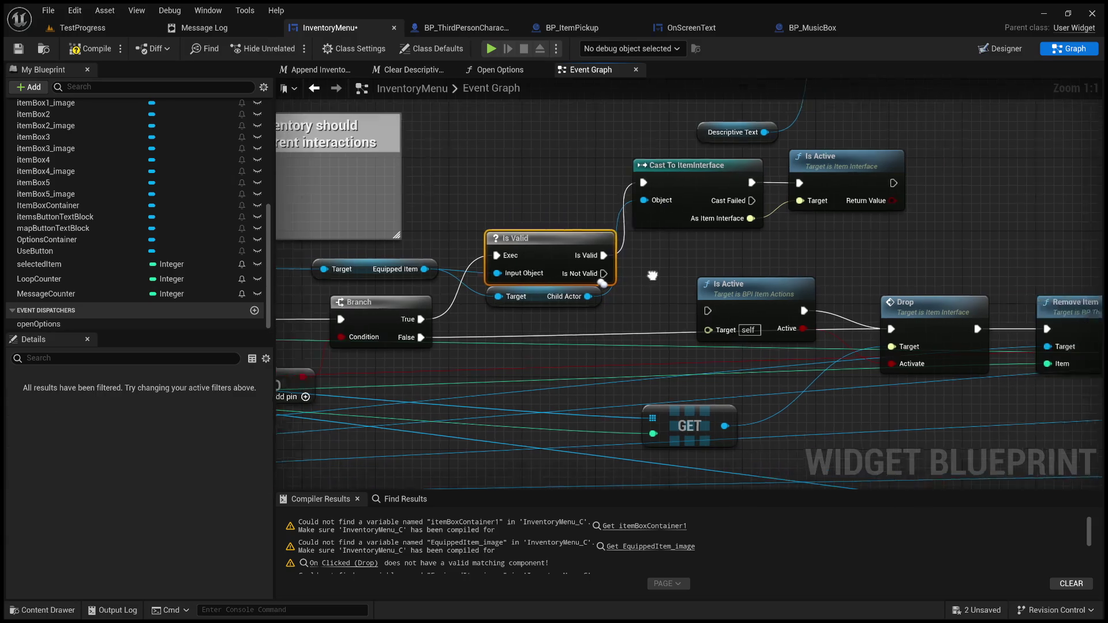
- Delete the old BPI Is Active node and line up the cast, Drop and Remove Item nodes
click(622, 269)
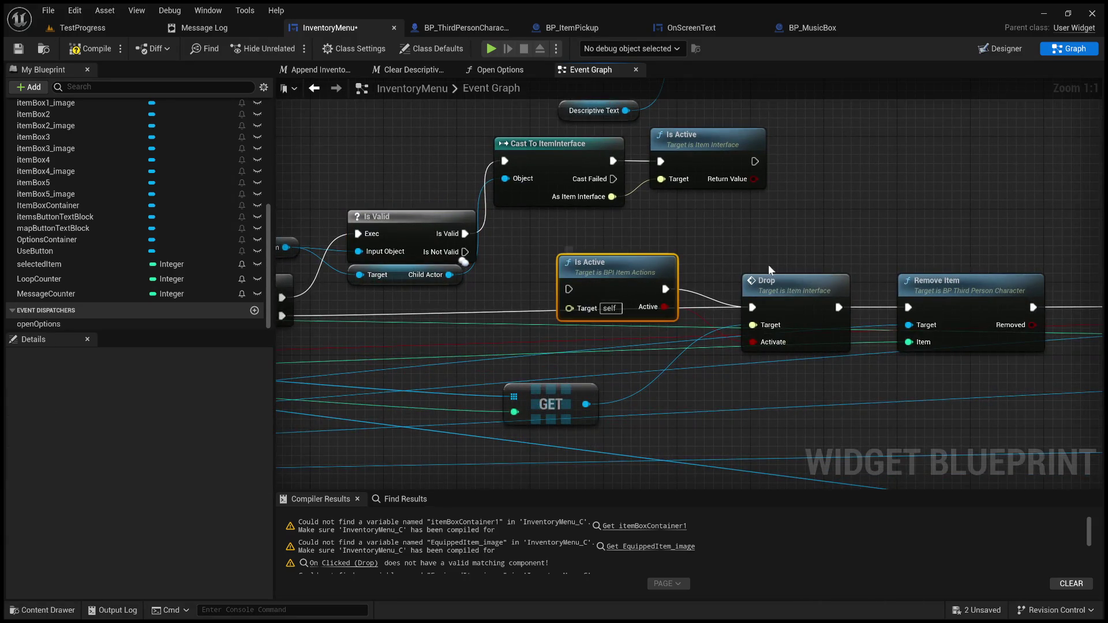
key(Delete)
drag(580, 152, 580, 225)
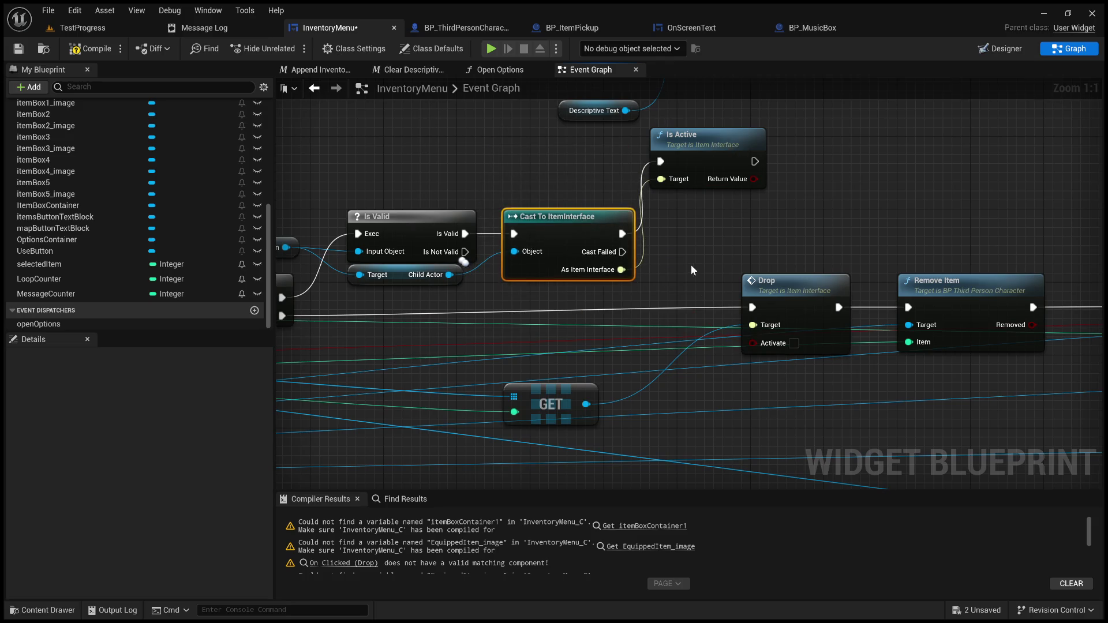
drag(694, 270, 532, 267)
mouse_move(842, 370)
mouse_down()
mouse_move(534, 260)
mouse_move(678, 269)
mouse_up()
mouse_move(499, 138)
mouse_down()
mouse_move(502, 209)
mouse_move(495, 199)
mouse_up()
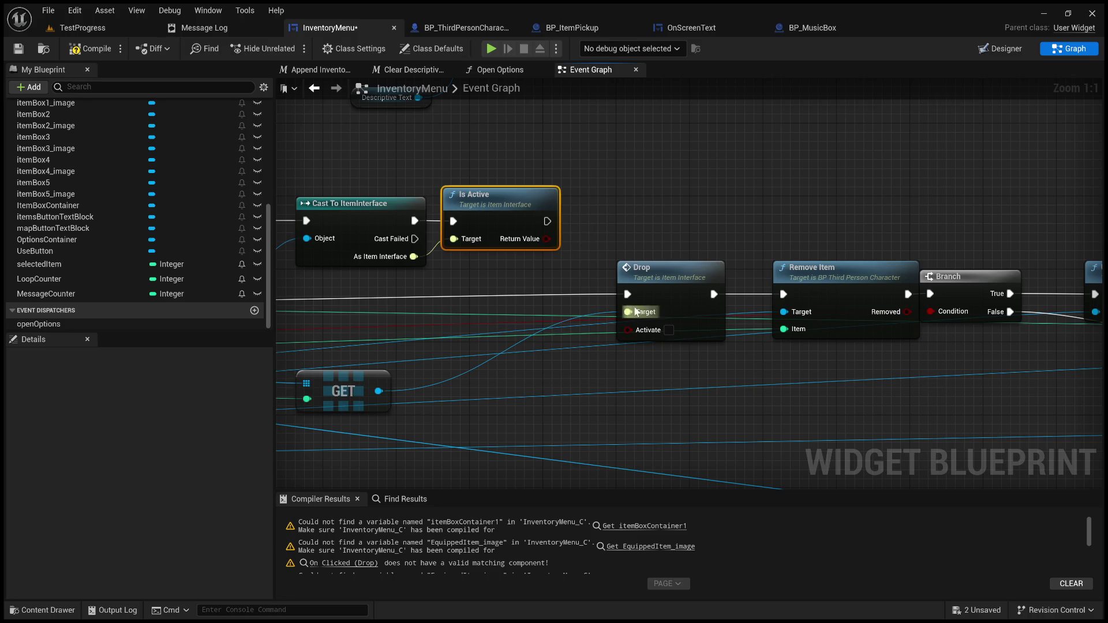
- Move the comment box aside and add an array GET node on Get Inventory Items' Return Value
drag(528, 279, 1044, 297)
scroll(885, 311, down, 3)
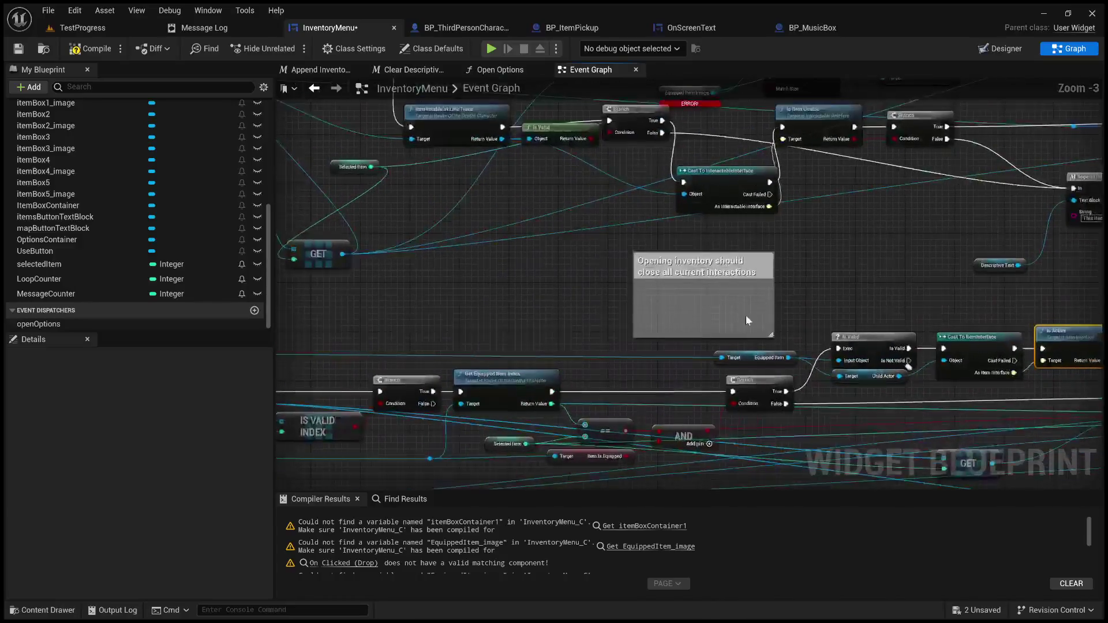
mouse_move(745, 263)
mouse_down()
mouse_move(756, 328)
mouse_move(684, 479)
mouse_move(836, 383)
mouse_move(901, 395)
mouse_up()
drag(649, 359, 611, 261)
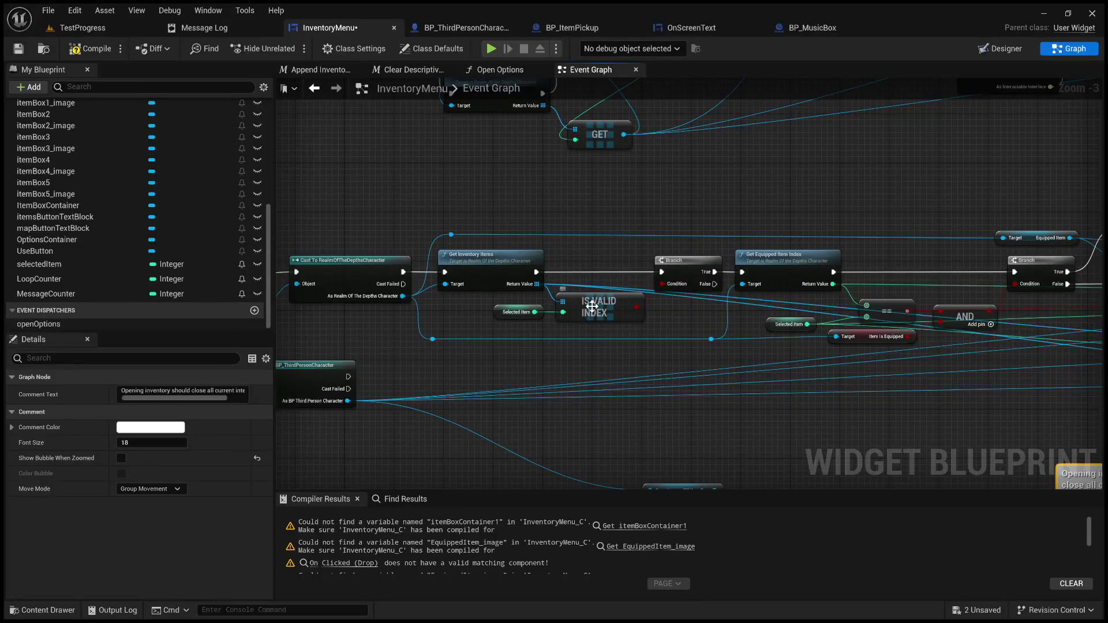
drag(538, 284, 677, 195)
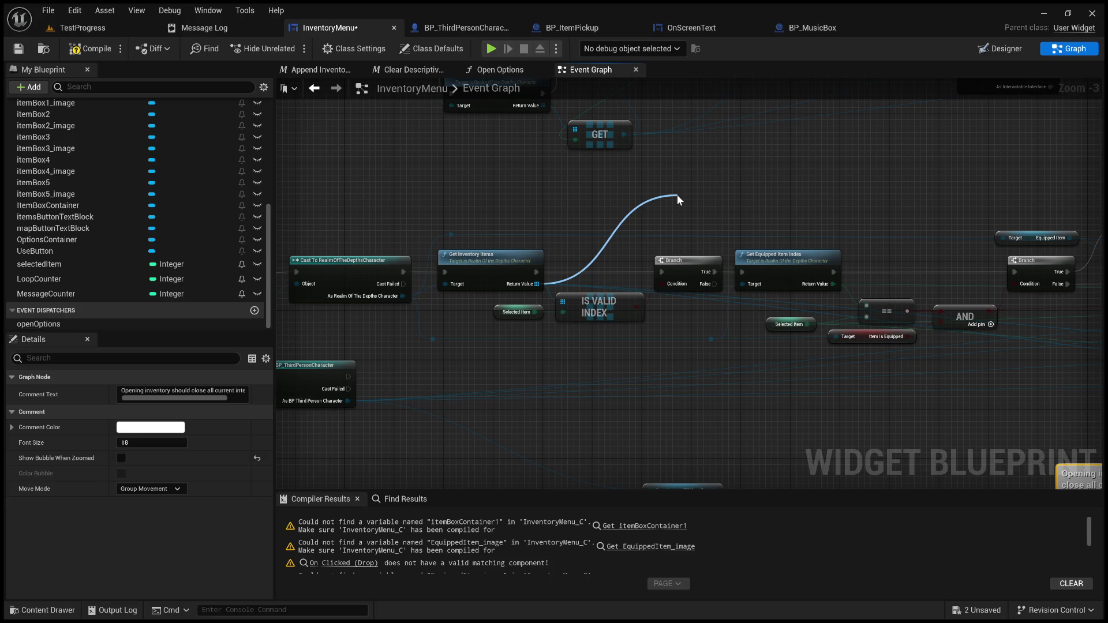
click(705, 205)
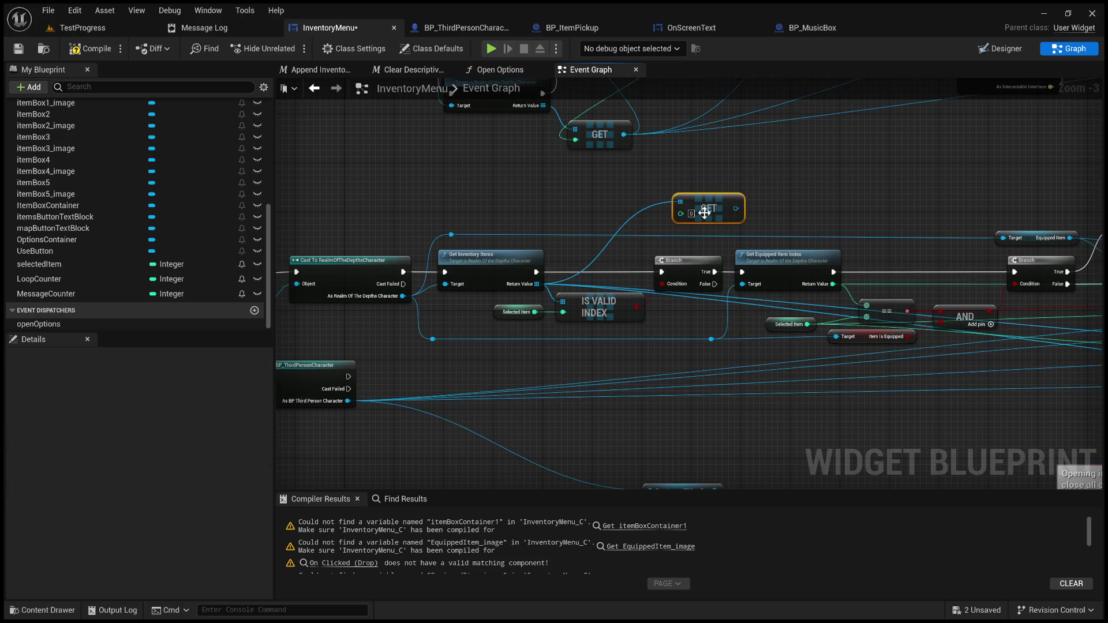
mouse_move(716, 206)
mouse_down()
mouse_move(873, 214)
mouse_move(1091, 199)
mouse_move(755, 182)
mouse_up()
- Route the GET wire through a reroute point and move GET up near Is Active
double_click(681, 181)
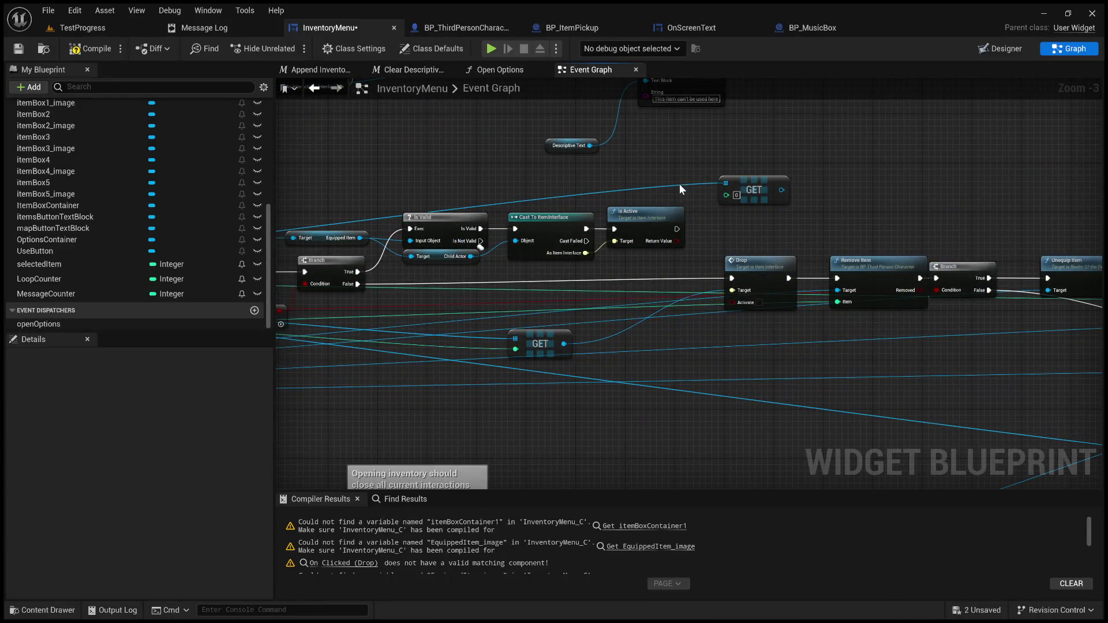
mouse_move(679, 181)
mouse_down()
mouse_move(1062, 227)
mouse_move(643, 237)
mouse_move(359, 230)
mouse_up()
drag(462, 248, 742, 262)
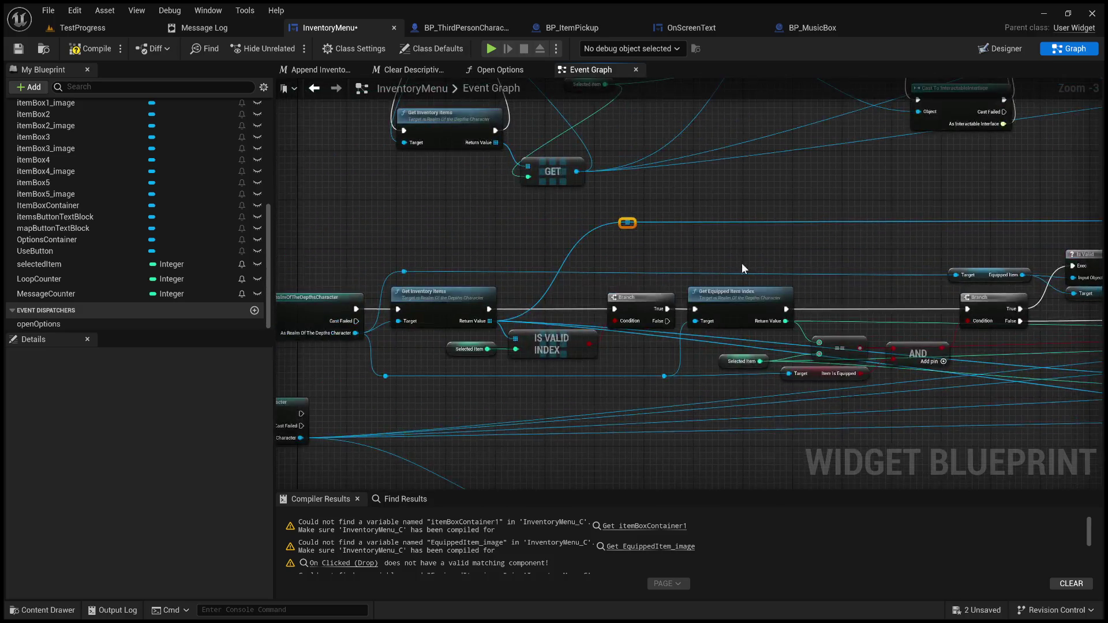
scroll(664, 242, up, 3)
drag(981, 242, 173, 213)
mouse_move(692, 439)
mouse_down()
mouse_move(703, 213)
mouse_move(563, 229)
mouse_move(579, 226)
mouse_up()
mouse_move(790, 275)
mouse_down()
mouse_move(467, 271)
mouse_move(720, 230)
mouse_up()
mouse_move(934, 236)
mouse_down()
mouse_move(784, 238)
mouse_move(785, 276)
mouse_move(714, 239)
mouse_up()
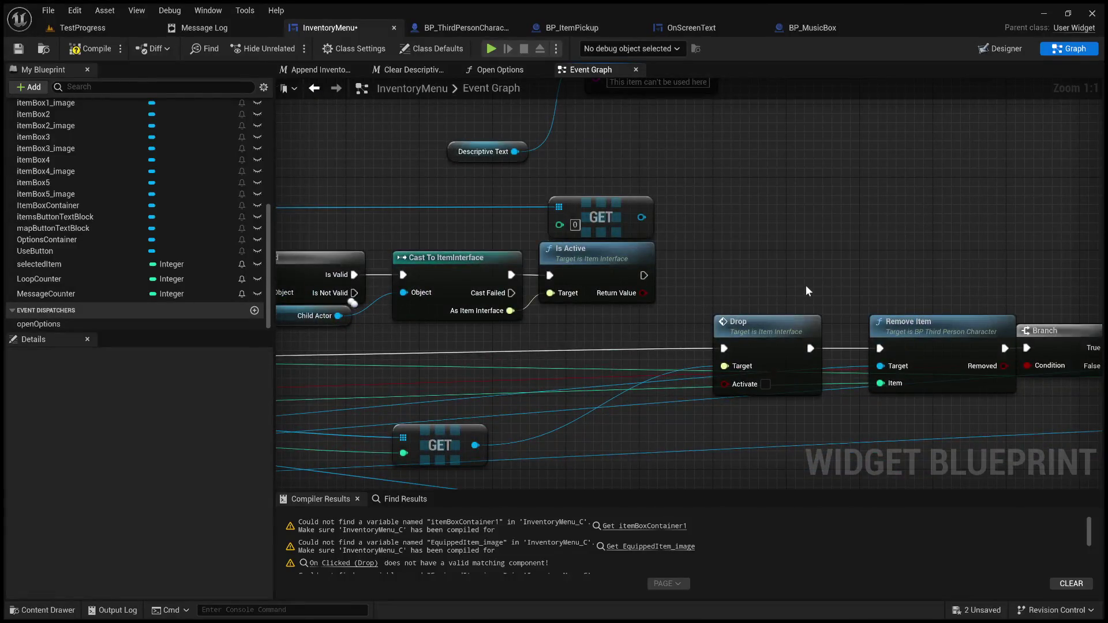
click(41, 264)
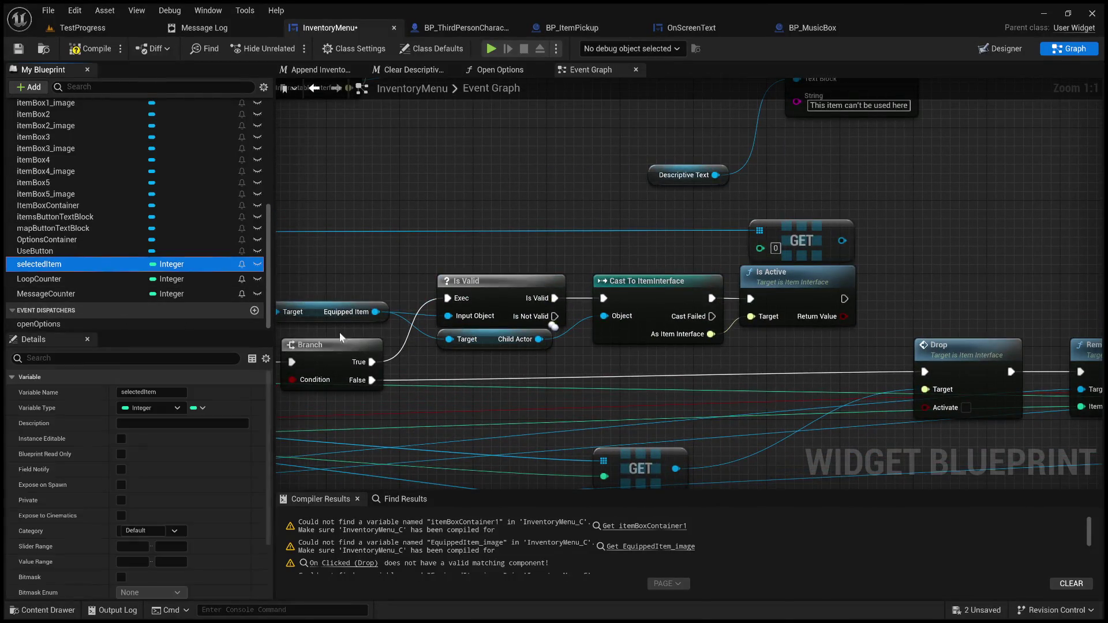
- Feed Selected Item into GET's index, make the fetched item Drop's Target, and run Drop after Is Active
mouse_move(640, 244)
mouse_down()
mouse_move(655, 266)
mouse_move(635, 247)
mouse_move(767, 251)
mouse_up()
drag(659, 247, 709, 245)
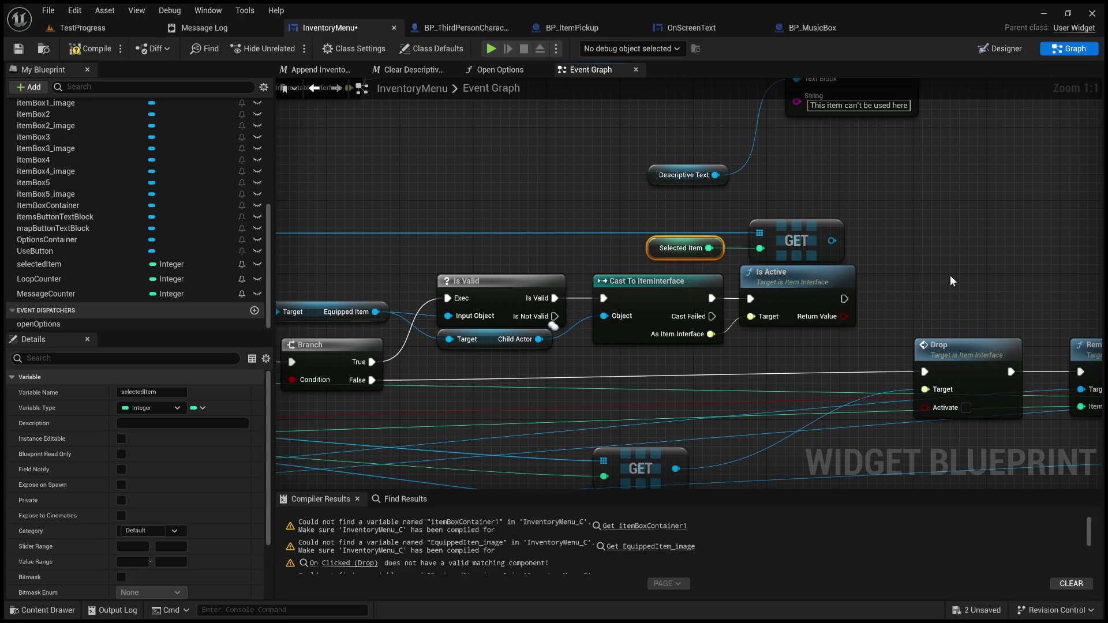
mouse_move(978, 263)
mouse_down()
mouse_move(728, 262)
mouse_move(708, 222)
mouse_up()
mouse_move(608, 188)
mouse_down()
mouse_move(716, 326)
mouse_move(700, 336)
mouse_up()
mouse_move(733, 289)
mouse_down()
mouse_move(732, 251)
mouse_move(735, 265)
mouse_move(1103, 197)
mouse_up()
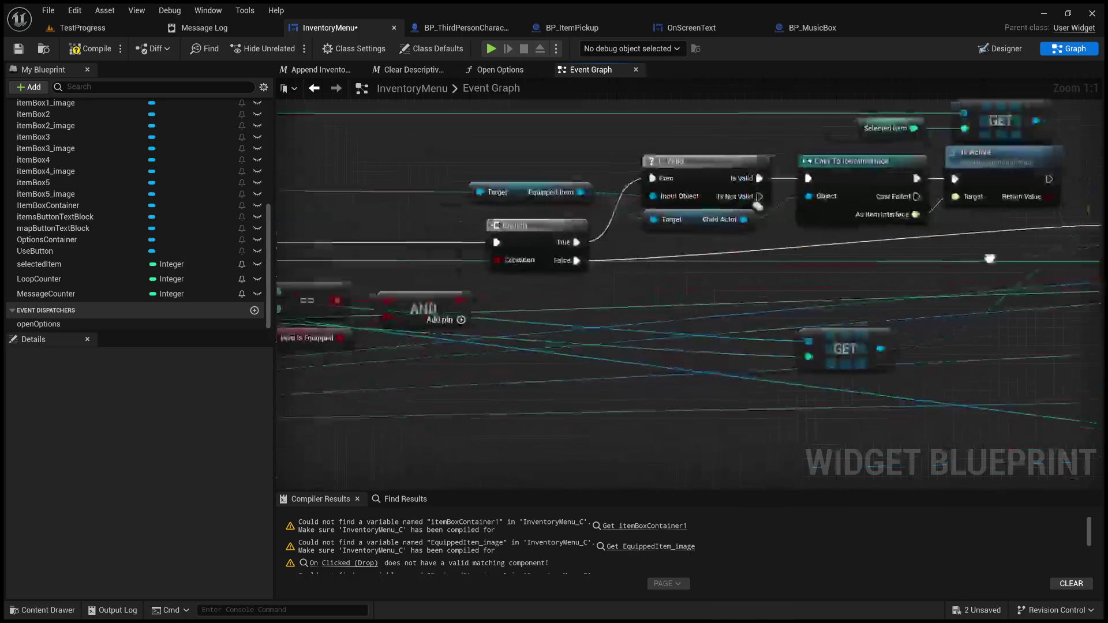
drag(981, 258, 625, 363)
mouse_move(687, 284)
mouse_down()
mouse_move(769, 332)
mouse_move(808, 258)
mouse_up()
- Add a Remove Inventory Item node from the Realm Of The Depths Character cast, placed beside Remove Item
mouse_move(391, 342)
mouse_down()
mouse_move(705, 298)
mouse_move(1051, 328)
mouse_move(900, 332)
mouse_up()
drag(1078, 343, 807, 354)
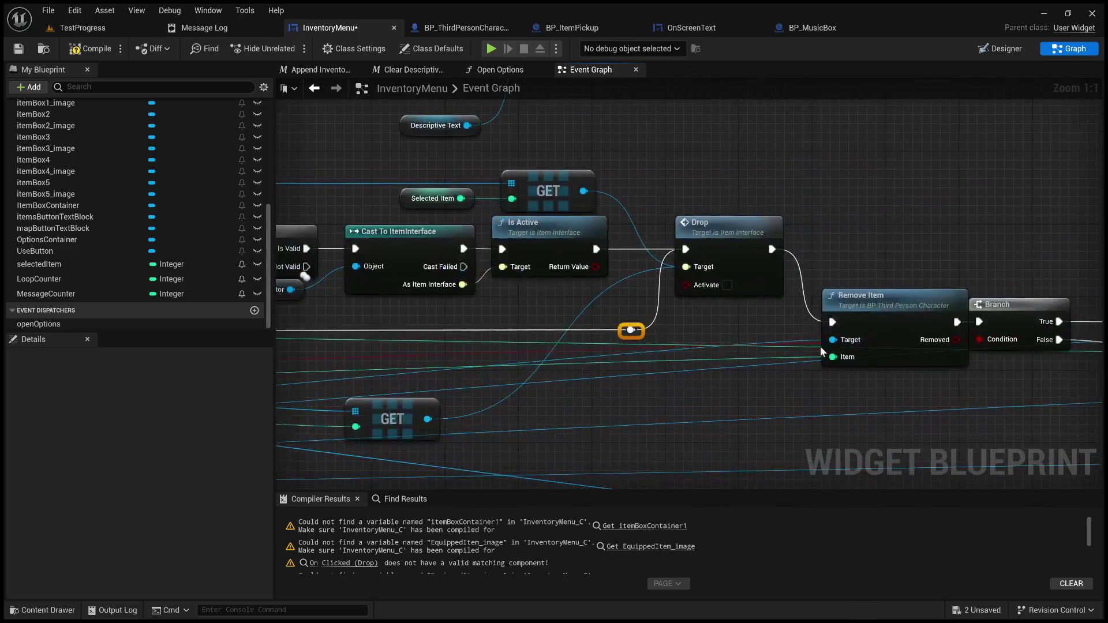
mouse_move(917, 268)
mouse_down()
mouse_move(735, 250)
mouse_move(737, 202)
mouse_move(770, 232)
mouse_up()
mouse_move(576, 361)
mouse_down()
mouse_move(636, 325)
mouse_move(1073, 321)
mouse_move(1092, 294)
mouse_up()
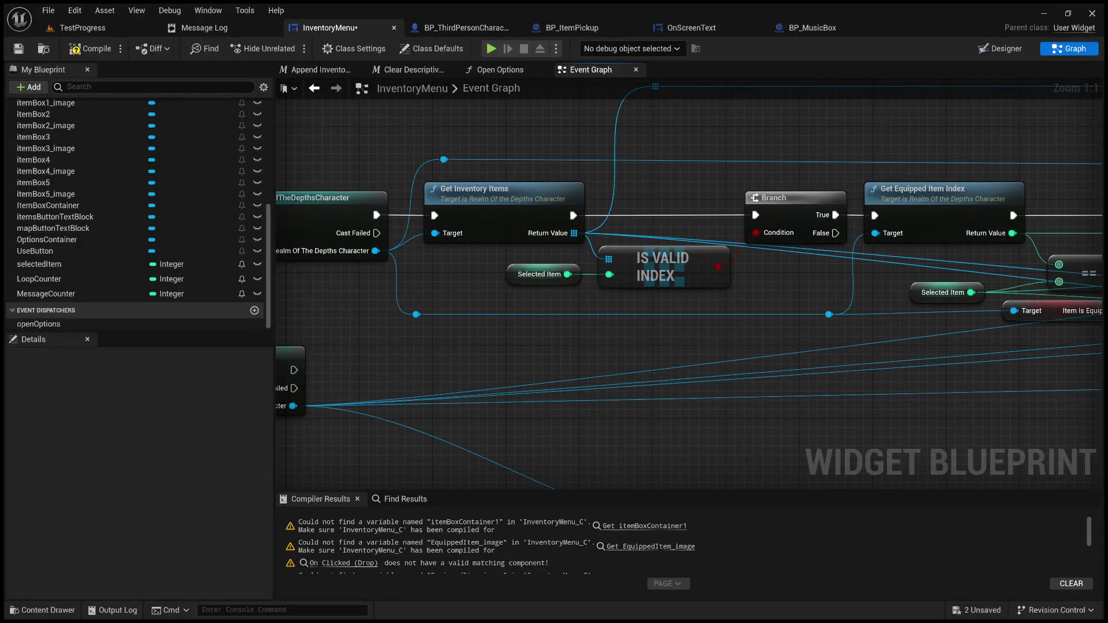
drag(376, 250, 456, 345)
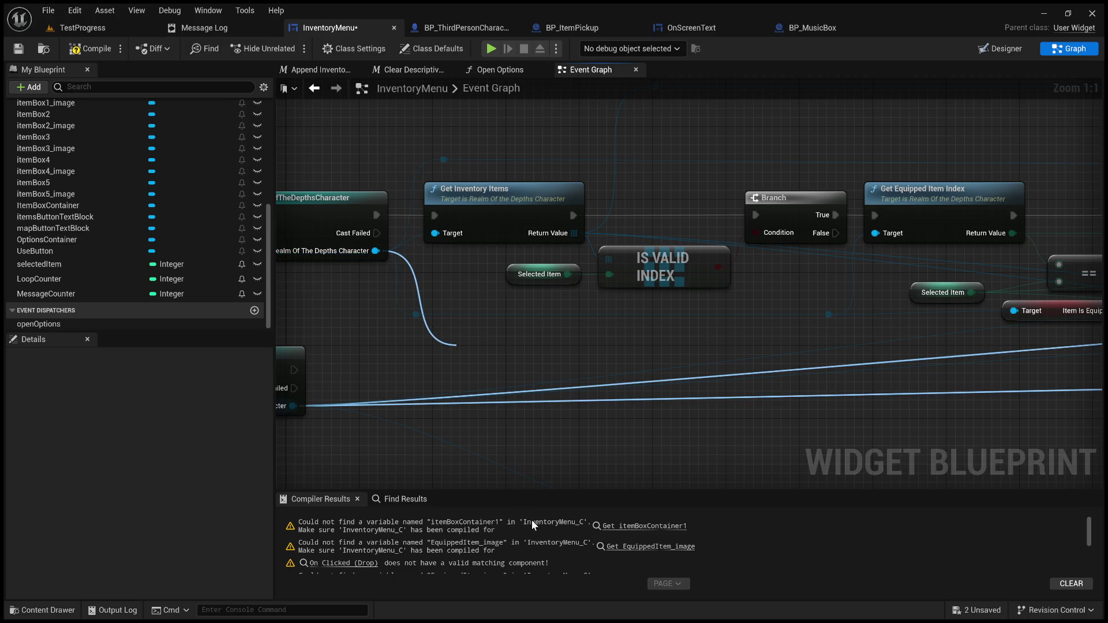
scroll(386, 376, down, 6)
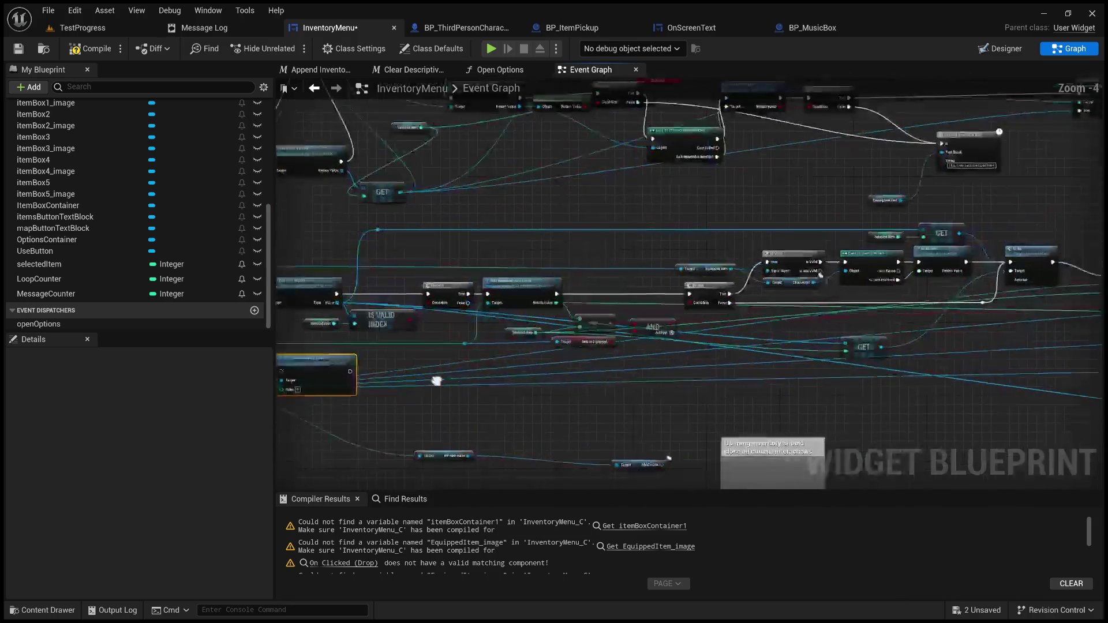
mouse_move(386, 376)
mouse_down()
mouse_move(554, 413)
mouse_move(843, 302)
mouse_up()
scroll(843, 302, up, 6)
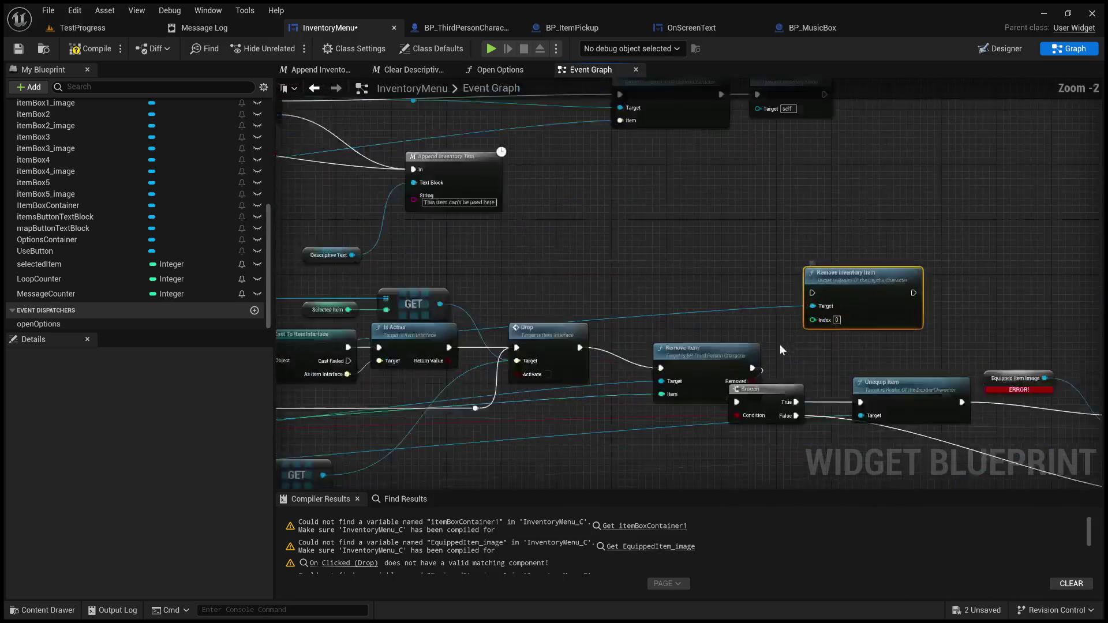
drag(746, 280, 725, 221)
drag(690, 266, 698, 209)
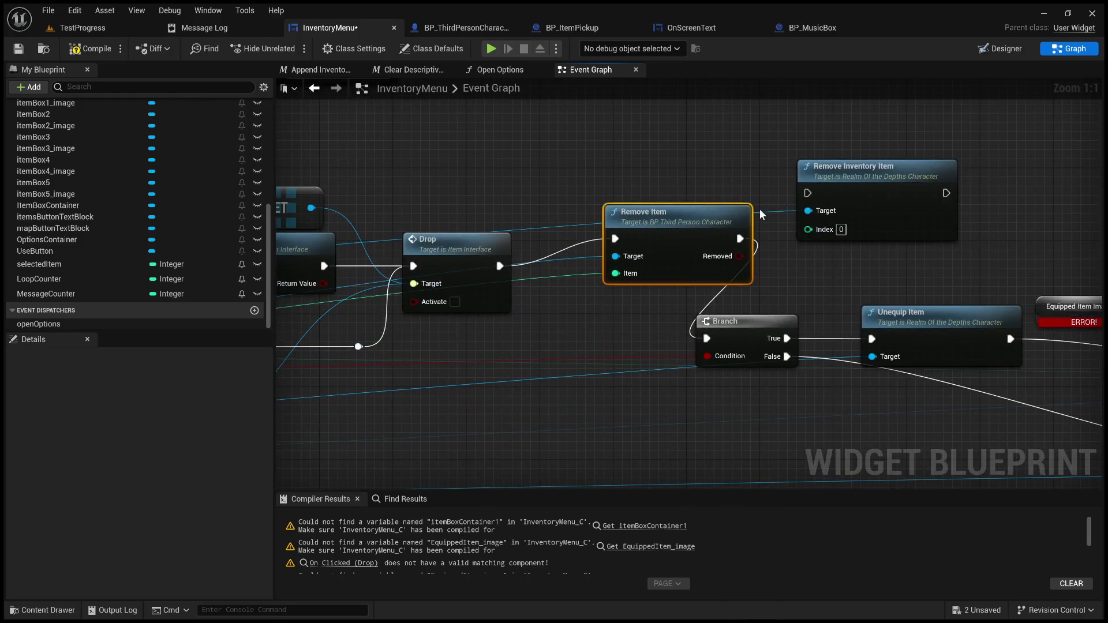
- Delete the old Remove Item node and run Remove Inventory Item after Drop
mouse_move(508, 324)
mouse_down()
mouse_move(393, 342)
mouse_move(787, 302)
mouse_move(602, 325)
mouse_move(507, 377)
mouse_up()
key(Delete)
drag(861, 233, 615, 307)
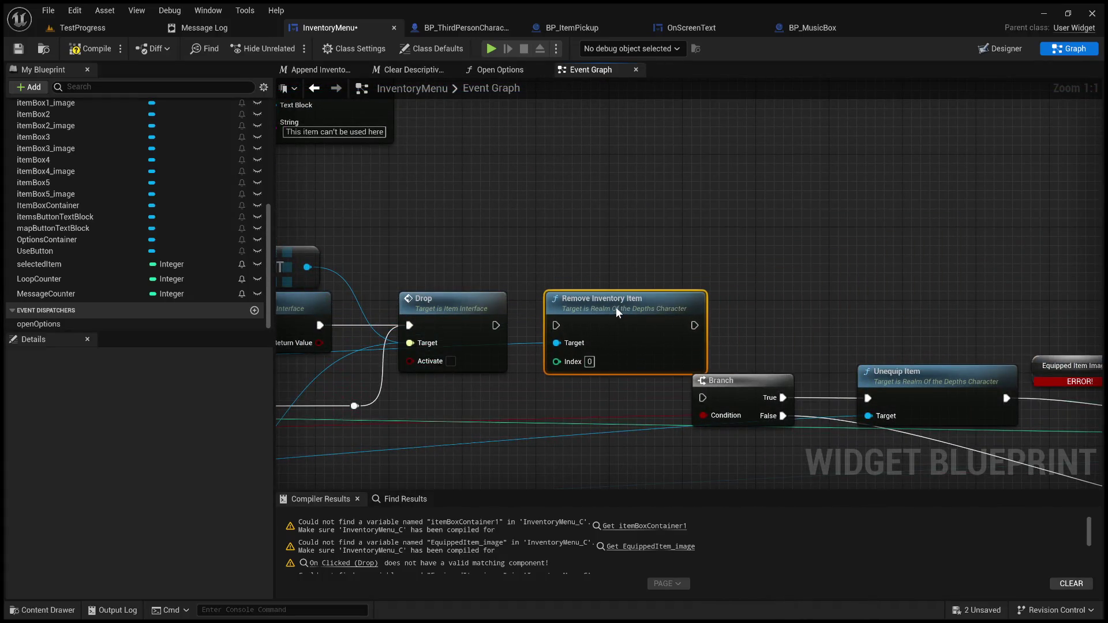
drag(496, 325, 556, 326)
- Connect a Selected Item getter to Remove Inventory Item's Index pin
drag(340, 364, 619, 345)
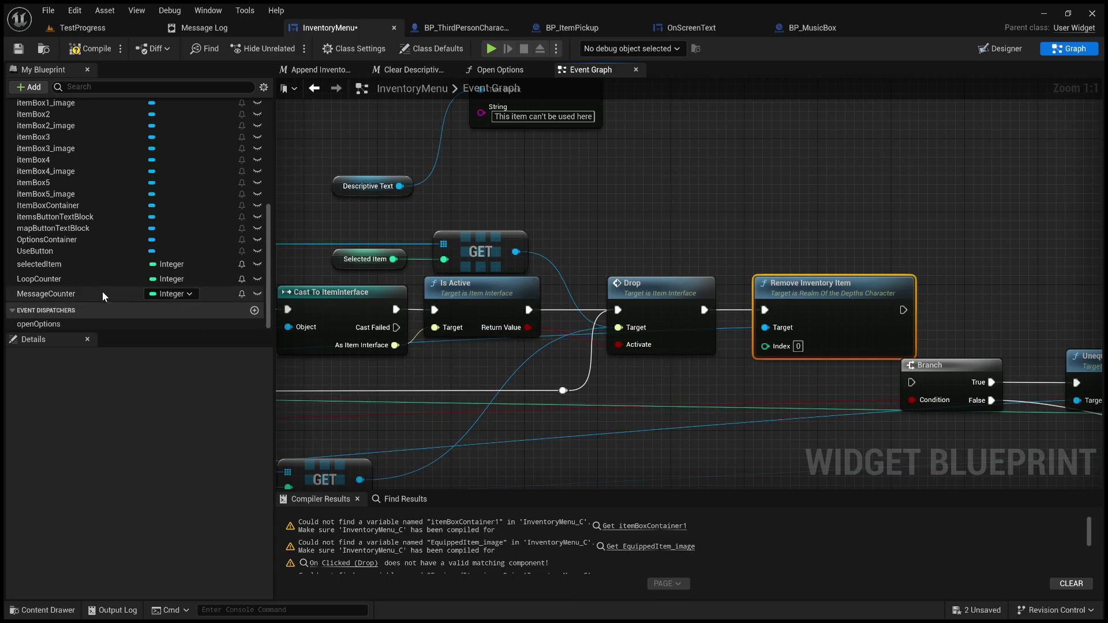
click(39, 264)
mouse_move(577, 410)
mouse_down()
mouse_move(646, 363)
mouse_move(761, 364)
mouse_move(765, 346)
mouse_move(731, 343)
mouse_move(734, 470)
mouse_up()
double_click(728, 327)
scroll(808, 338, down, 5)
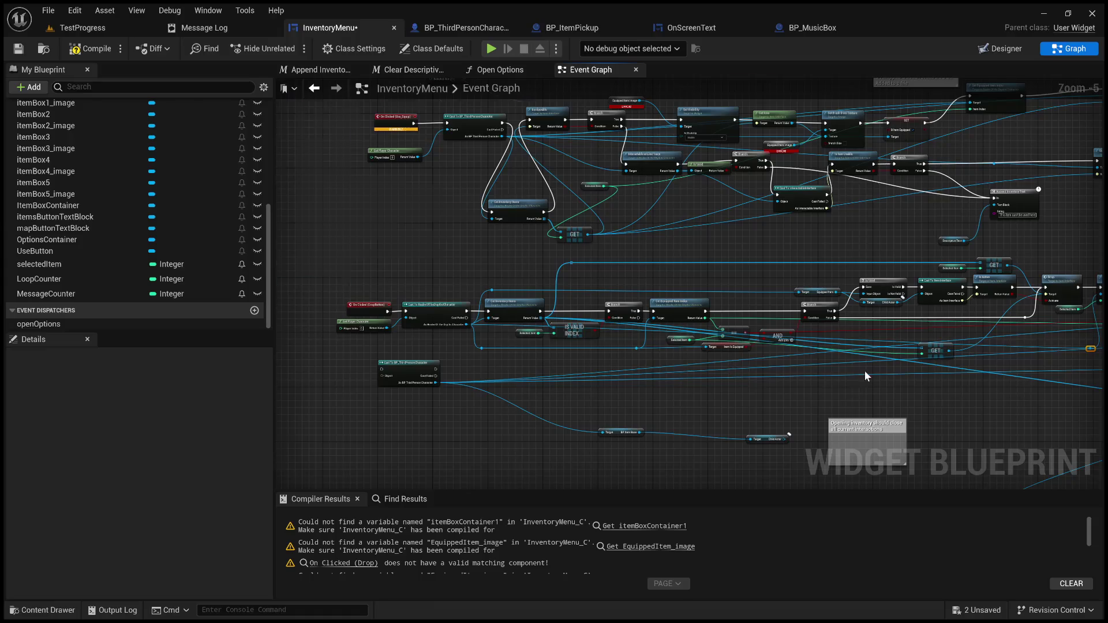
- Add a reroute on the Selected Item wire, move it left, and delete the stray GET node
scroll(865, 376, up, 2)
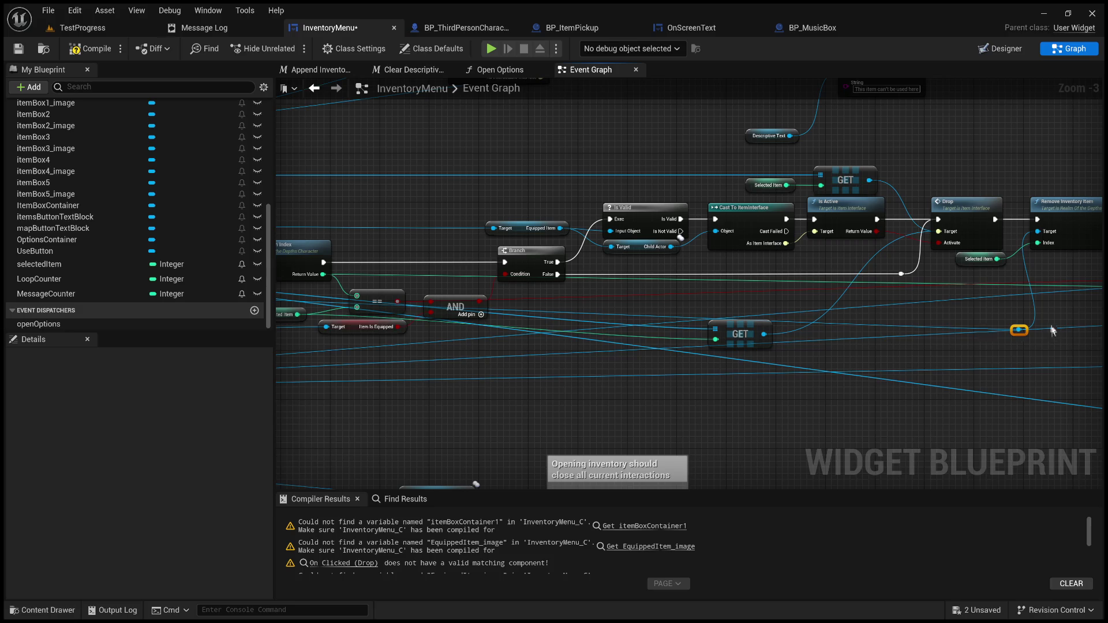
double_click(969, 326)
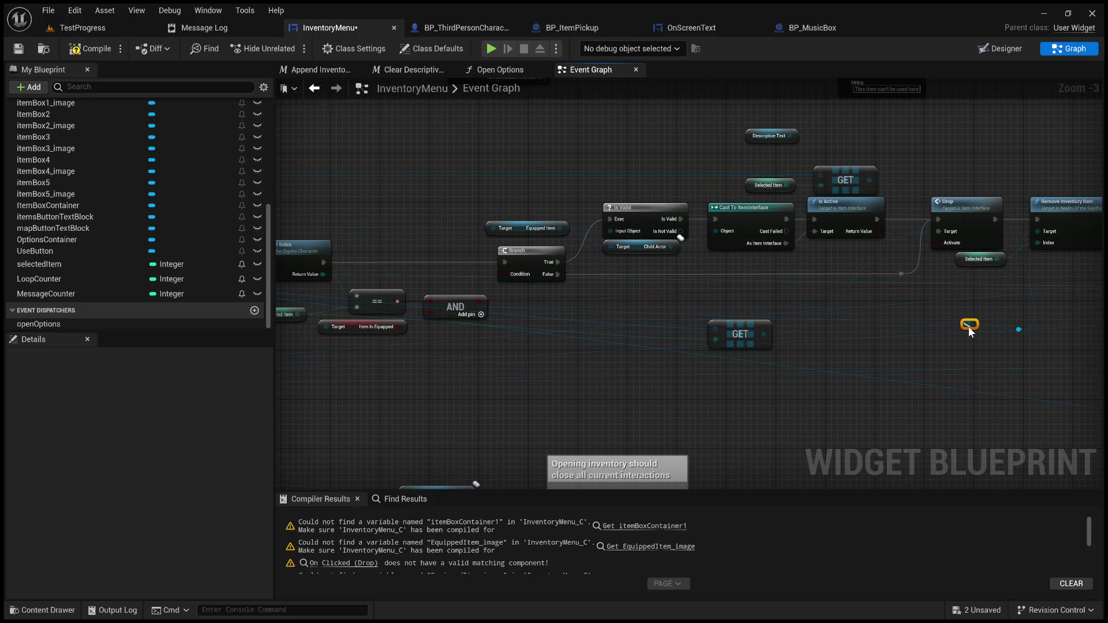
click(968, 330)
mouse_move(968, 328)
mouse_down()
mouse_move(309, 317)
mouse_move(527, 351)
mouse_move(694, 342)
mouse_up()
scroll(468, 321, down, 3)
drag(491, 334, 510, 447)
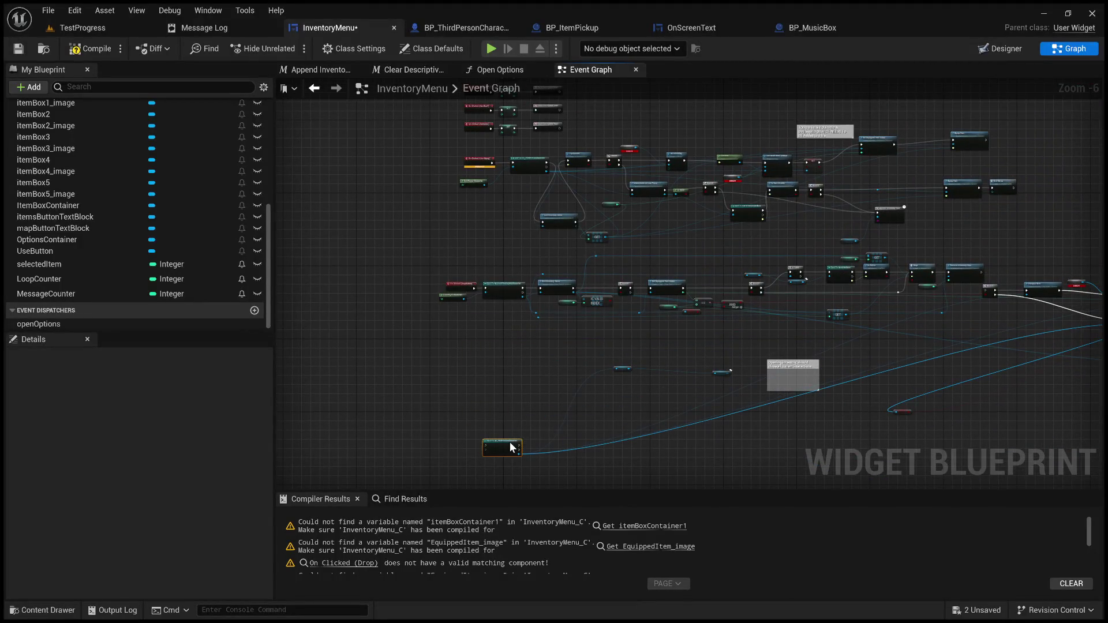
scroll(680, 373, up, 4)
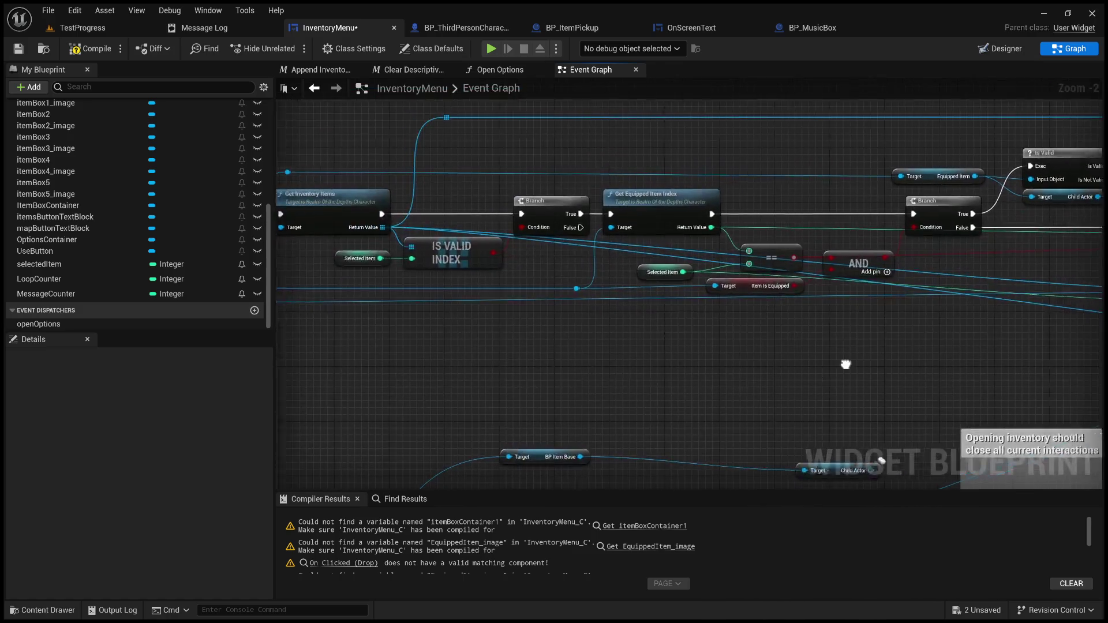
drag(858, 366, 505, 384)
mouse_move(766, 314)
mouse_down()
mouse_move(981, 314)
mouse_move(590, 327)
mouse_move(777, 297)
mouse_up()
mouse_move(488, 291)
mouse_down()
mouse_move(494, 258)
mouse_move(483, 363)
mouse_move(456, 365)
mouse_move(566, 312)
mouse_move(721, 330)
mouse_move(797, 441)
mouse_move(785, 440)
mouse_move(881, 313)
mouse_move(520, 300)
mouse_move(554, 312)
mouse_move(536, 346)
mouse_move(462, 370)
mouse_move(487, 364)
mouse_up()
key(Delete)
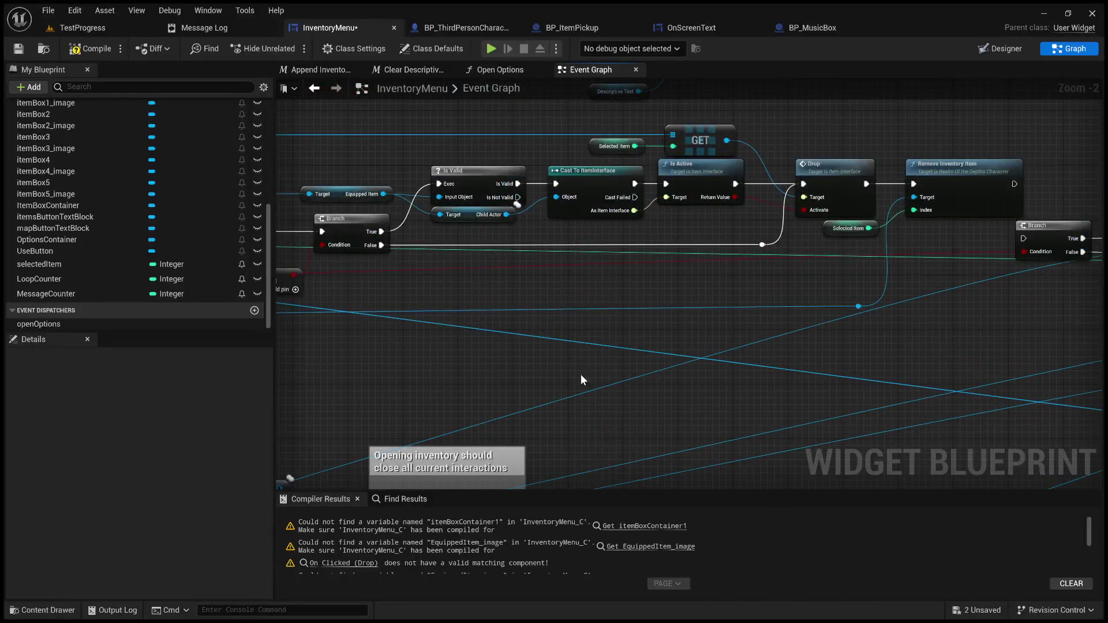
- Place the Branch right after Remove Inventory Item and wire Remove Inventory Item's exec into it
drag(814, 287, 453, 297)
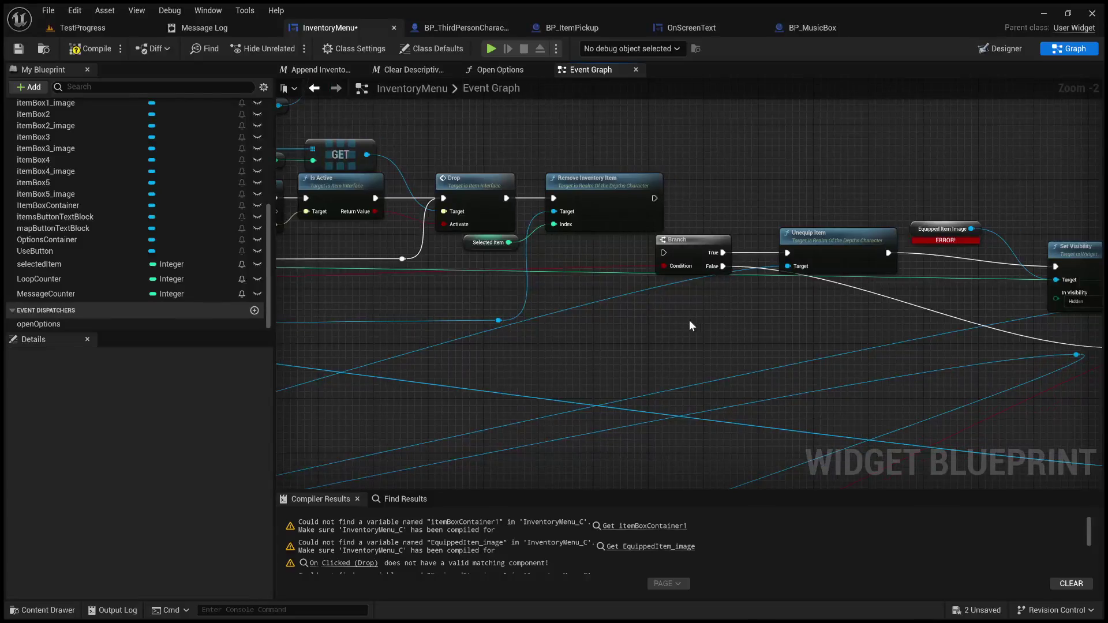
drag(715, 319, 639, 342)
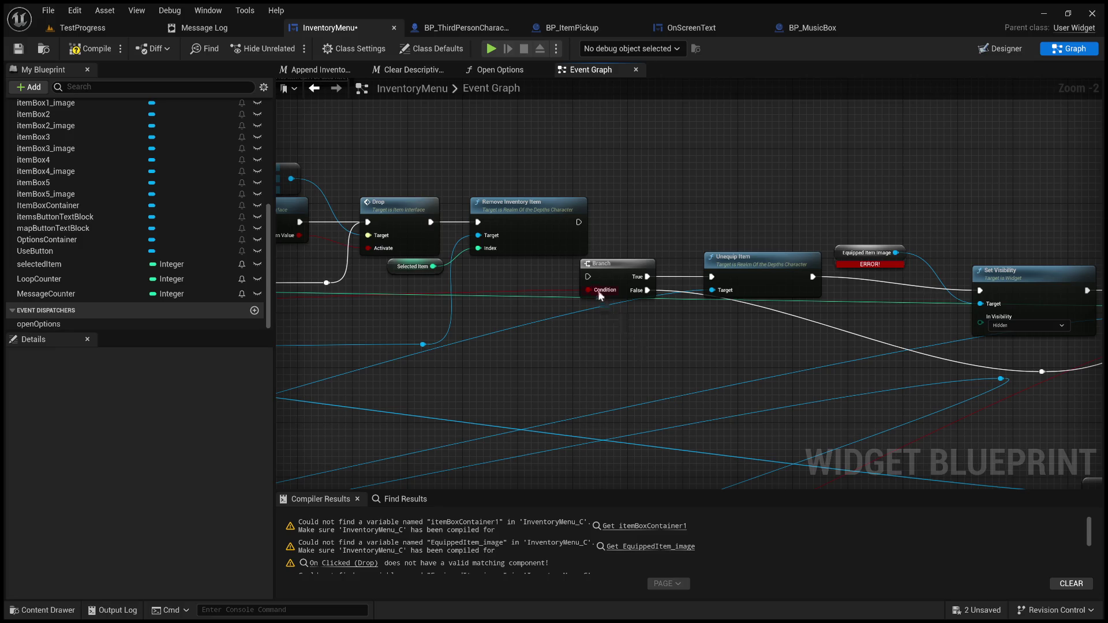
mouse_move(620, 266)
mouse_down()
mouse_move(641, 211)
mouse_move(598, 223)
mouse_move(609, 222)
mouse_move(589, 279)
mouse_up()
click(595, 233)
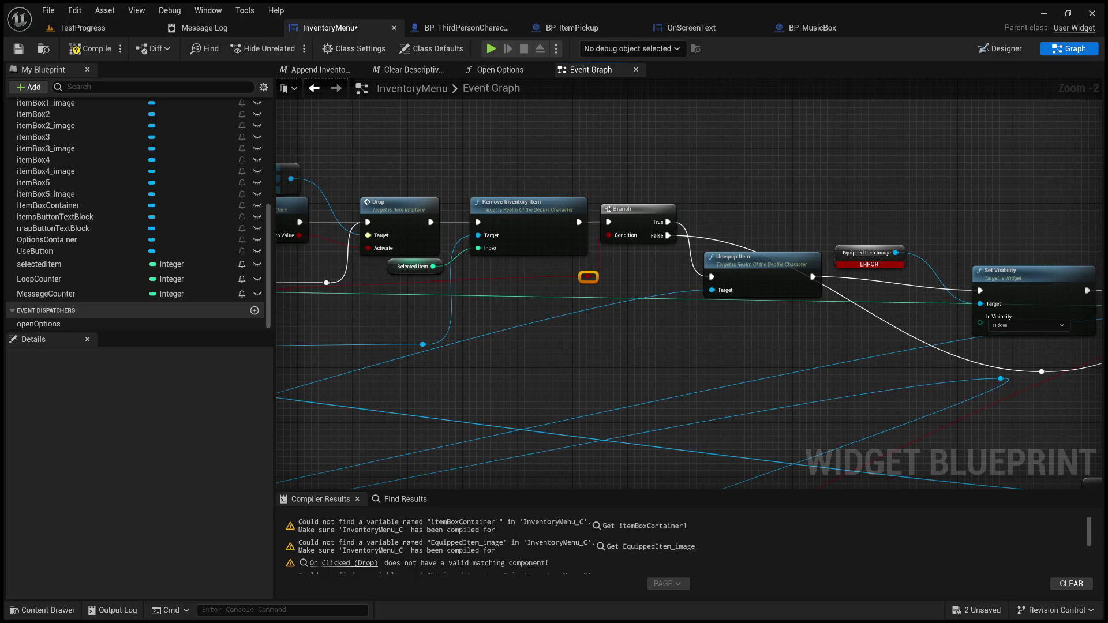
drag(589, 279, 1069, 339)
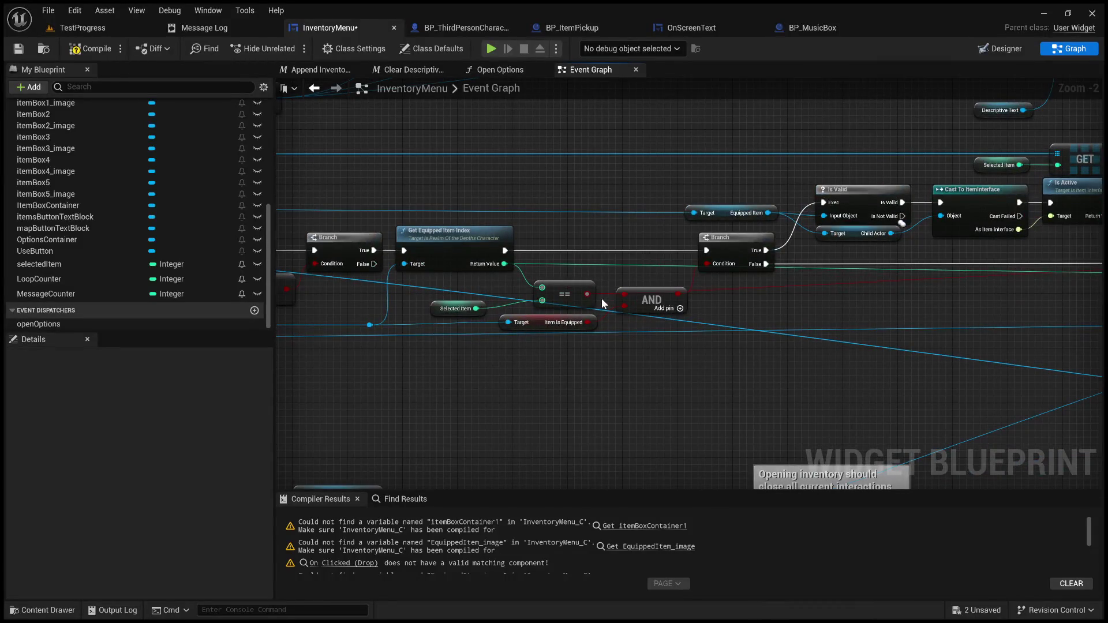
- Route the Branch Condition wire through a reroute point placed below the chain
drag(582, 294, 260, 293)
drag(1097, 289, 494, 263)
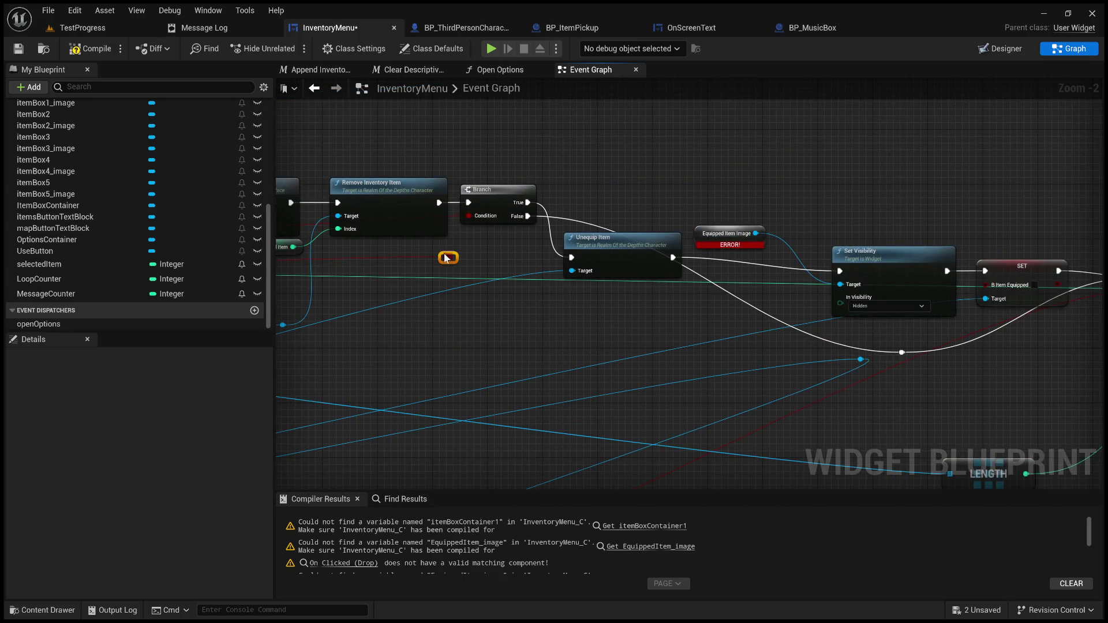
double_click(453, 218)
mouse_move(452, 219)
mouse_down()
mouse_move(456, 342)
mouse_move(537, 326)
mouse_move(963, 300)
mouse_up()
drag(277, 289, 404, 283)
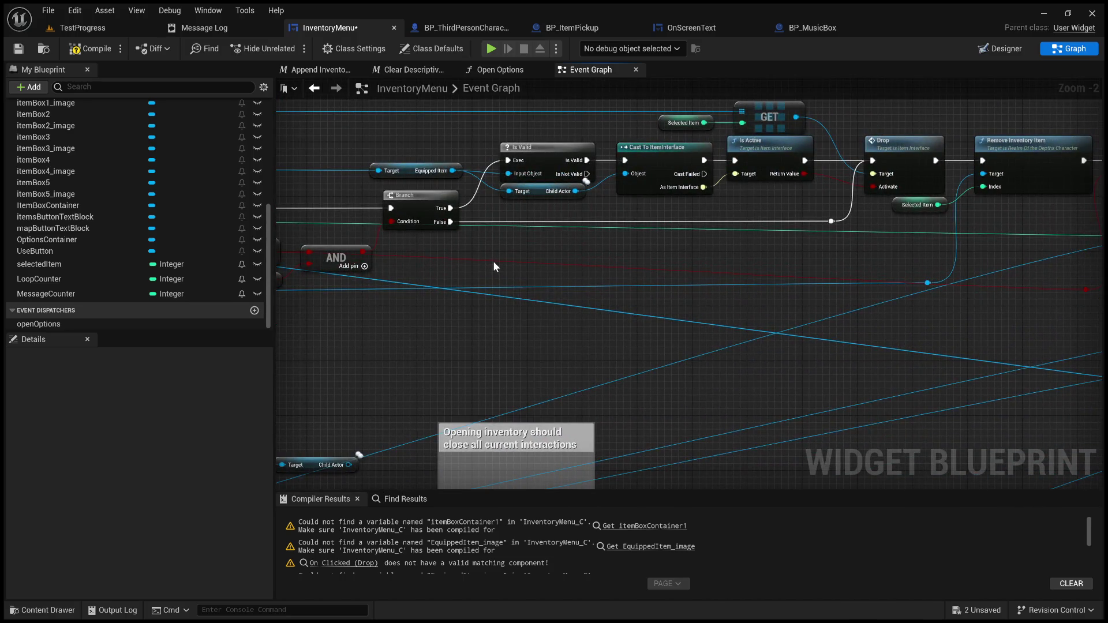
mouse_move(1086, 290)
mouse_down()
mouse_move(488, 263)
mouse_move(364, 327)
mouse_move(316, 315)
mouse_up()
drag(1088, 333, 861, 341)
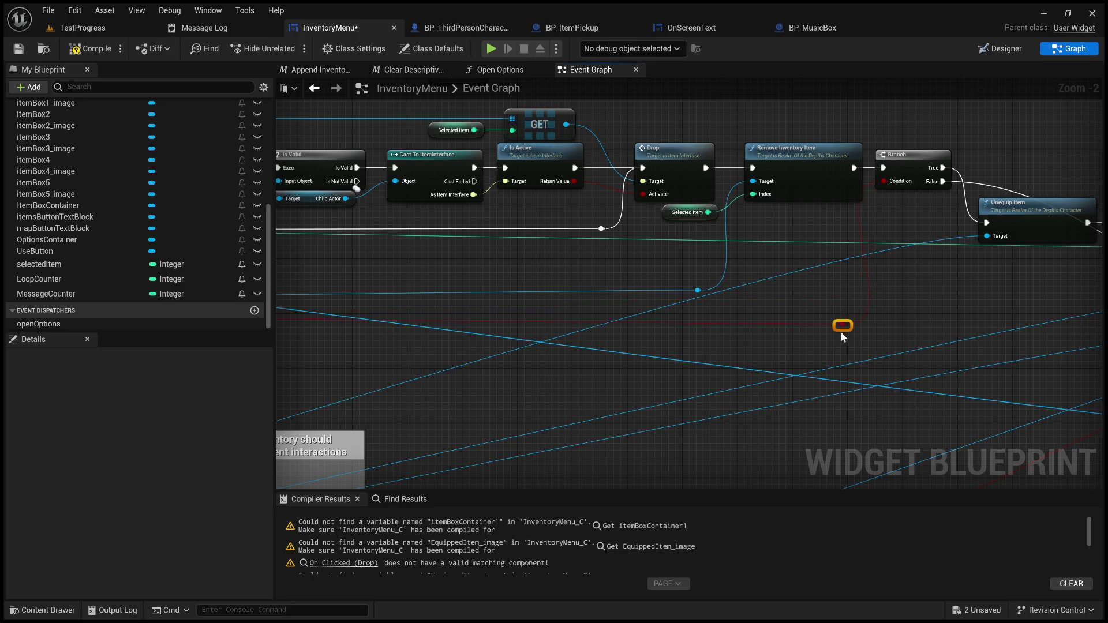
mouse_move(715, 326)
mouse_down()
mouse_move(947, 316)
mouse_move(762, 318)
mouse_up()
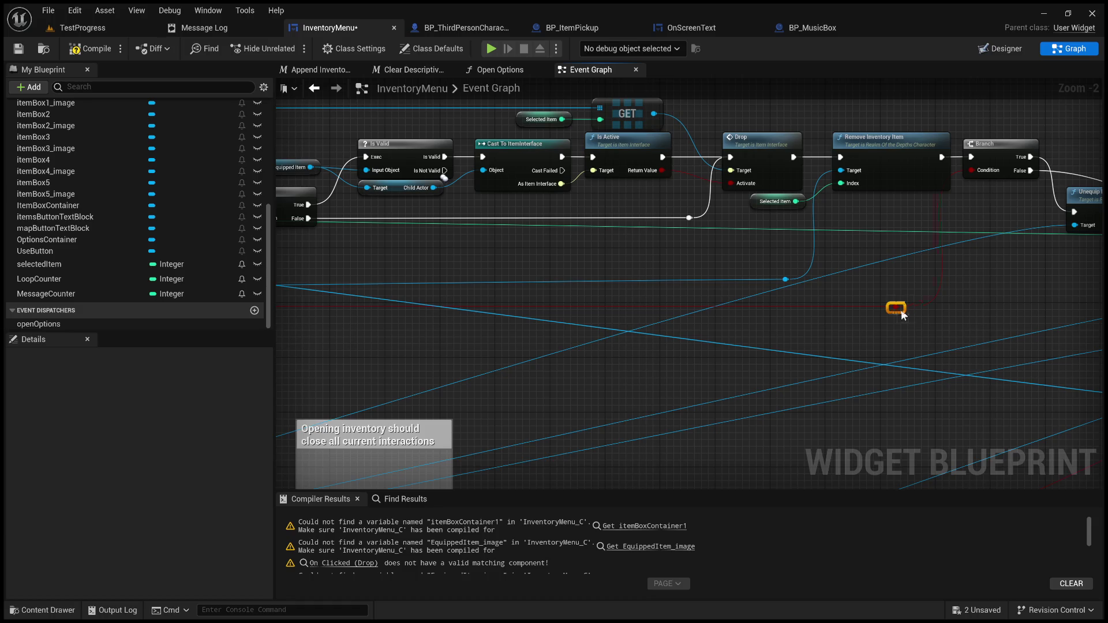
- Raise Unequip Item in line with the Branch and reroute its Target wire below the chain
mouse_move(977, 294)
mouse_down()
mouse_move(836, 282)
mouse_move(677, 299)
mouse_up()
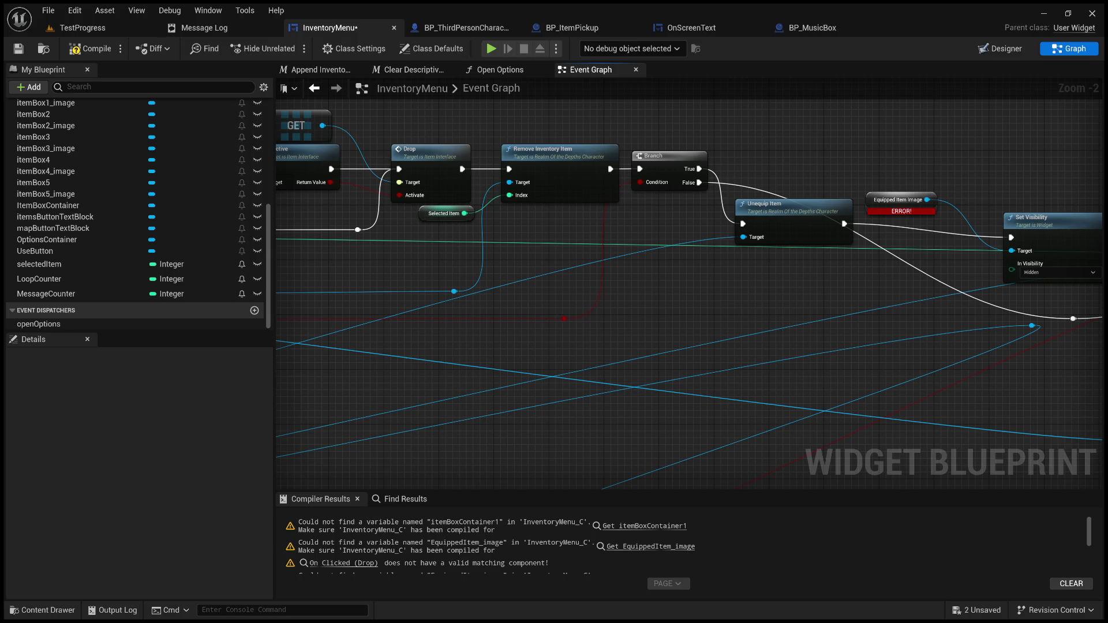
drag(796, 215, 788, 153)
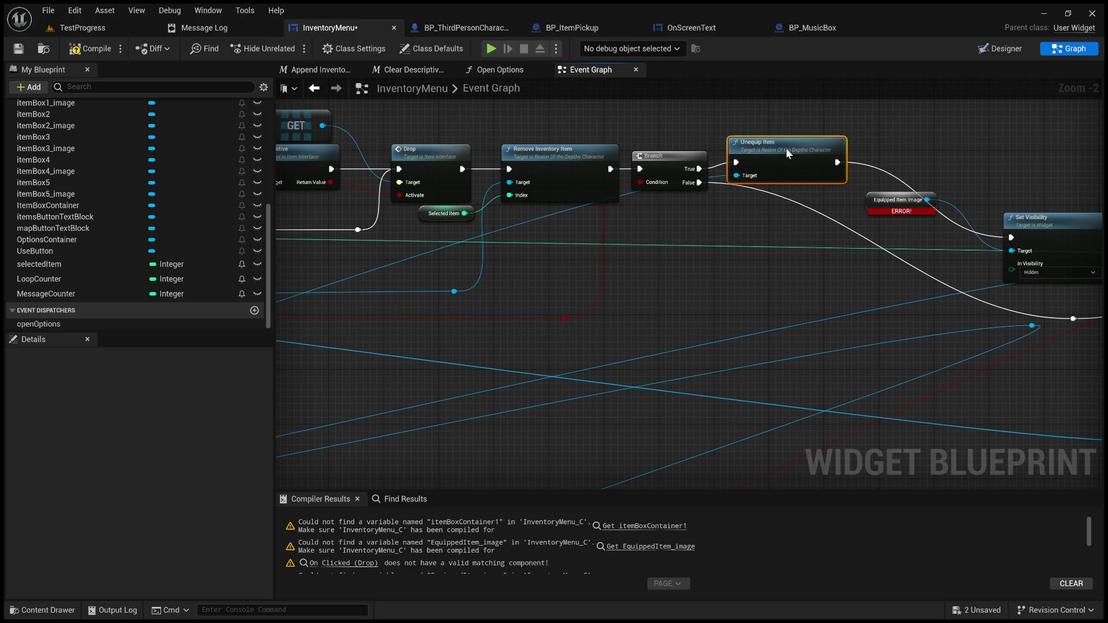
drag(438, 309, 799, 311)
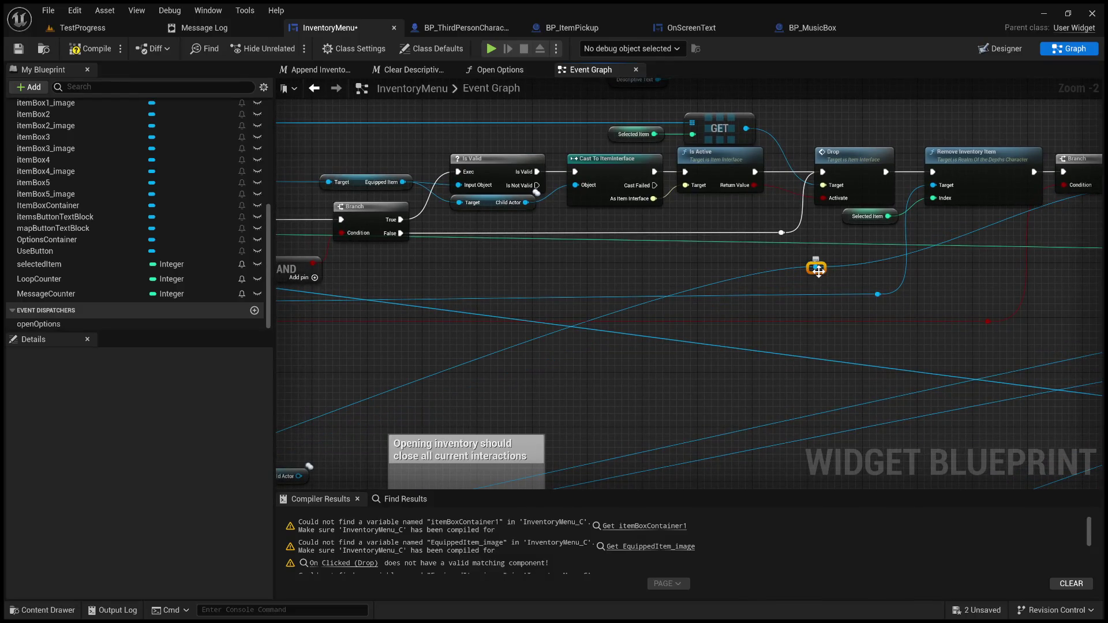
mouse_move(862, 273)
mouse_down()
mouse_move(533, 321)
mouse_move(837, 251)
mouse_move(850, 236)
mouse_up()
double_click(659, 312)
mouse_move(679, 314)
mouse_down()
mouse_move(816, 348)
mouse_move(795, 345)
mouse_up()
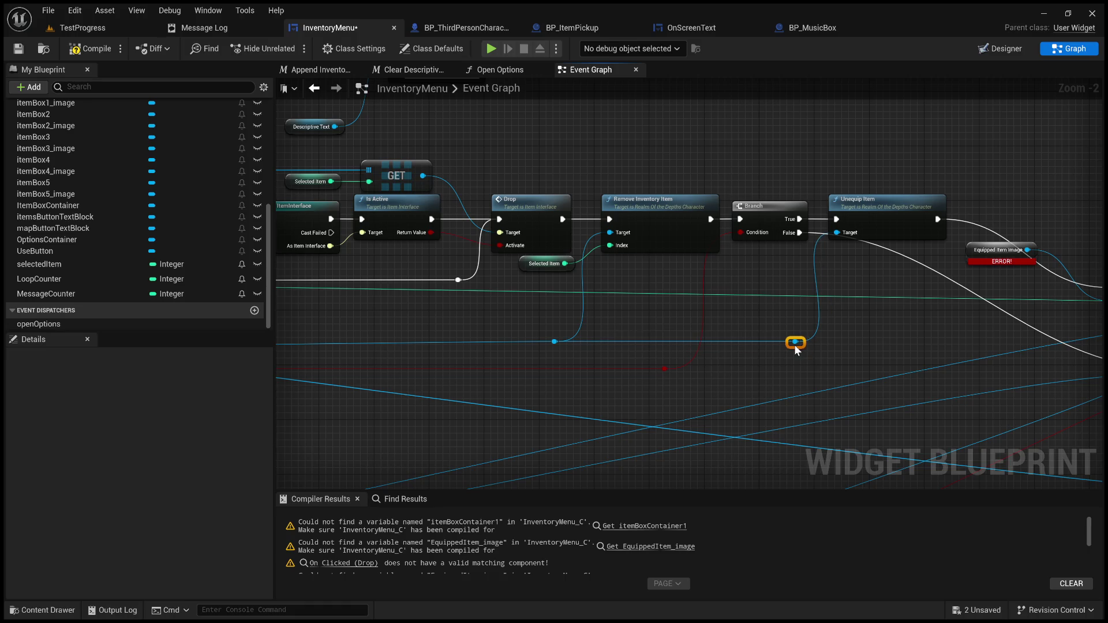
mouse_move(936, 336)
mouse_down()
mouse_move(804, 332)
mouse_move(667, 361)
mouse_up()
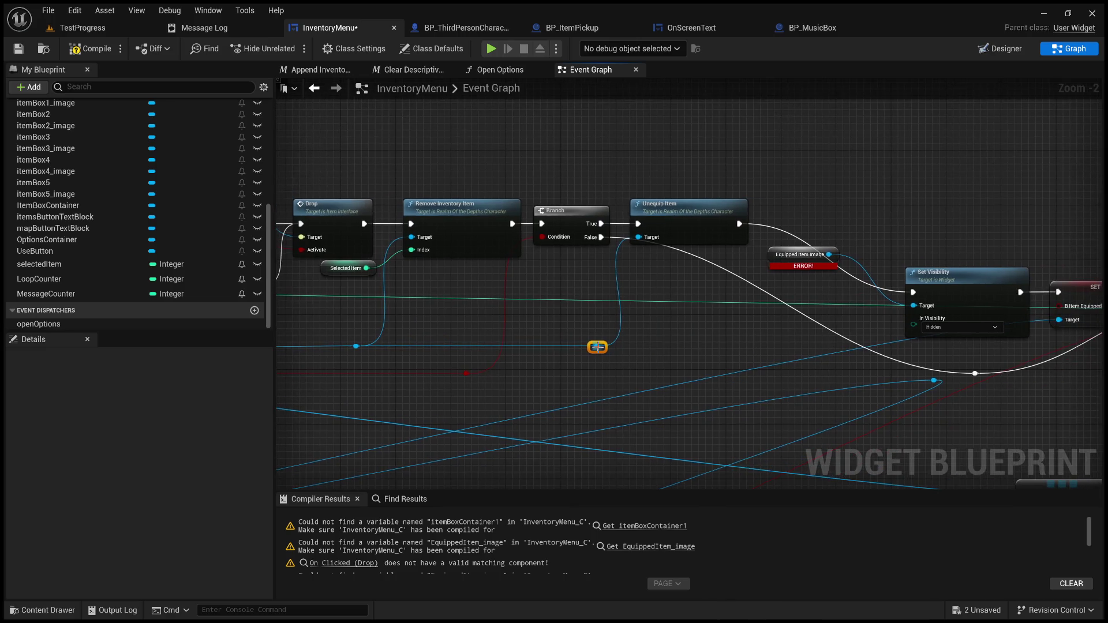
drag(598, 346, 712, 339)
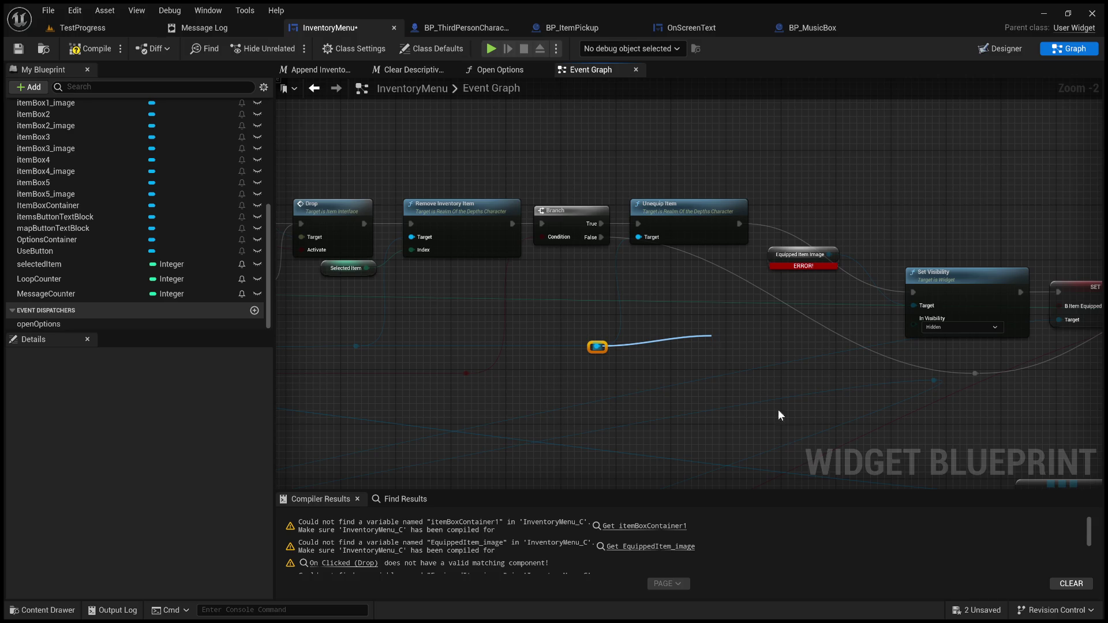
- Add SET Item Is Equipped after Unequip Item, its target wire passing through a reroute point
click(795, 470)
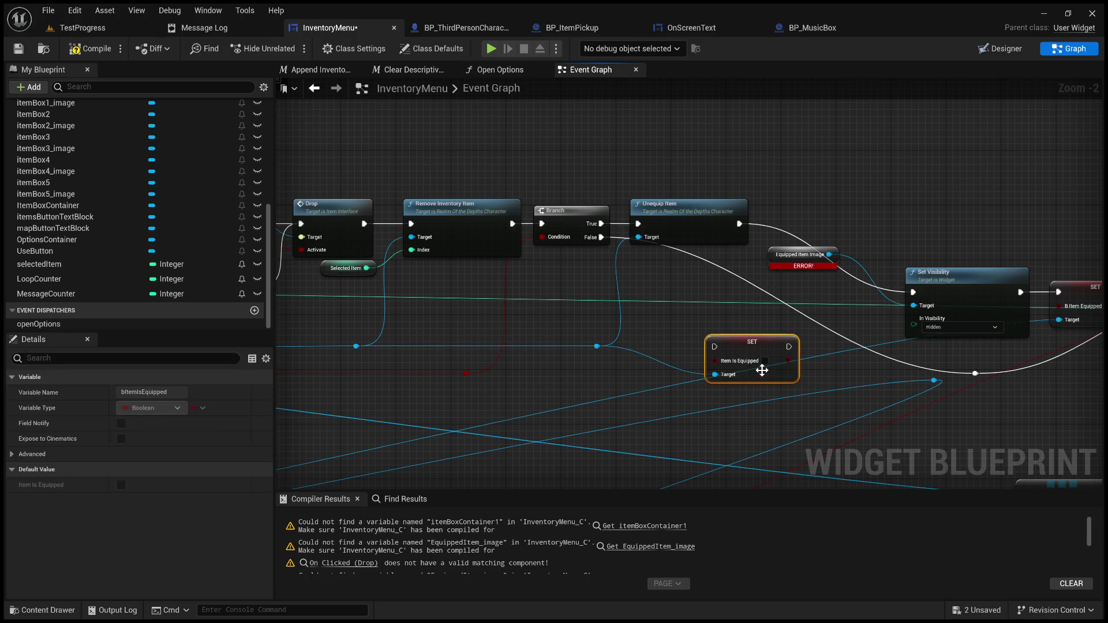
mouse_move(754, 342)
mouse_down()
mouse_move(815, 225)
mouse_move(851, 205)
mouse_move(850, 179)
mouse_up()
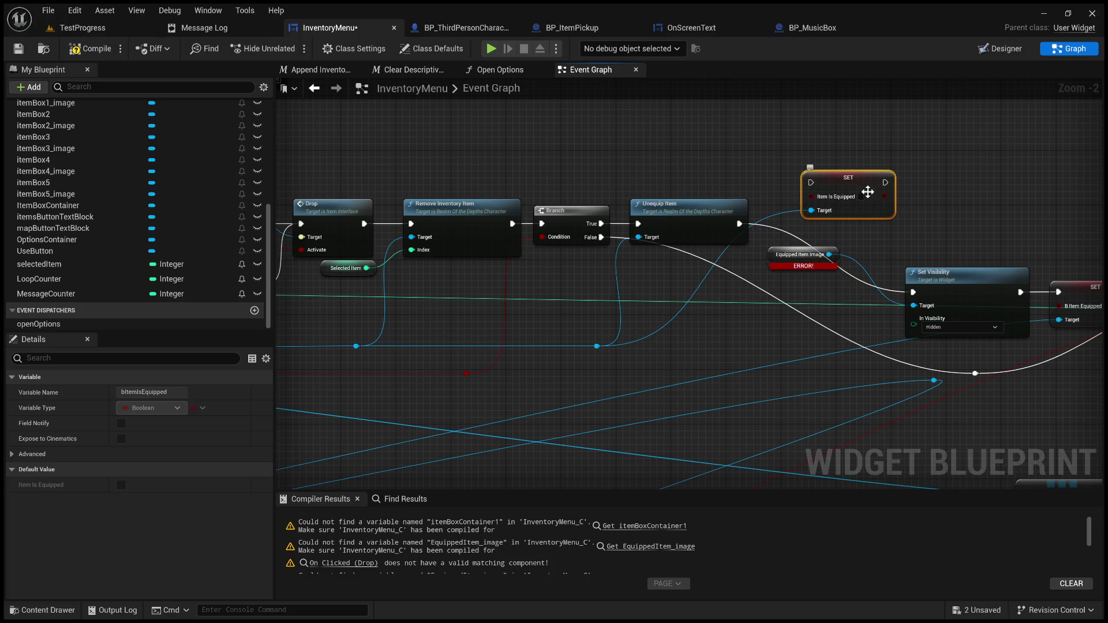
drag(739, 224, 811, 183)
click(672, 323)
double_click(670, 320)
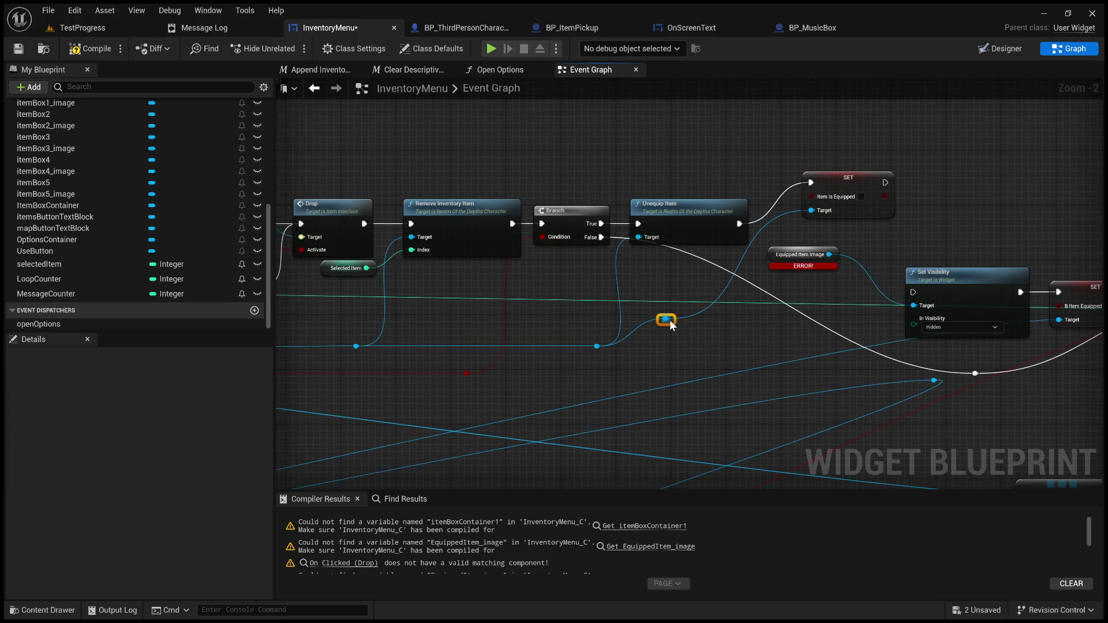
drag(669, 320, 779, 357)
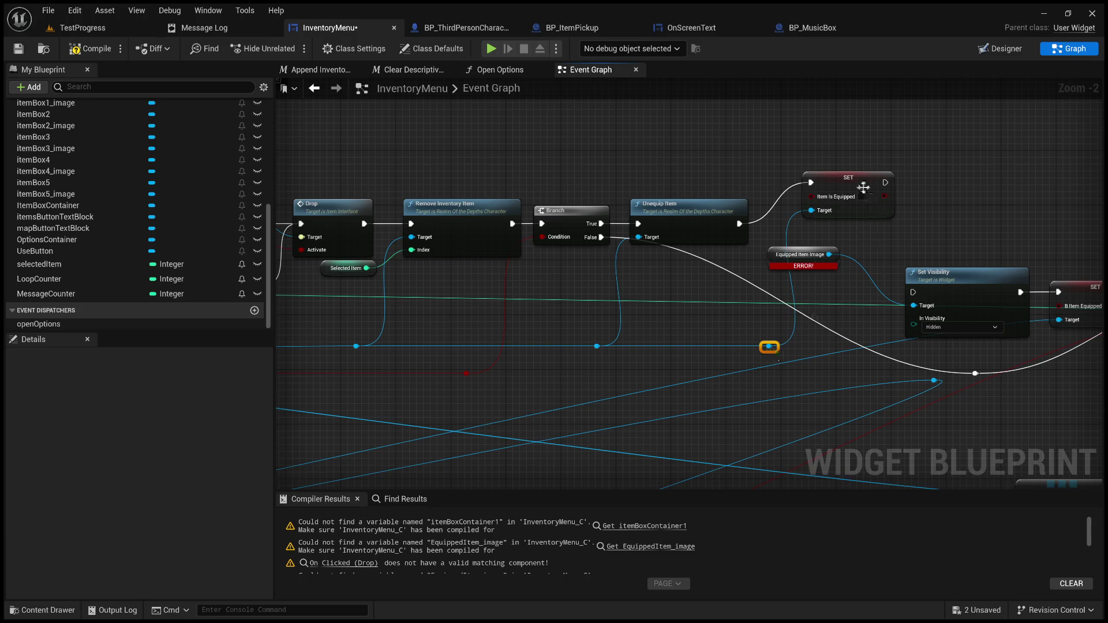
drag(847, 173, 818, 215)
- Move the Equipped Item Image getter below the new Item Is Equipped setter
drag(909, 225, 774, 228)
mouse_move(680, 265)
mouse_down()
mouse_move(687, 281)
mouse_move(720, 292)
mouse_up()
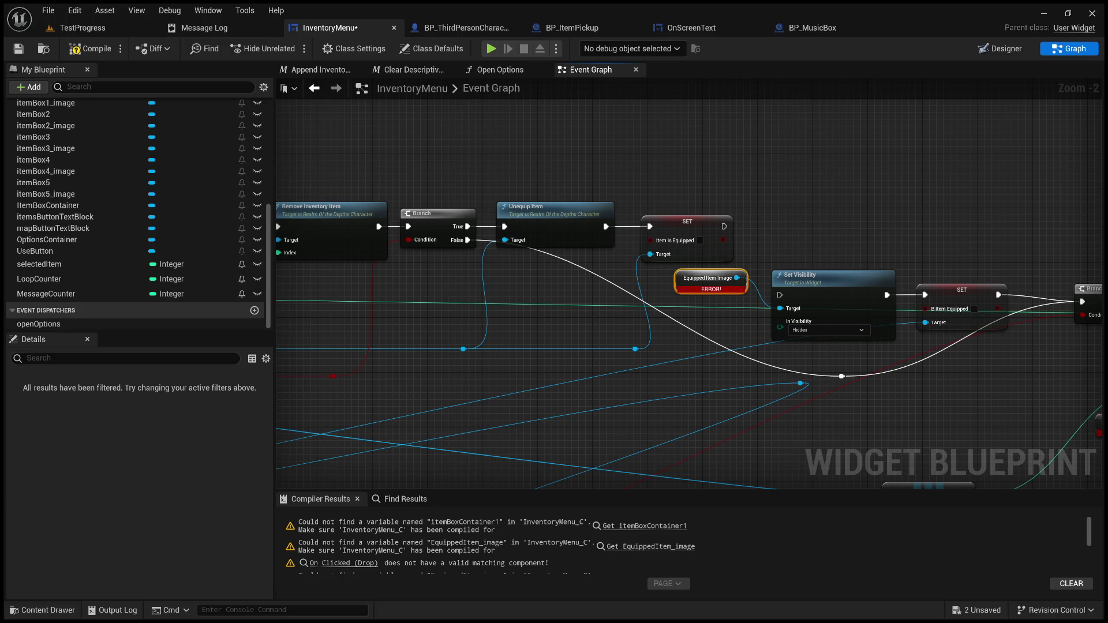
mouse_move(782, 220)
mouse_down()
mouse_move(752, 231)
mouse_move(561, 174)
mouse_move(291, 169)
mouse_up()
mouse_move(1097, 225)
mouse_down()
mouse_move(464, 206)
mouse_move(753, 231)
mouse_move(643, 212)
mouse_move(476, 206)
mouse_move(1071, 228)
mouse_up()
drag(279, 173, 917, 209)
click(709, 253)
drag(709, 253, 716, 260)
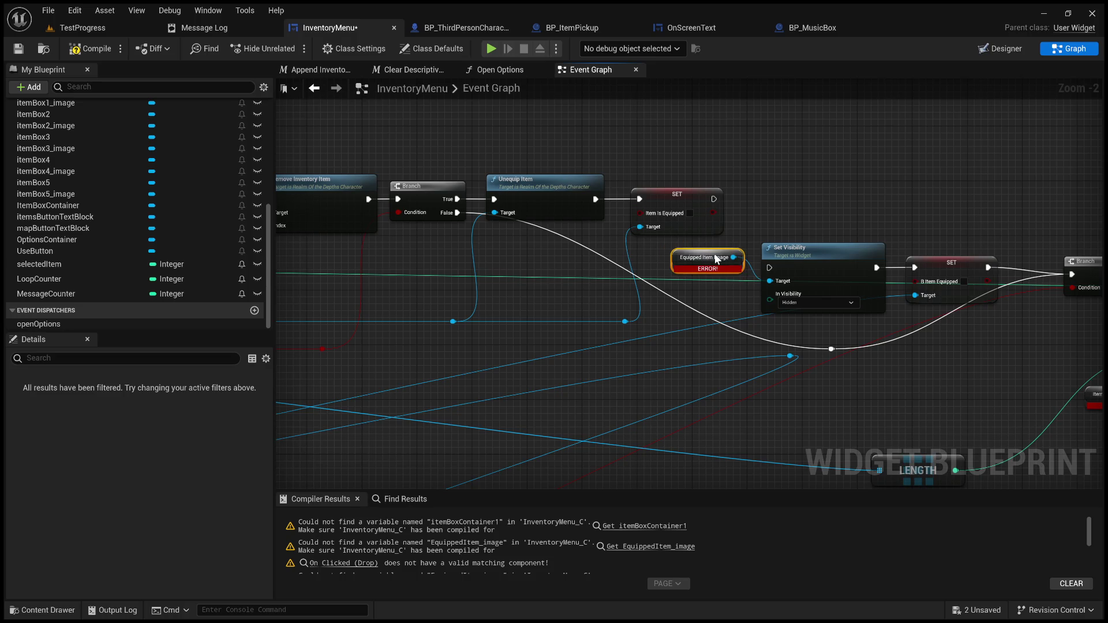
- Disconnect and delete the old self-targeted SET B Item Equipped node
alt+click(693, 328)
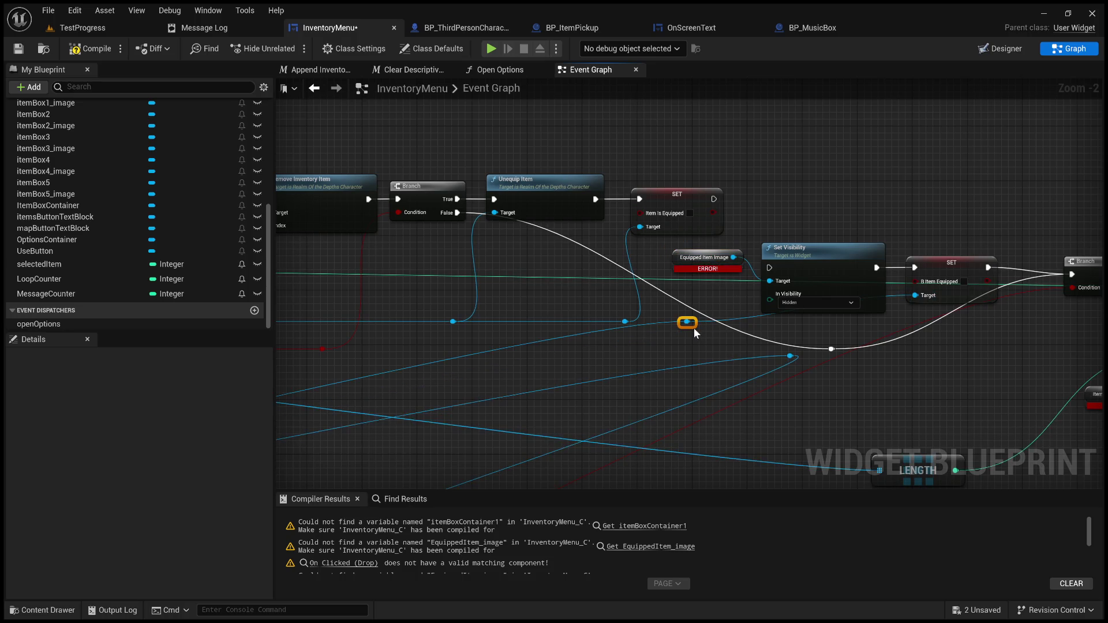
drag(961, 258, 840, 269)
click(840, 269)
key(Delete)
drag(801, 222, 983, 232)
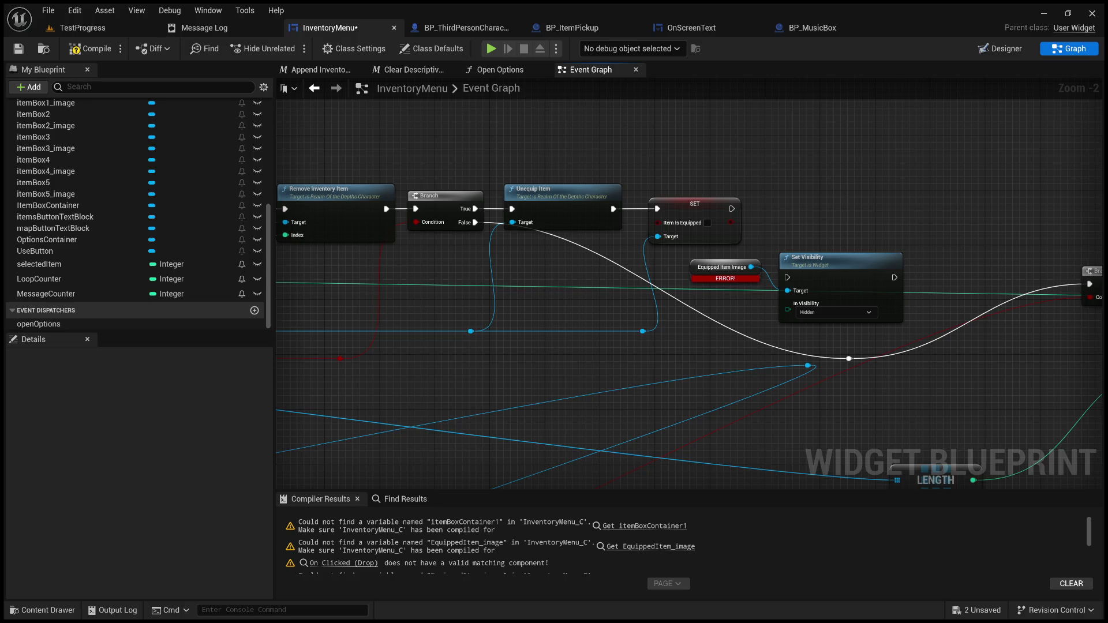
scroll(848, 368, down, 3)
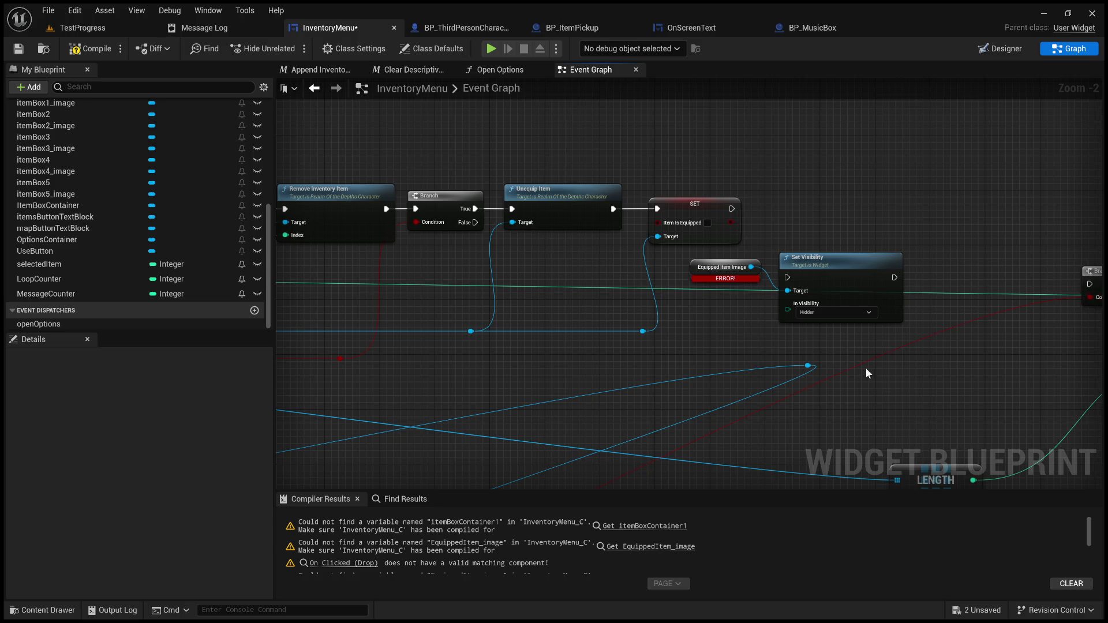
mouse_move(765, 323)
mouse_down()
mouse_move(1023, 223)
mouse_move(1097, 225)
mouse_up()
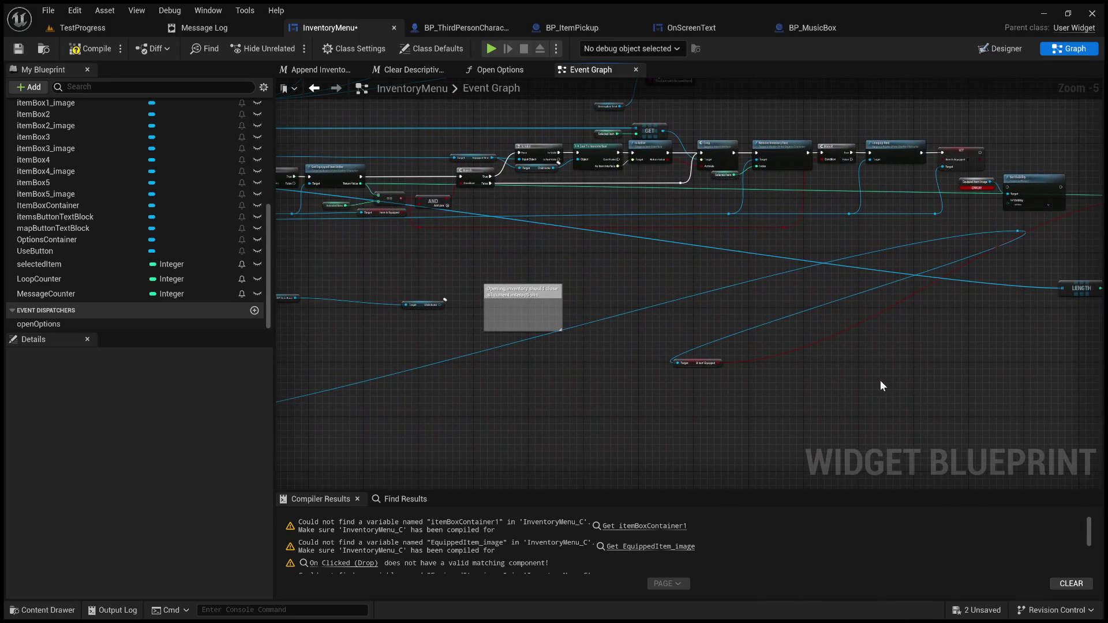
- Move the Is Item Equipped getter up, unhook LENGTH's input, and place LENGTH beside Get Child At
mouse_move(802, 406)
mouse_down()
mouse_move(673, 355)
mouse_move(1044, 252)
mouse_move(938, 256)
mouse_up()
scroll(928, 272, up, 3)
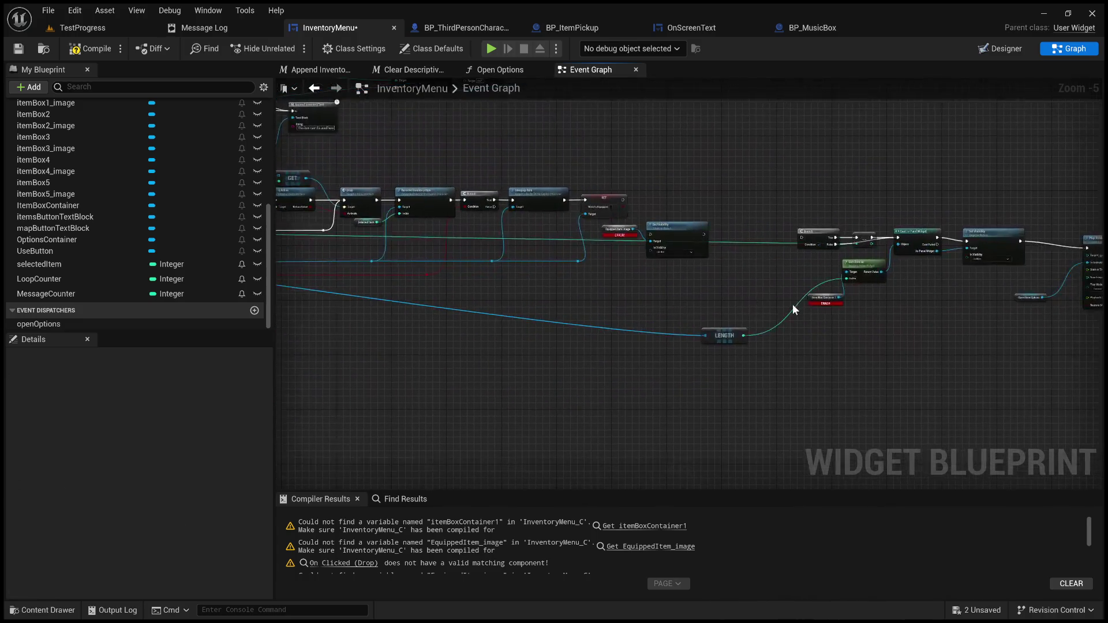
mouse_move(809, 319)
mouse_down()
mouse_move(618, 314)
mouse_move(650, 307)
mouse_move(671, 356)
mouse_up()
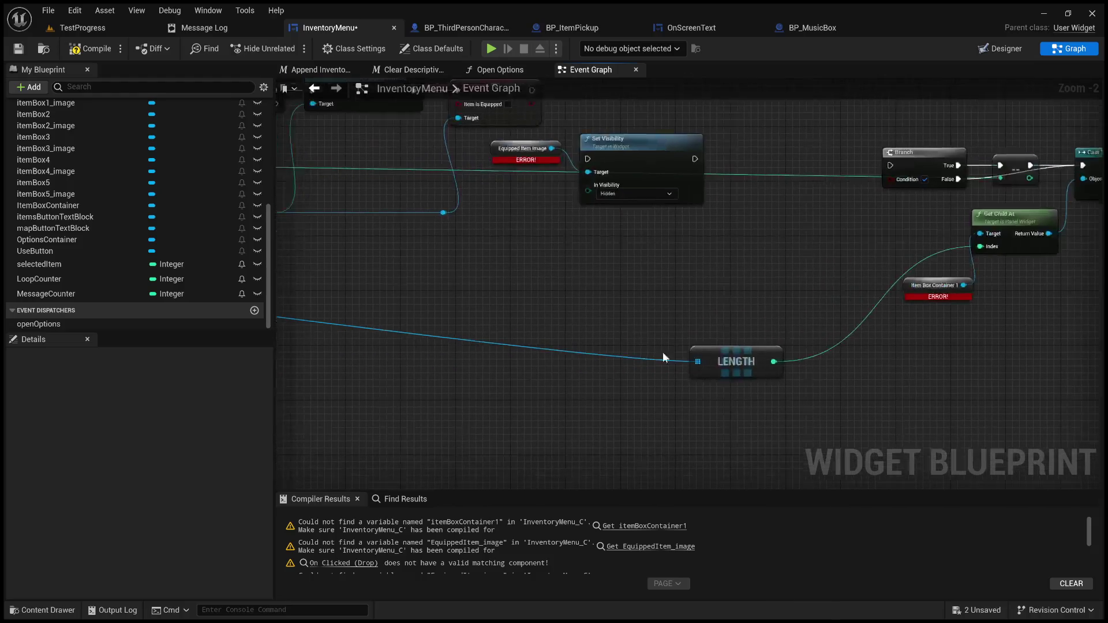
alt+click(617, 355)
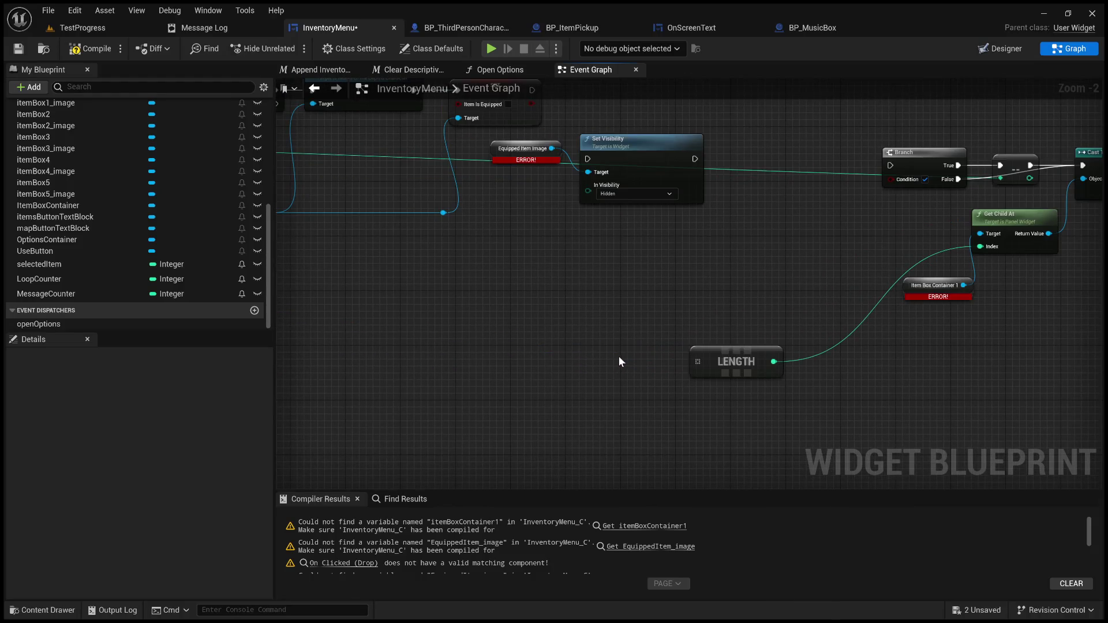
scroll(698, 321, down, 5)
scroll(694, 300, up, 3)
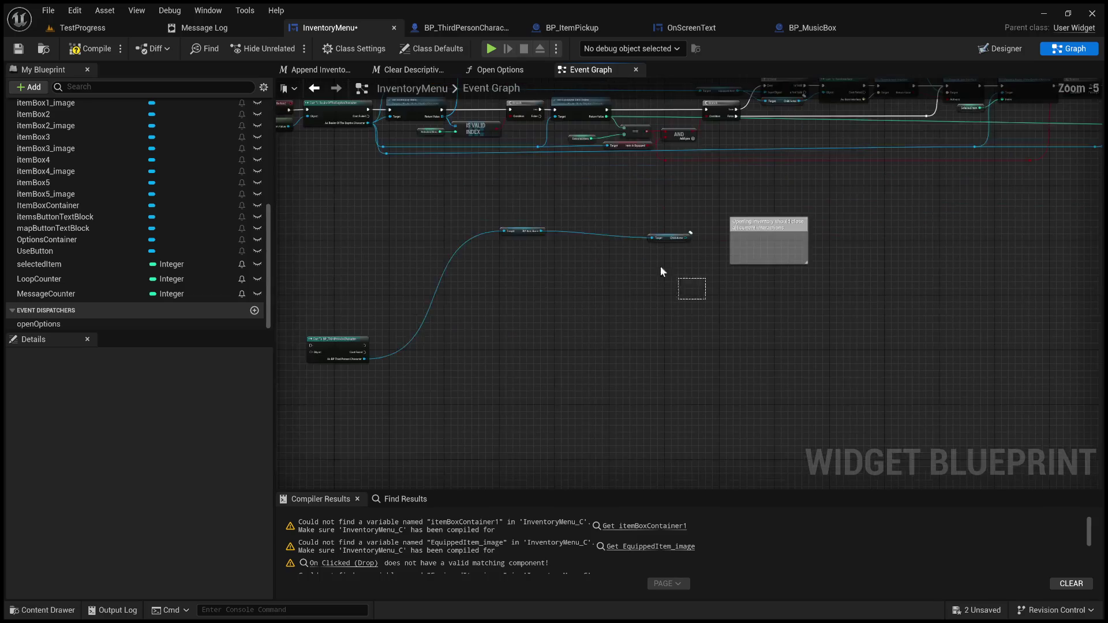
mouse_move(348, 324)
mouse_down()
mouse_move(1006, 380)
mouse_move(853, 376)
mouse_up()
drag(930, 376, 646, 376)
scroll(818, 359, up, 1)
mouse_move(863, 358)
mouse_down()
mouse_move(656, 381)
mouse_move(707, 356)
mouse_up()
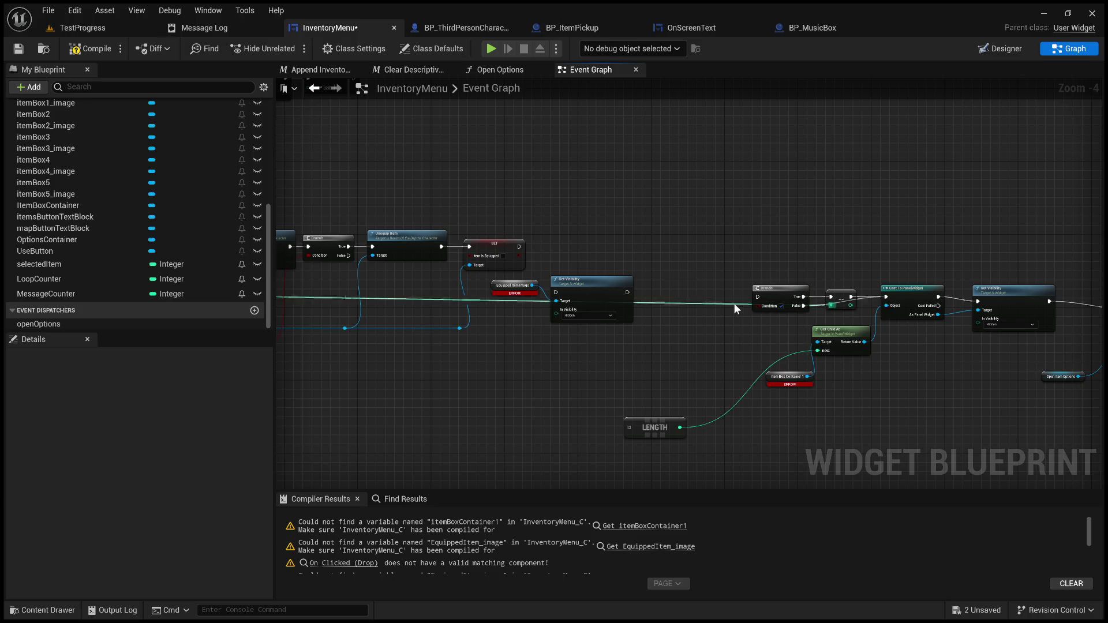
drag(729, 337, 621, 333)
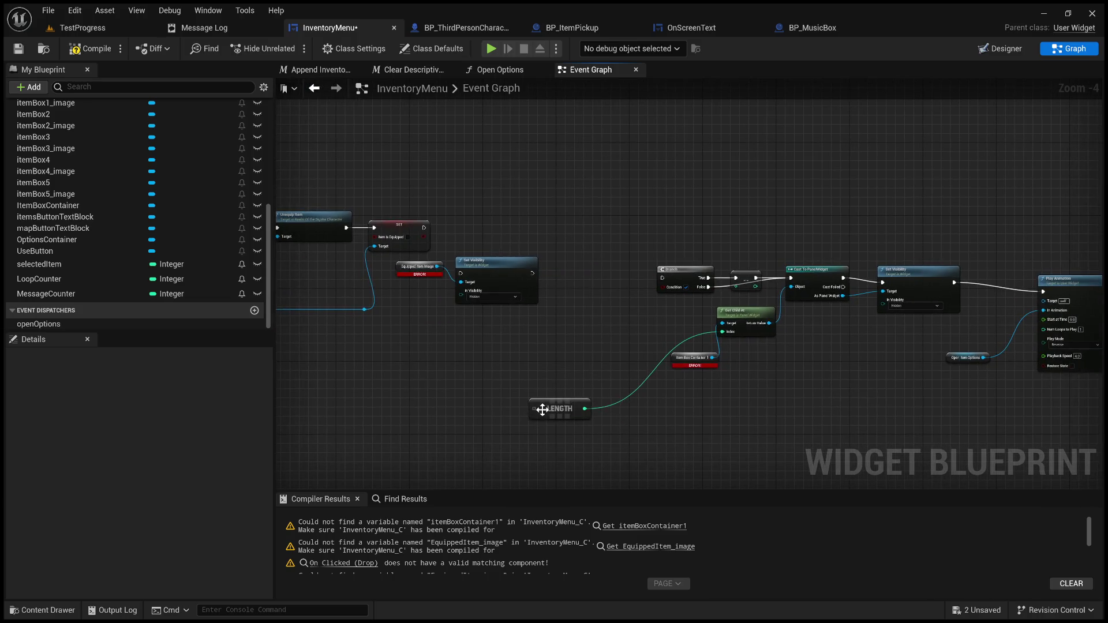
mouse_move(541, 410)
mouse_down()
mouse_move(638, 336)
mouse_move(500, 337)
mouse_up()
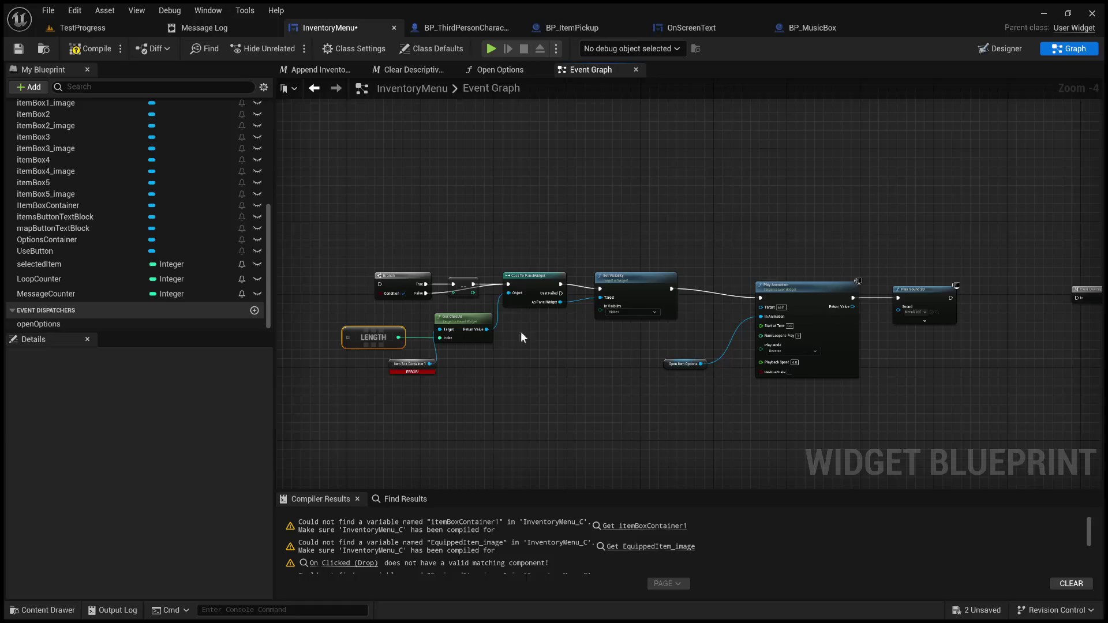
scroll(585, 326, up, 2)
- Delete the Open Item Options getter and its reverse Play Animation node
mouse_move(899, 274)
mouse_down()
mouse_move(843, 257)
mouse_move(842, 268)
mouse_up()
drag(726, 386, 660, 363)
drag(691, 328, 840, 291)
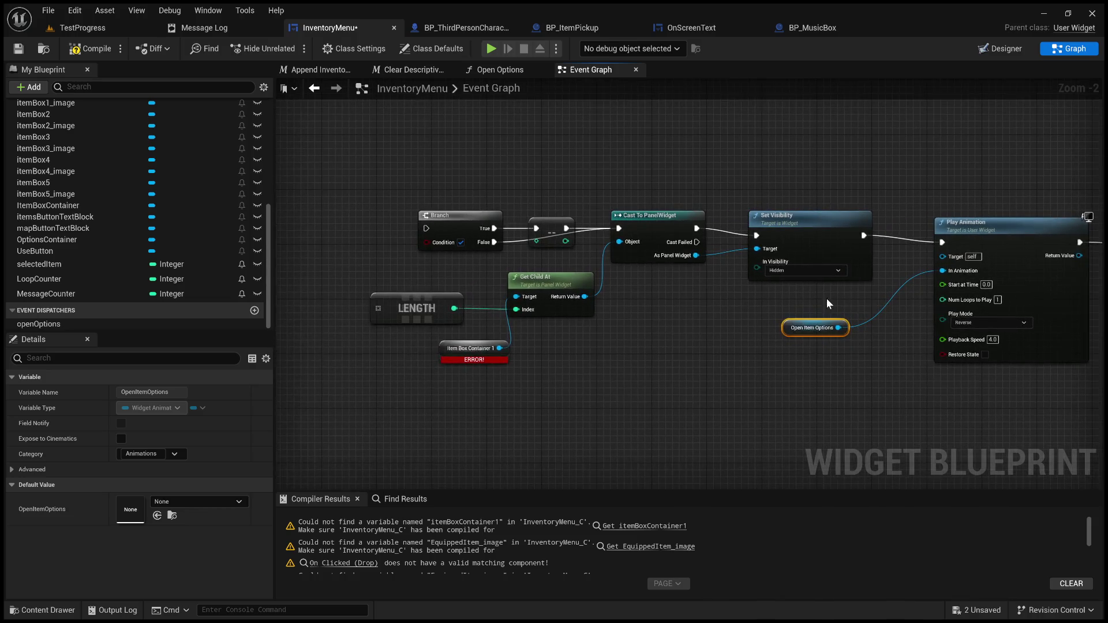
scroll(804, 303, up, 2)
drag(689, 310, 766, 313)
drag(850, 318, 454, 338)
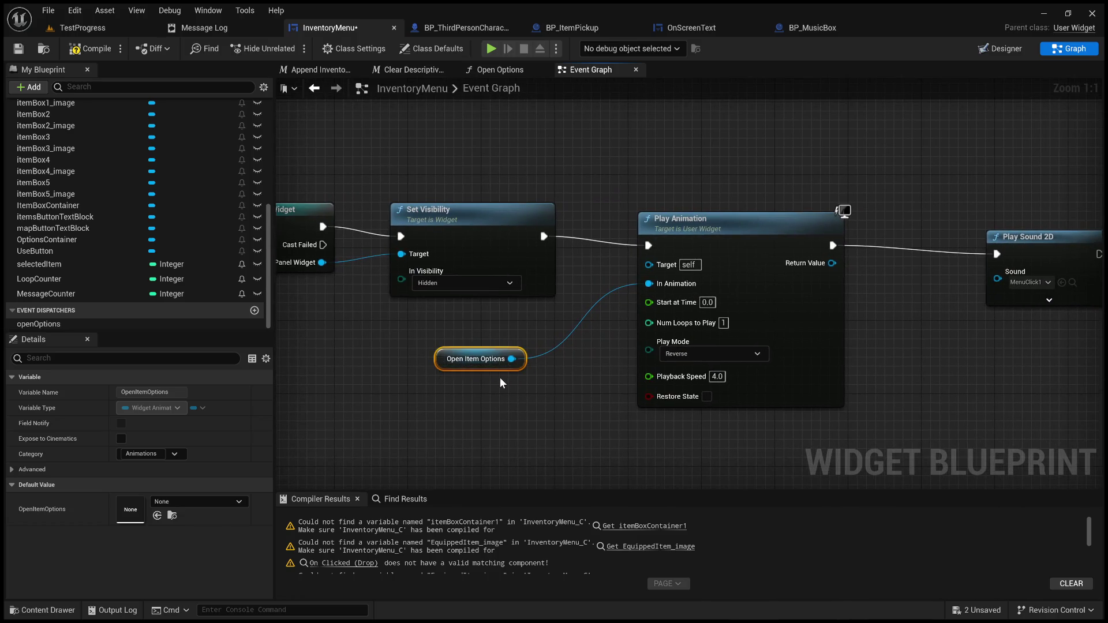
key(Delete)
click(679, 222)
key(Delete)
- Delete the Play Sound 2D node from the drop chain
mouse_move(594, 264)
mouse_down()
mouse_move(663, 288)
mouse_move(306, 291)
mouse_up()
scroll(549, 301, down, 2)
click(669, 265)
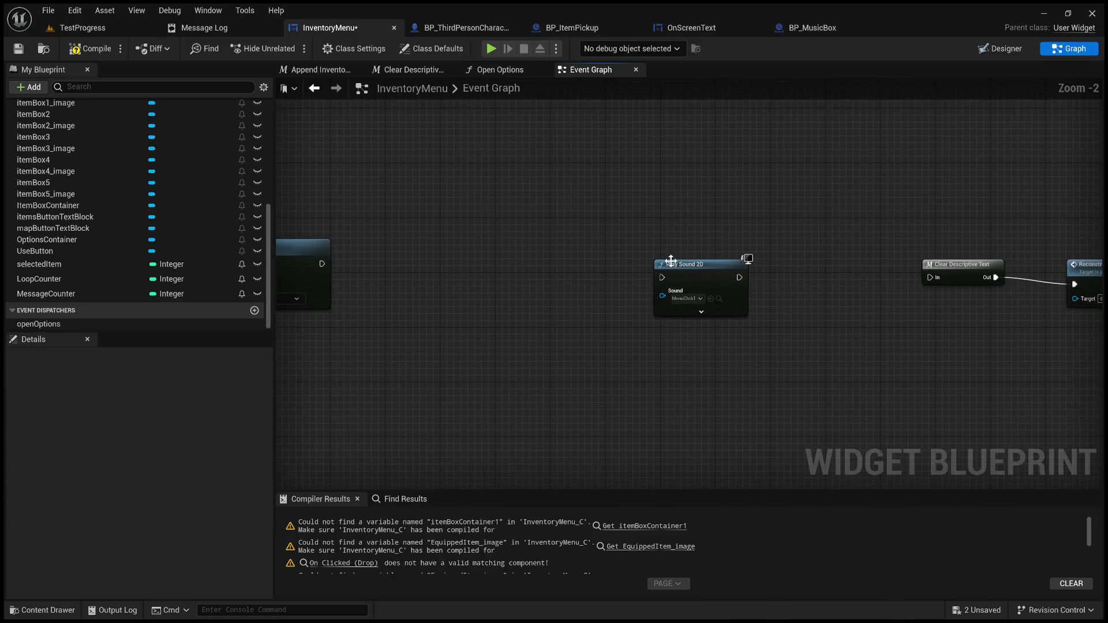
key(Delete)
- Place Clear Descriptive Text and Reconstruct after SET, moving the visibility and leftover nodes aside
drag(673, 269, 383, 275)
click(716, 272)
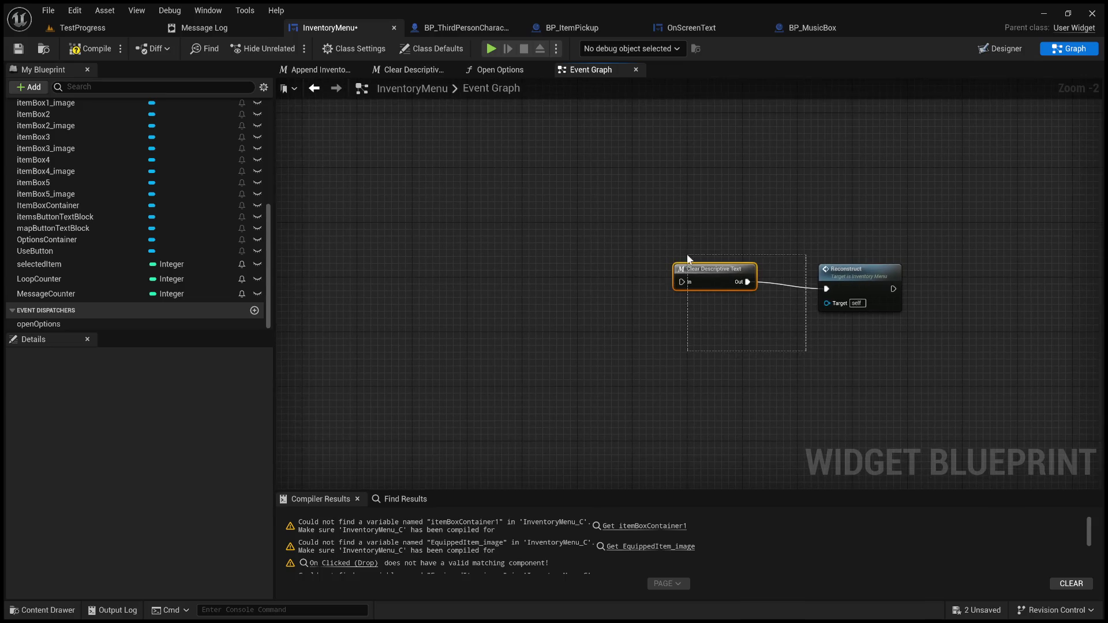
drag(961, 358, 890, 325)
mouse_move(727, 277)
mouse_down()
mouse_move(116, 231)
mouse_move(251, 245)
mouse_move(834, 203)
mouse_move(948, 171)
mouse_move(654, 215)
mouse_move(610, 238)
mouse_up()
mouse_move(709, 442)
mouse_down()
mouse_move(552, 324)
mouse_move(906, 317)
mouse_move(923, 252)
mouse_up()
drag(952, 302, 538, 218)
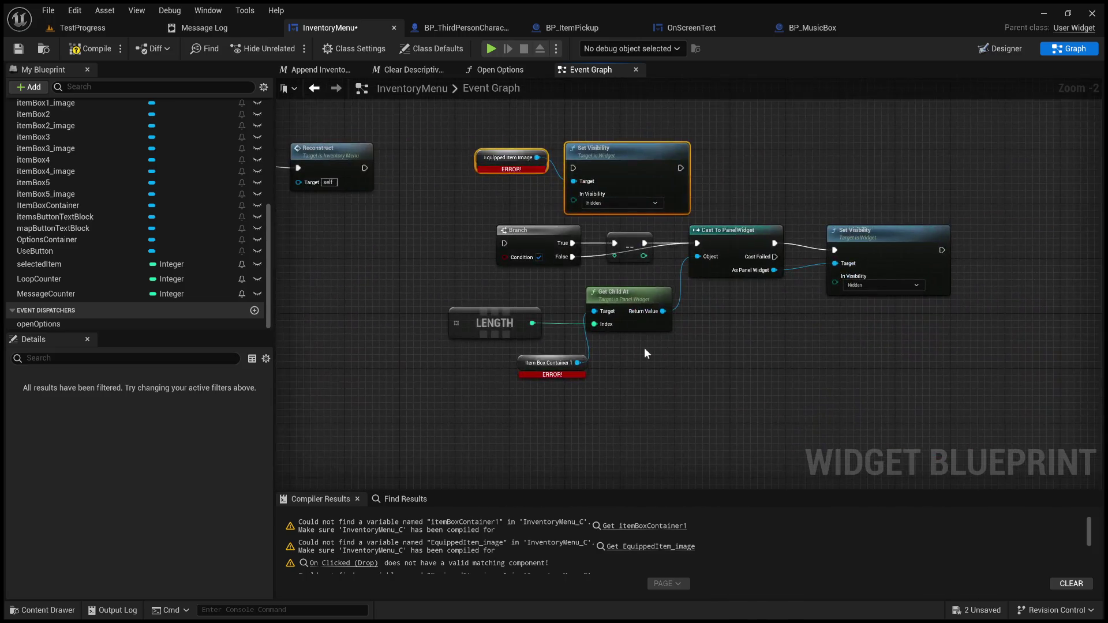
click(701, 402)
mouse_move(908, 413)
mouse_down()
mouse_move(583, 227)
mouse_move(490, 153)
mouse_up()
drag(625, 163, 950, 191)
mouse_move(724, 260)
mouse_down()
mouse_move(618, 252)
mouse_move(893, 307)
mouse_up()
scroll(468, 256, up, 2)
mouse_move(468, 255)
mouse_down()
mouse_move(577, 322)
mouse_move(687, 331)
mouse_move(500, 228)
mouse_move(530, 255)
mouse_move(549, 247)
mouse_up()
click(460, 256)
- Wire SET and the Branch False output into Clear Descriptive Text, bending the False wire twice
drag(420, 262, 420, 265)
mouse_move(487, 262)
mouse_down()
mouse_move(495, 247)
mouse_move(484, 247)
mouse_up()
drag(698, 238, 666, 241)
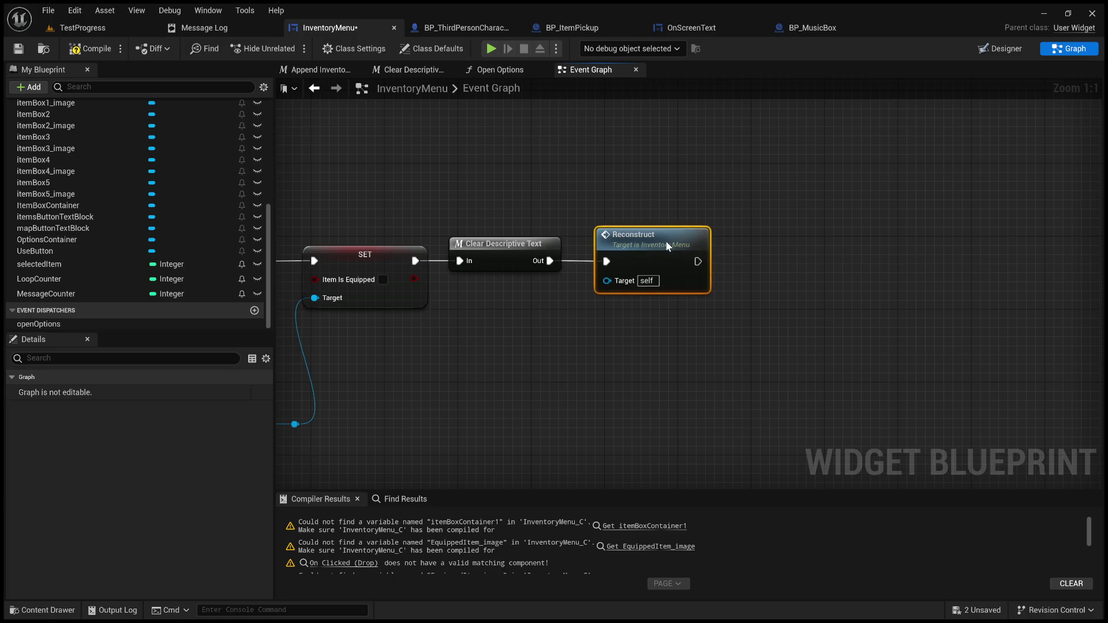
click(526, 324)
mouse_move(710, 341)
mouse_down()
mouse_move(836, 344)
mouse_move(541, 340)
mouse_up()
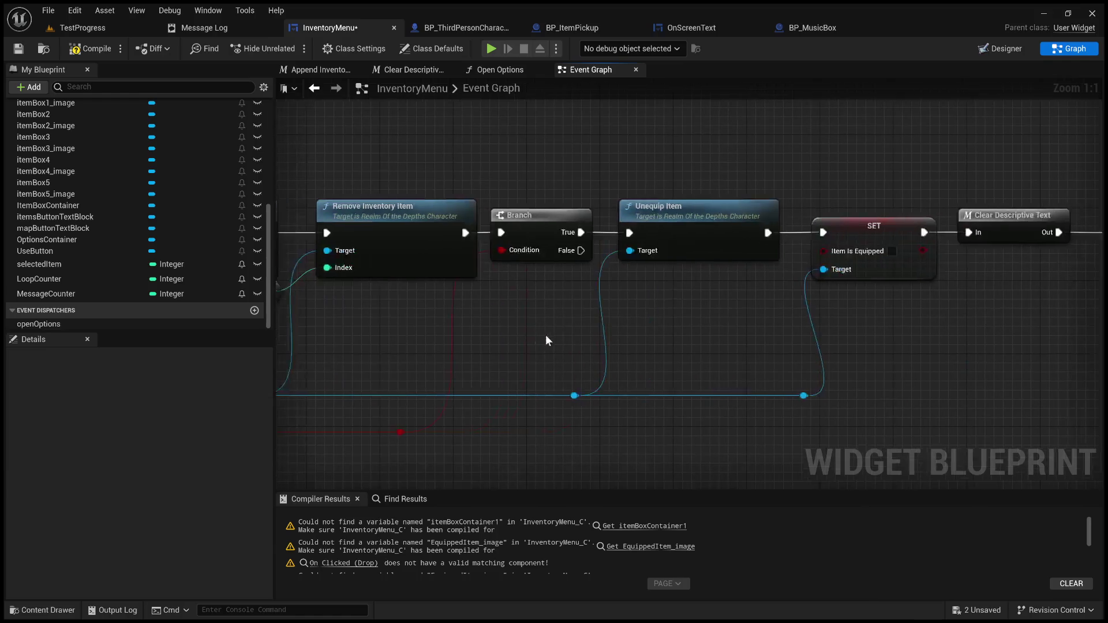
mouse_move(580, 250)
mouse_down()
mouse_move(1003, 295)
mouse_move(979, 237)
mouse_up()
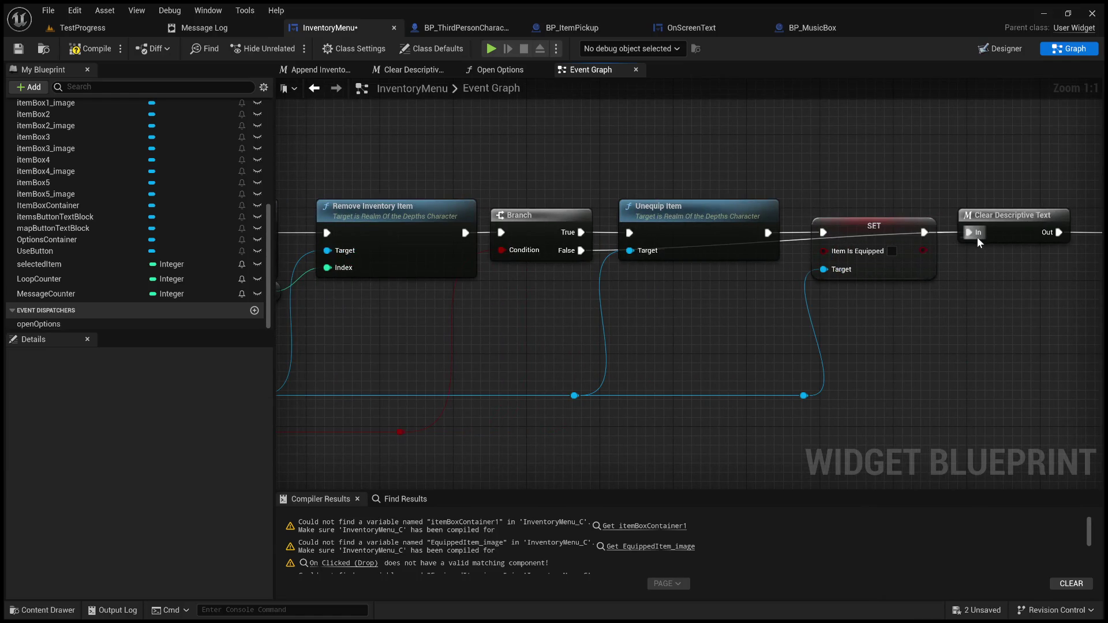
double_click(600, 250)
drag(600, 250, 643, 303)
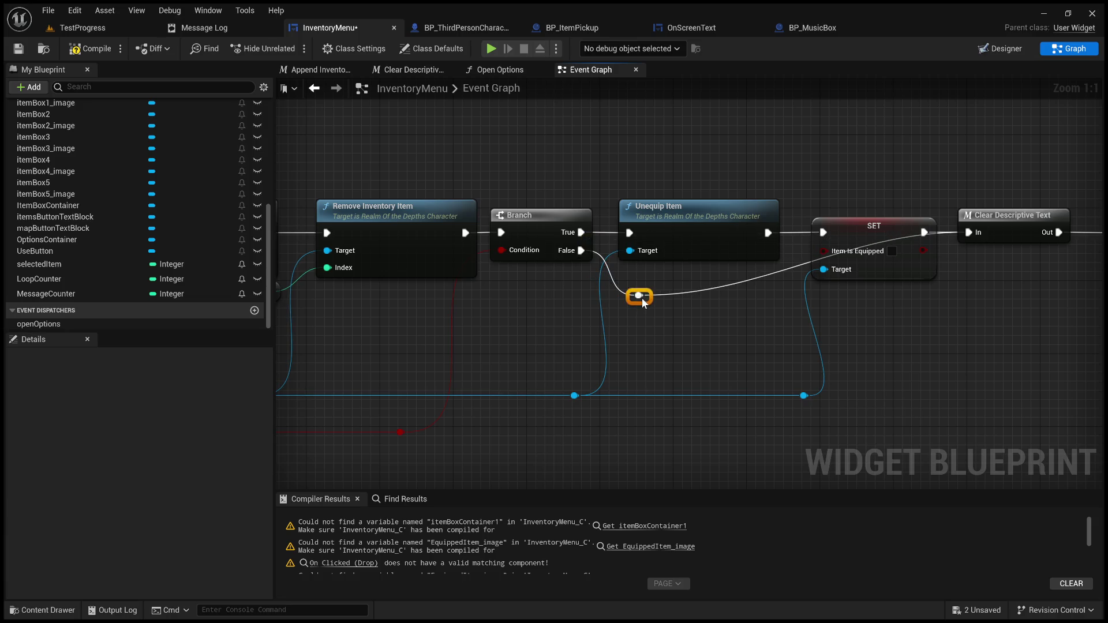
double_click(731, 283)
mouse_move(730, 282)
mouse_down()
mouse_move(977, 317)
mouse_move(940, 308)
mouse_up()
- Shift Reconstruct right and break its link from Clear Descriptive Text
drag(1024, 314, 638, 316)
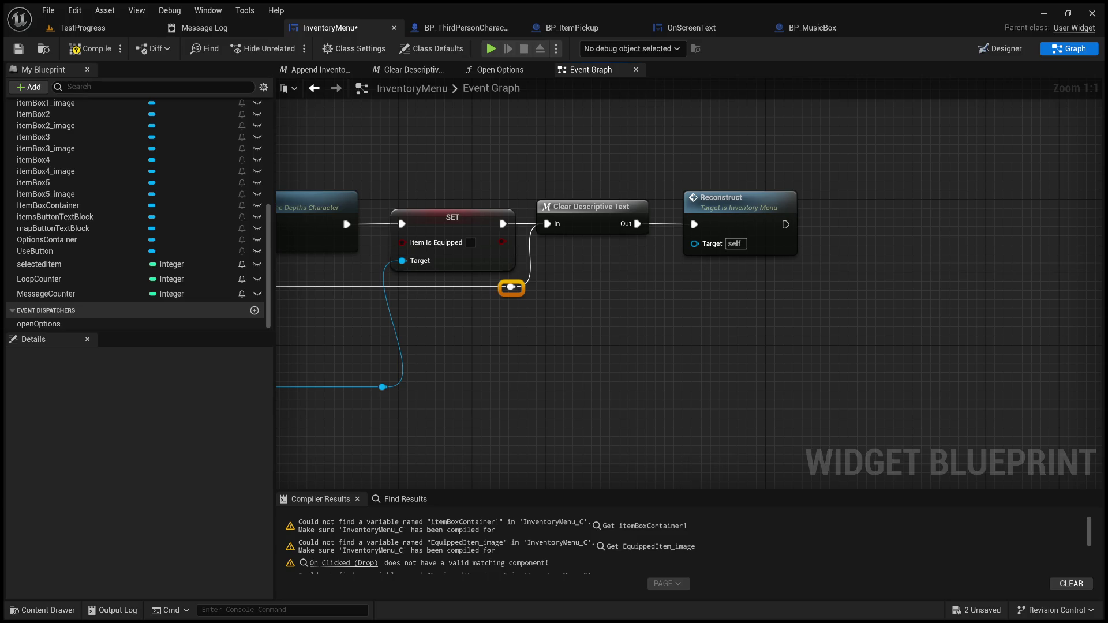
drag(899, 229, 684, 245)
drag(515, 227, 775, 227)
click(599, 241)
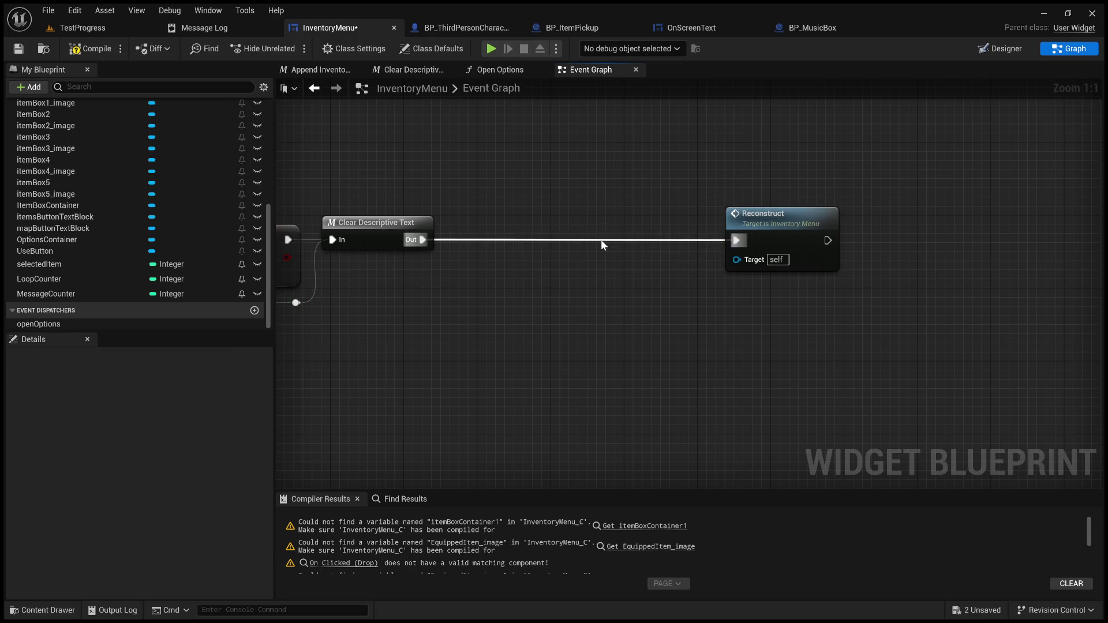
double_click(602, 240)
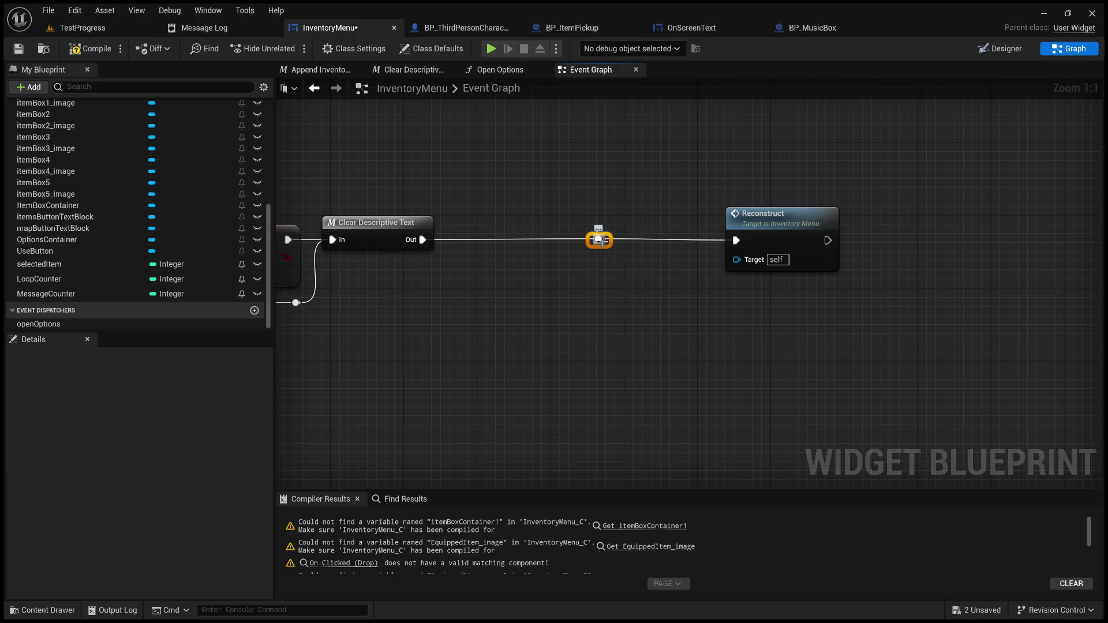
key(Delete)
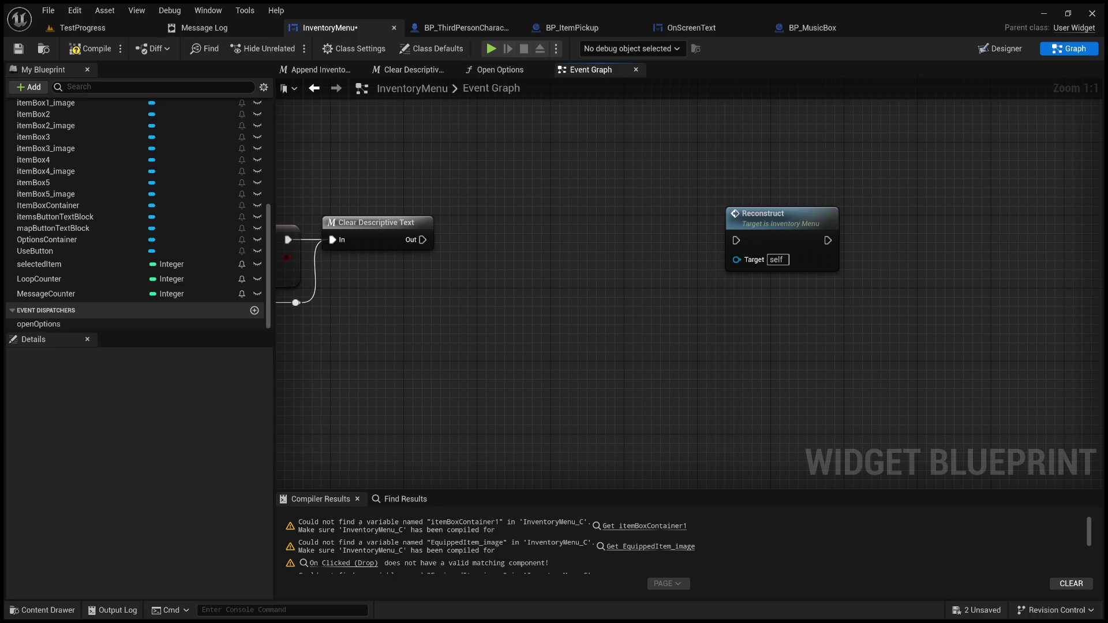
drag(481, 352, 880, 344)
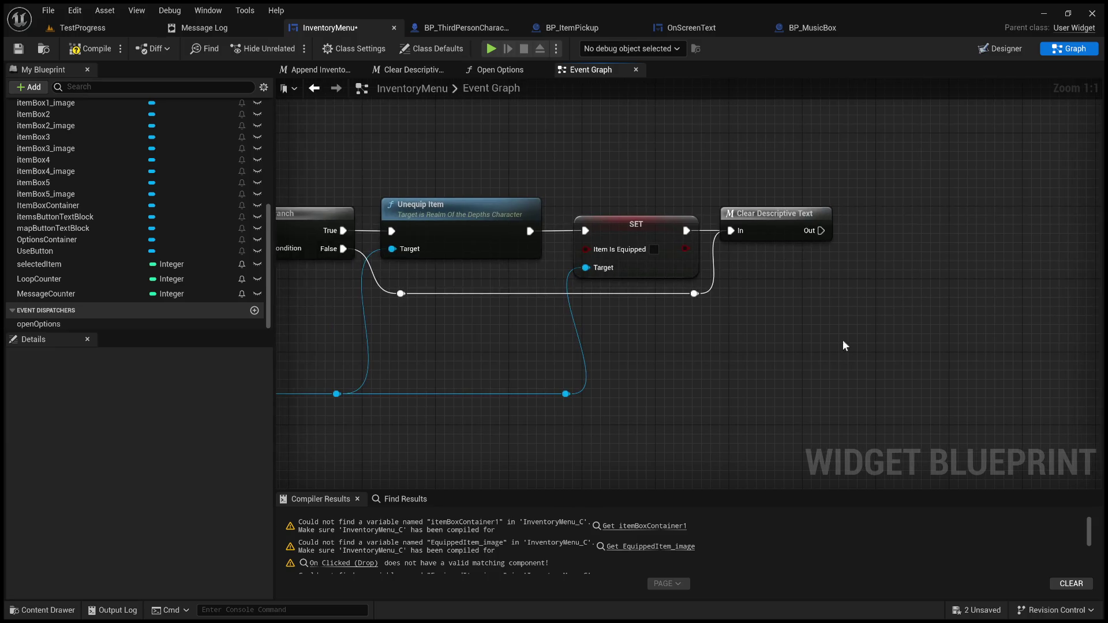
- Add a character-targeted Set Equipped Item Index after Clear Descriptive Text, with index 0
drag(566, 393, 705, 371)
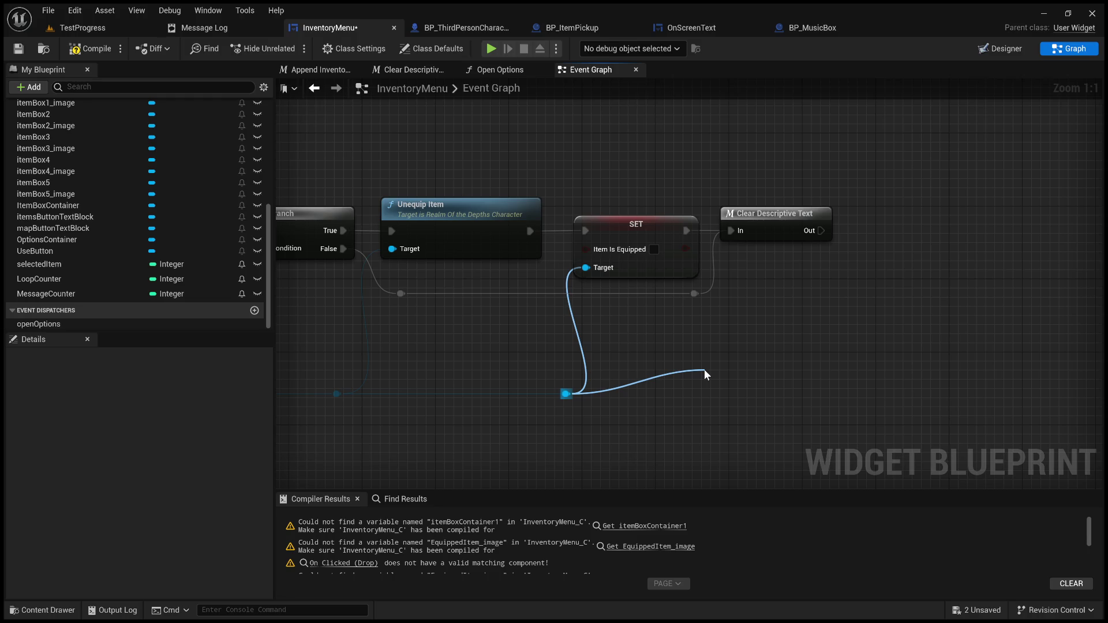
drag(704, 369, 704, 368)
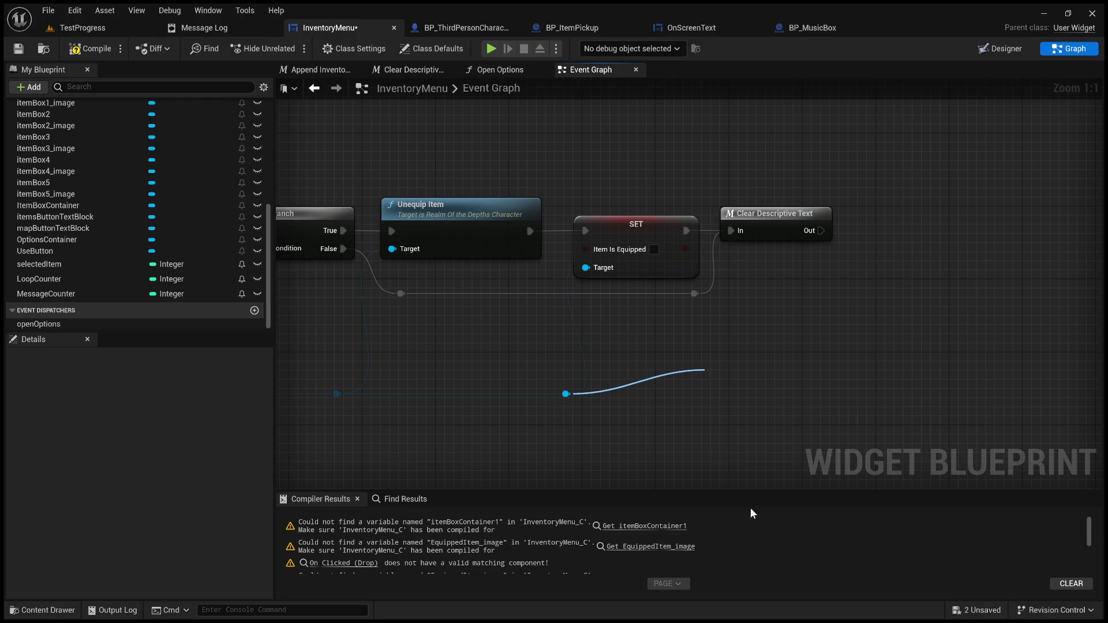
click(788, 509)
mouse_move(775, 376)
mouse_down()
mouse_move(942, 227)
mouse_move(969, 218)
mouse_up()
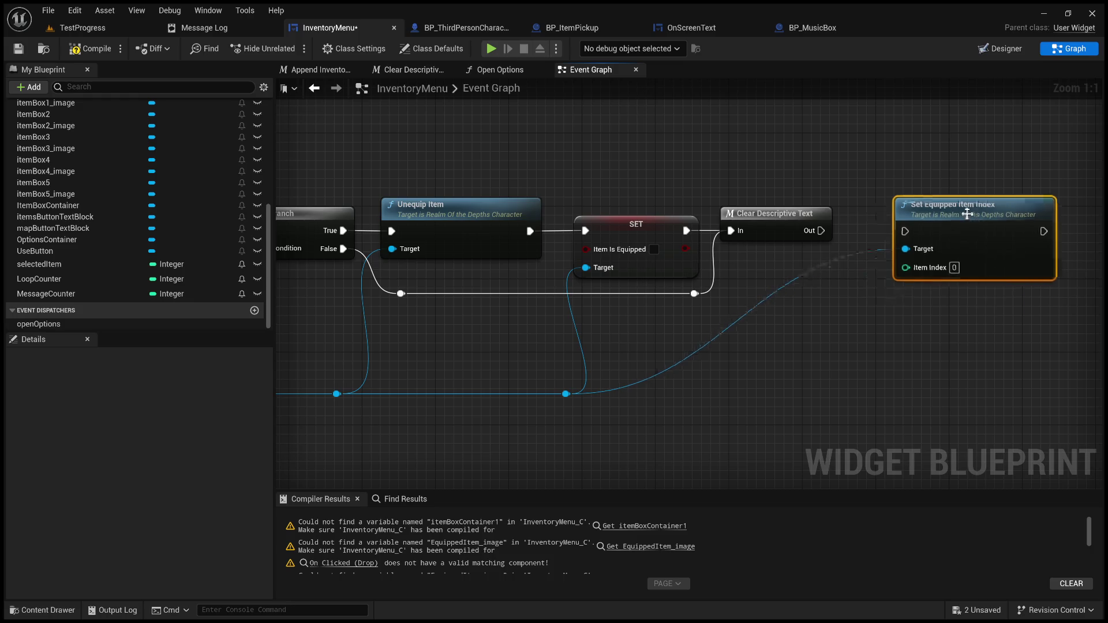
drag(820, 230, 905, 232)
double_click(778, 289)
mouse_move(778, 286)
mouse_down()
mouse_move(823, 375)
mouse_move(776, 298)
mouse_move(816, 406)
mouse_move(834, 397)
mouse_up()
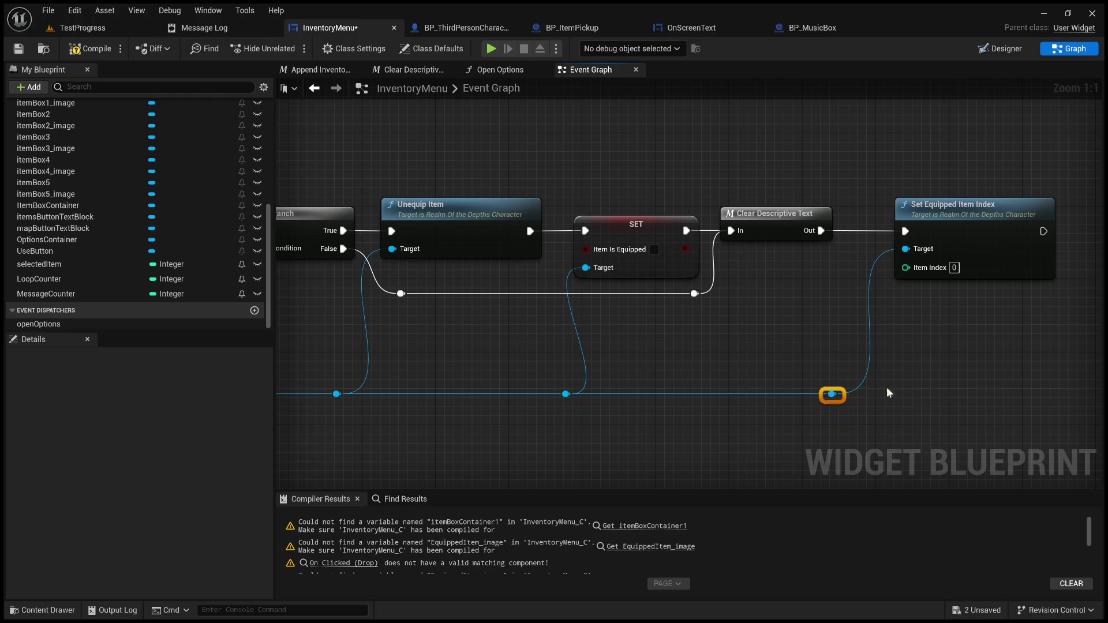
- Connect Set Equipped Item Index's exec output to Reconstruct
scroll(674, 362, down, 4)
scroll(694, 255, up, 2)
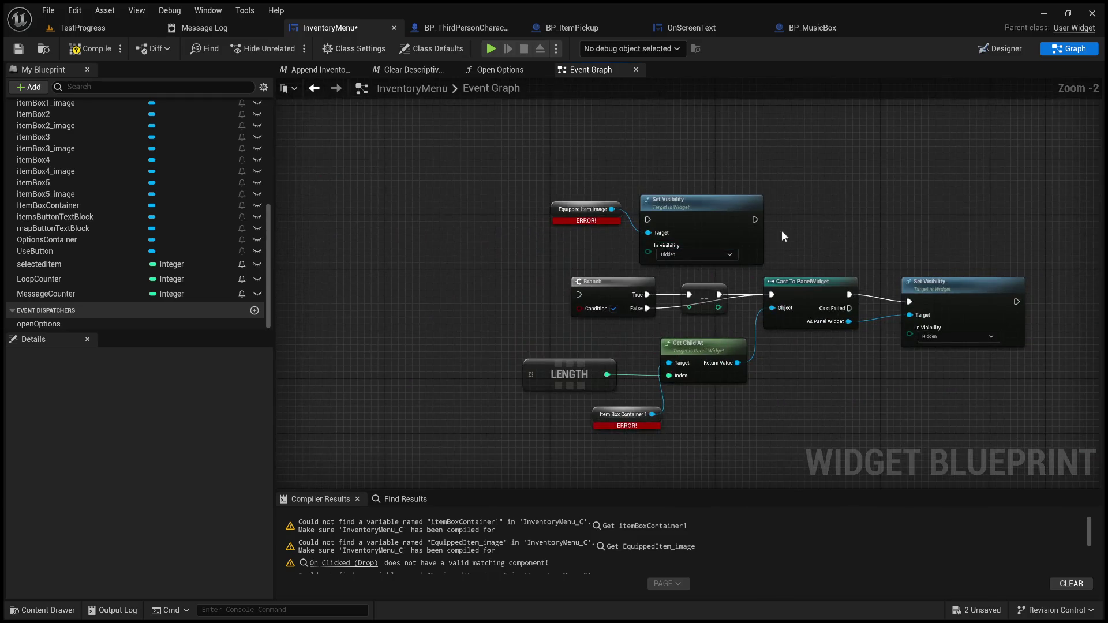
drag(520, 269, 1002, 364)
mouse_move(659, 278)
mouse_down()
mouse_move(679, 275)
mouse_move(682, 261)
mouse_up()
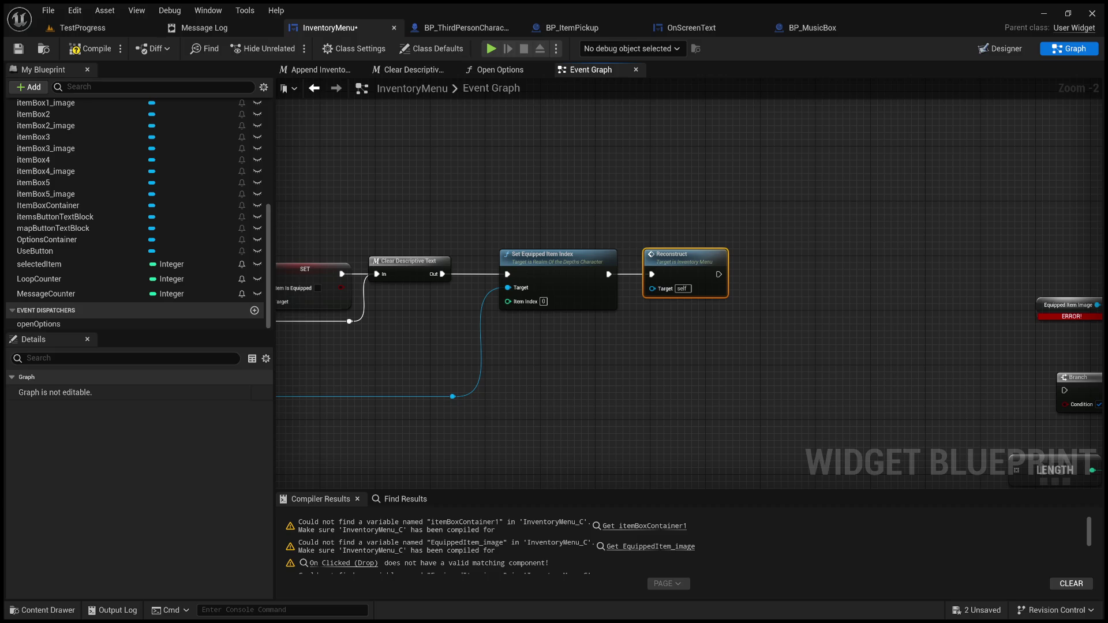
click(594, 208)
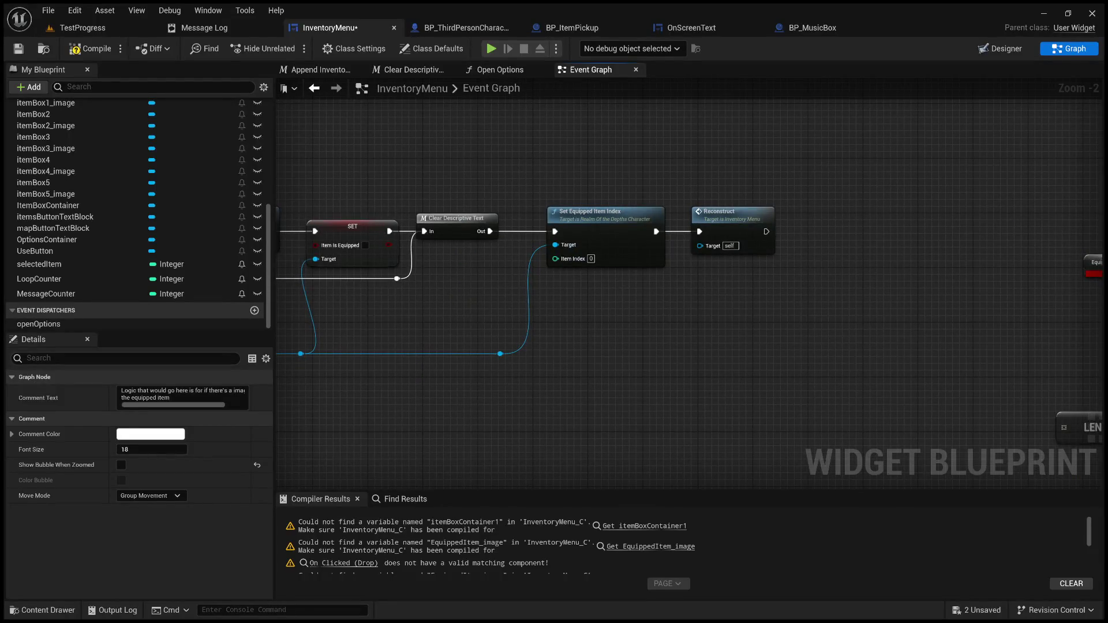
drag(709, 335, 850, 340)
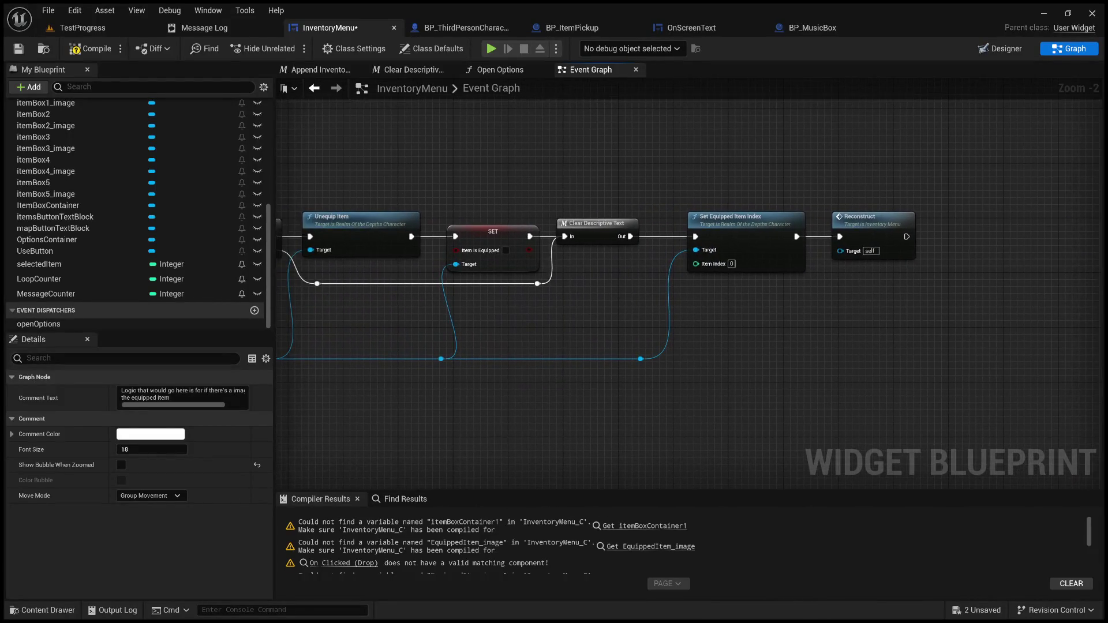
drag(590, 330, 911, 338)
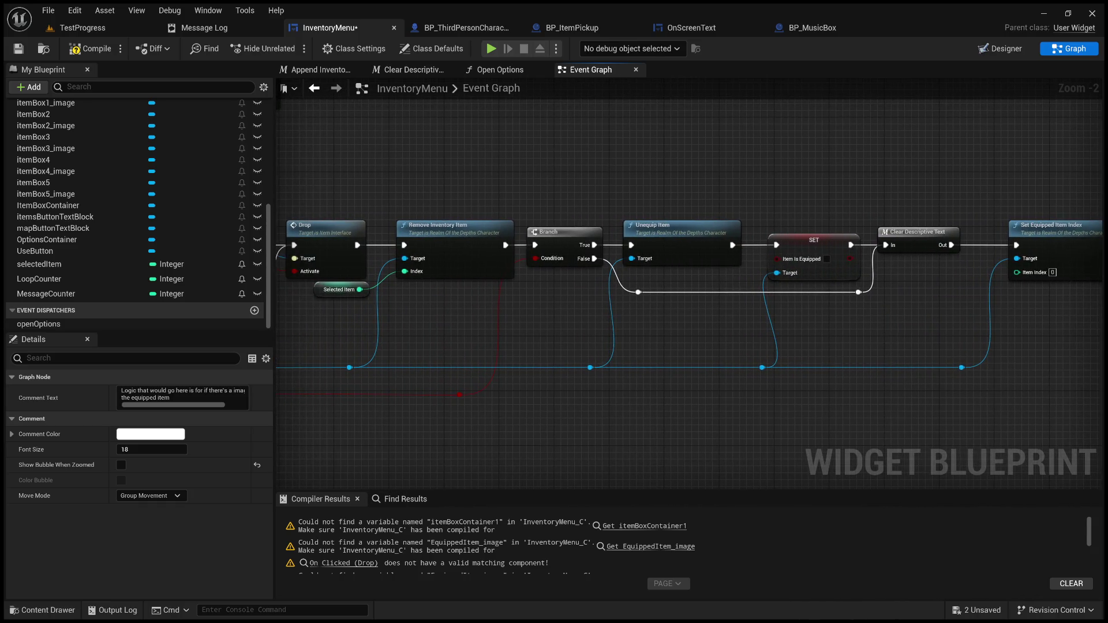
mouse_move(655, 385)
mouse_down()
mouse_move(776, 380)
mouse_move(879, 401)
mouse_up()
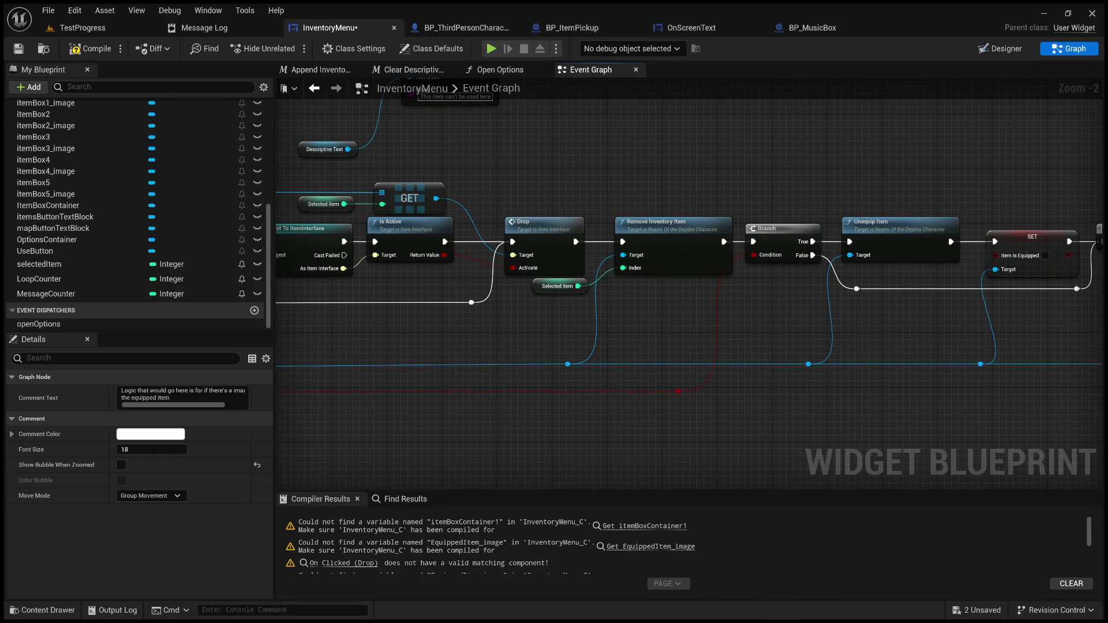
drag(722, 406, 1048, 409)
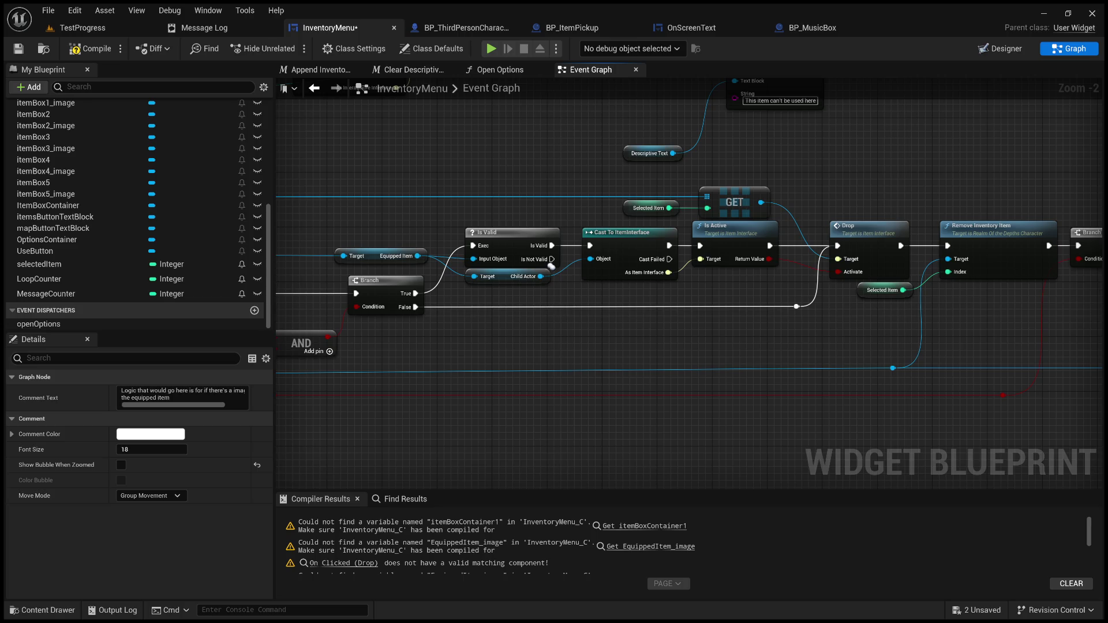
drag(853, 387, 1013, 374)
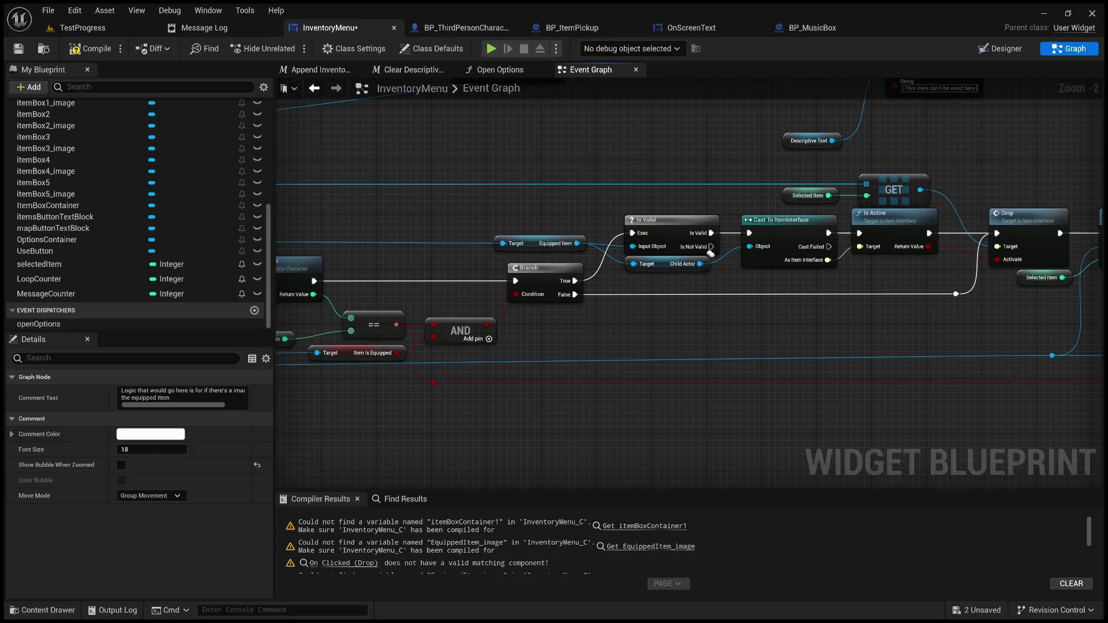
mouse_move(804, 377)
mouse_down()
mouse_move(848, 364)
mouse_move(1033, 357)
mouse_up()
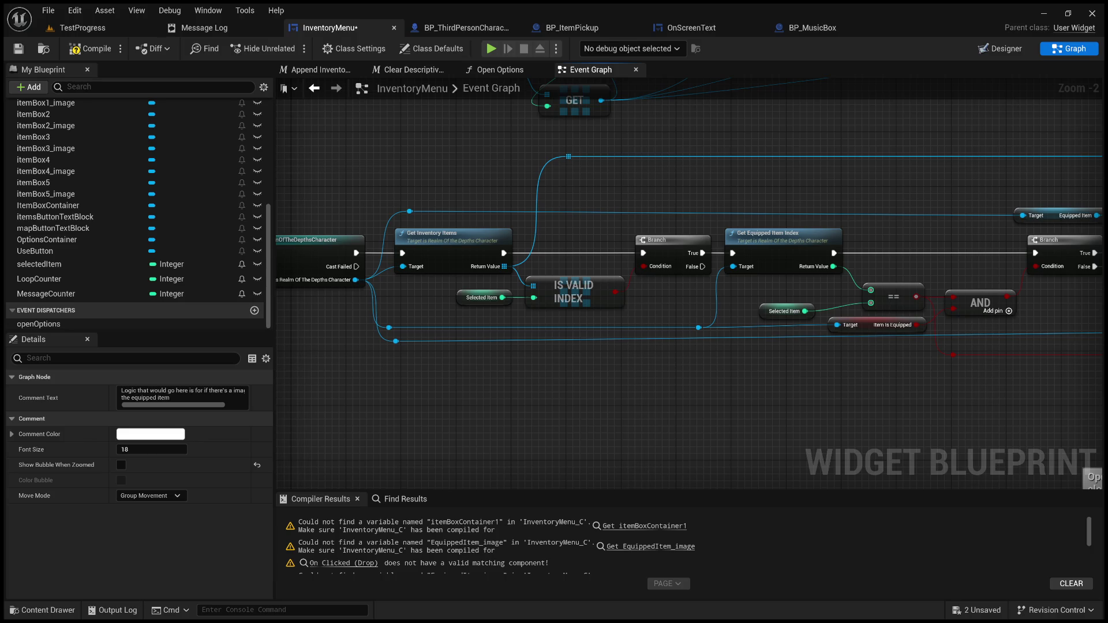
scroll(689, 253, left, 5)
scroll(712, 252, left, 2)
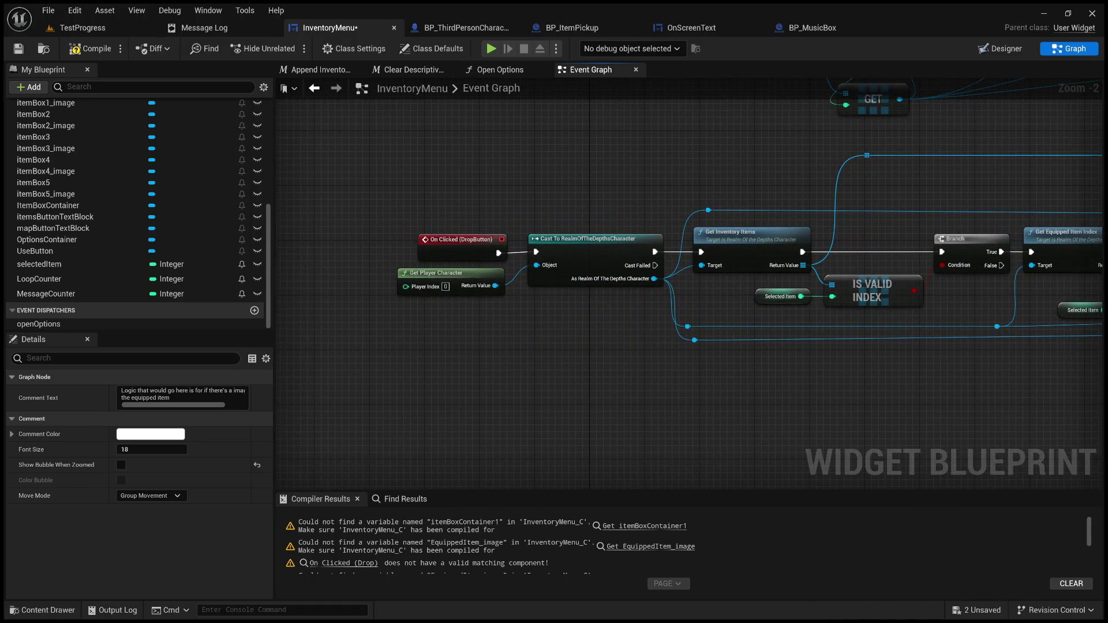
scroll(623, 271, down, 4)
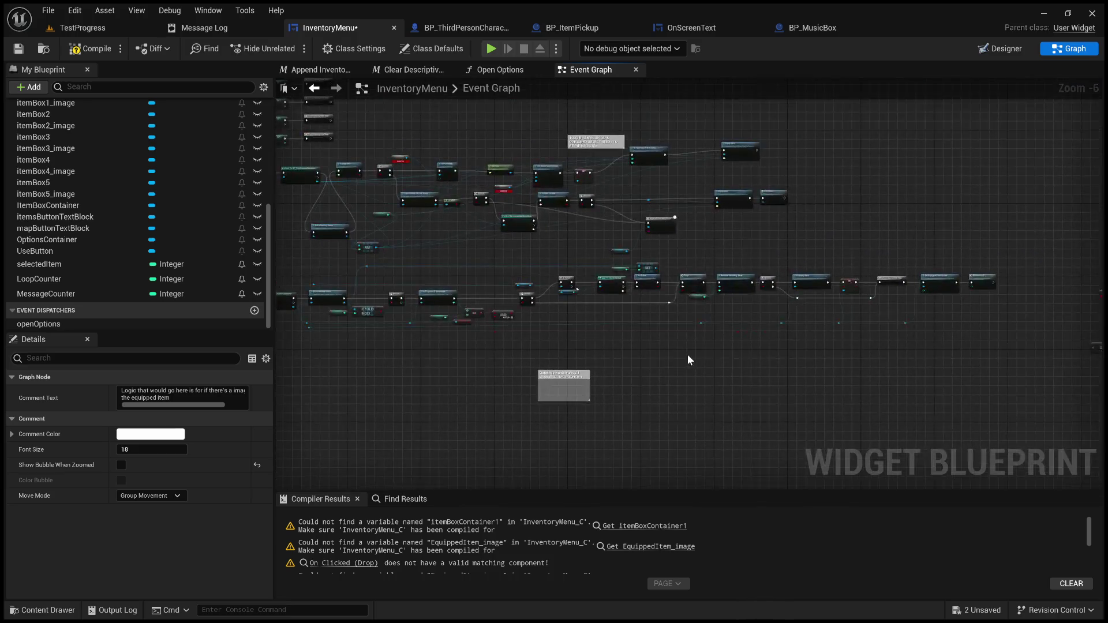
scroll(687, 354, down, 2)
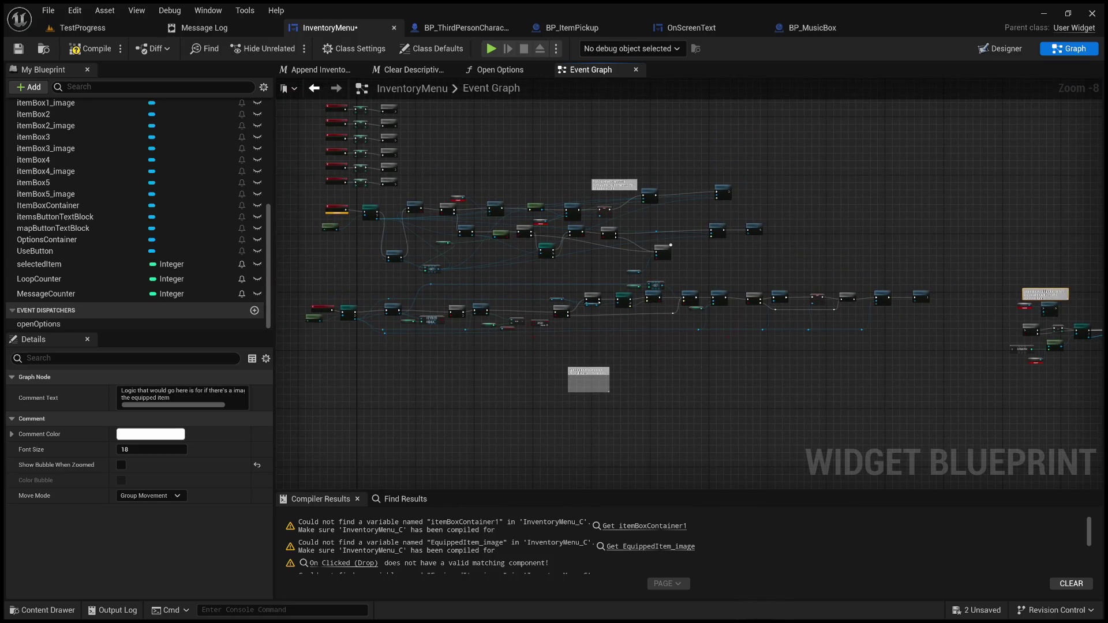
scroll(822, 351, up, 2)
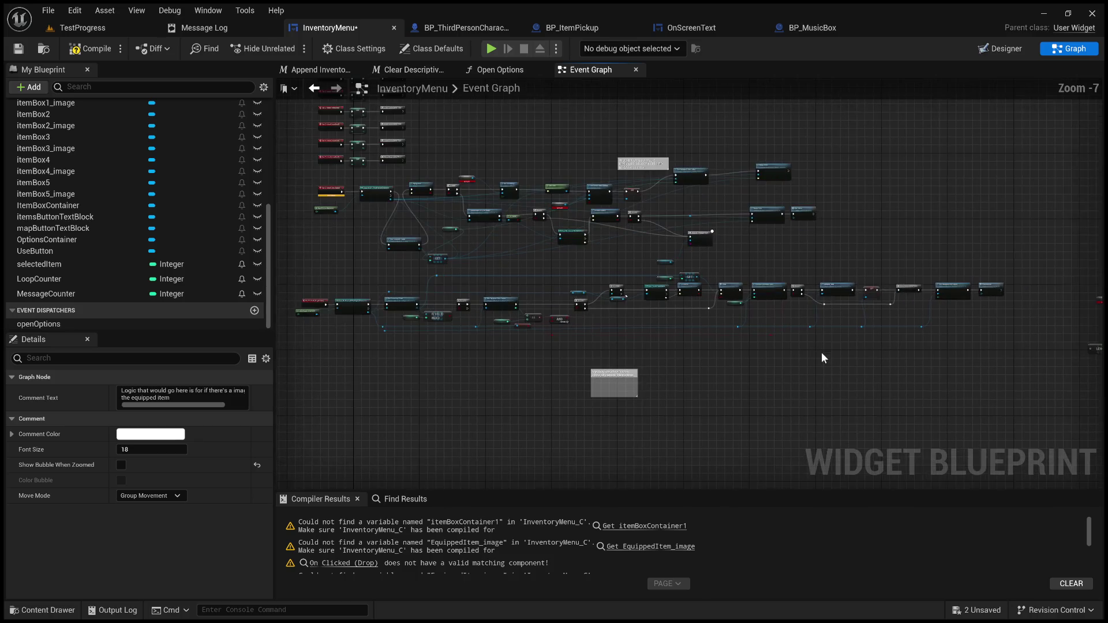
scroll(885, 358, down, 1)
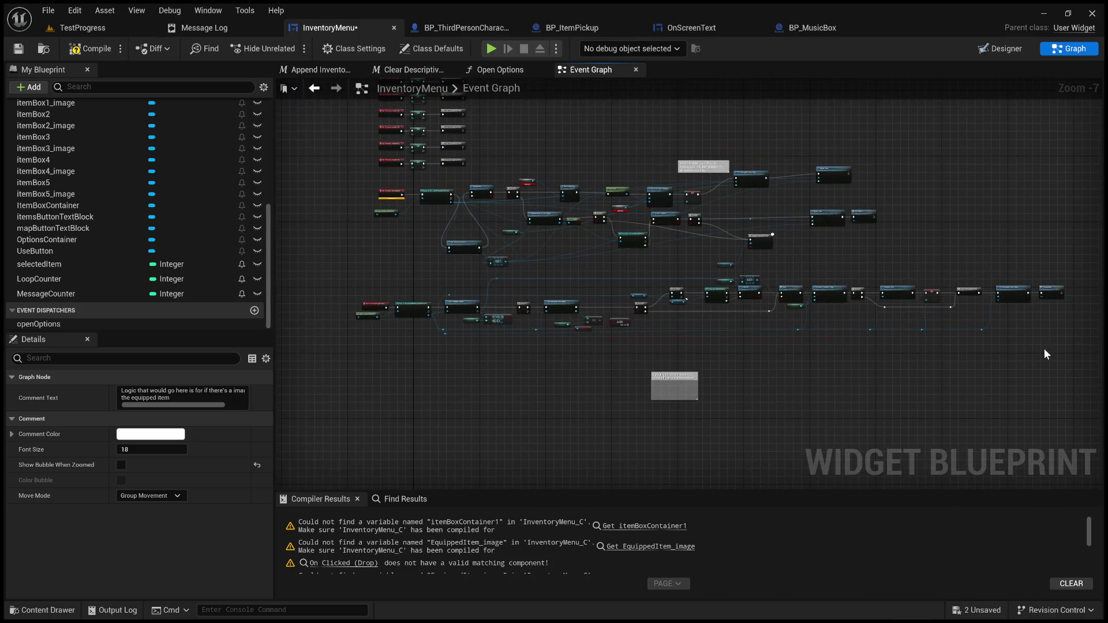
mouse_move(1044, 348)
mouse_down()
mouse_move(358, 305)
mouse_move(359, 276)
mouse_move(375, 332)
mouse_up()
click(425, 307)
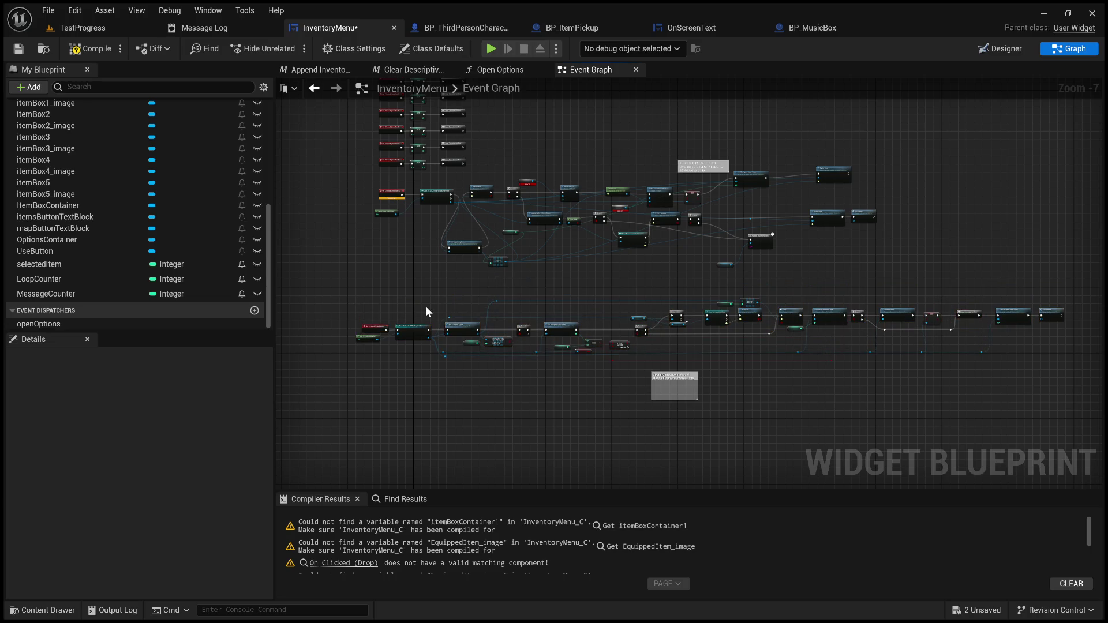
scroll(503, 313, up, 2)
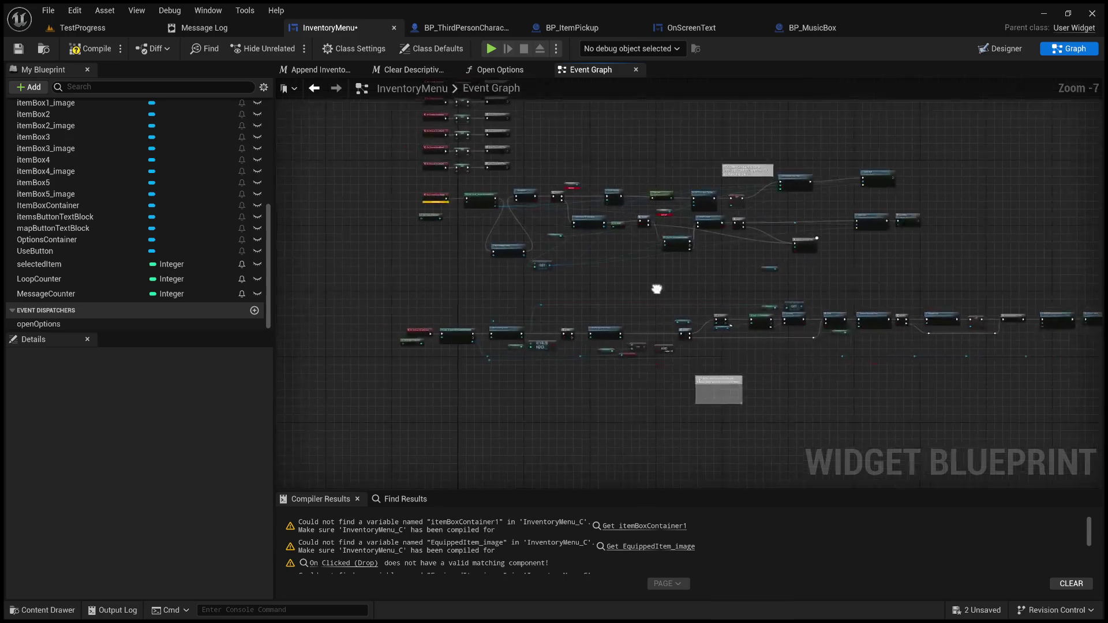
mouse_move(573, 285)
mouse_down()
mouse_move(520, 259)
mouse_move(858, 252)
mouse_move(568, 270)
mouse_up()
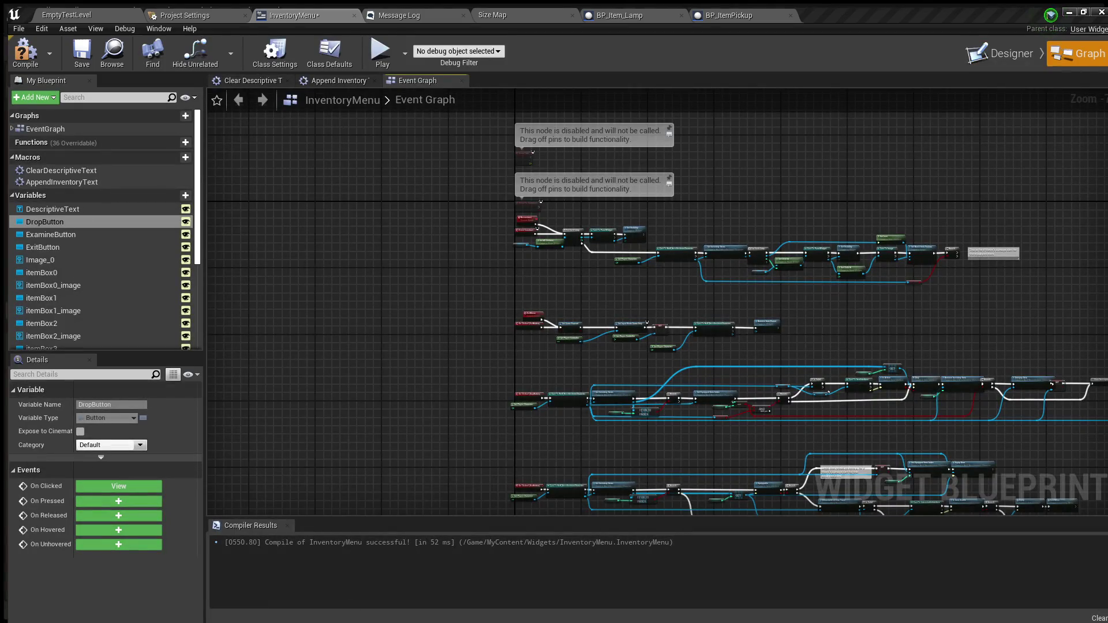
mouse_move(513, 265)
mouse_down()
mouse_move(439, 214)
mouse_move(250, 205)
mouse_move(272, 203)
mouse_up()
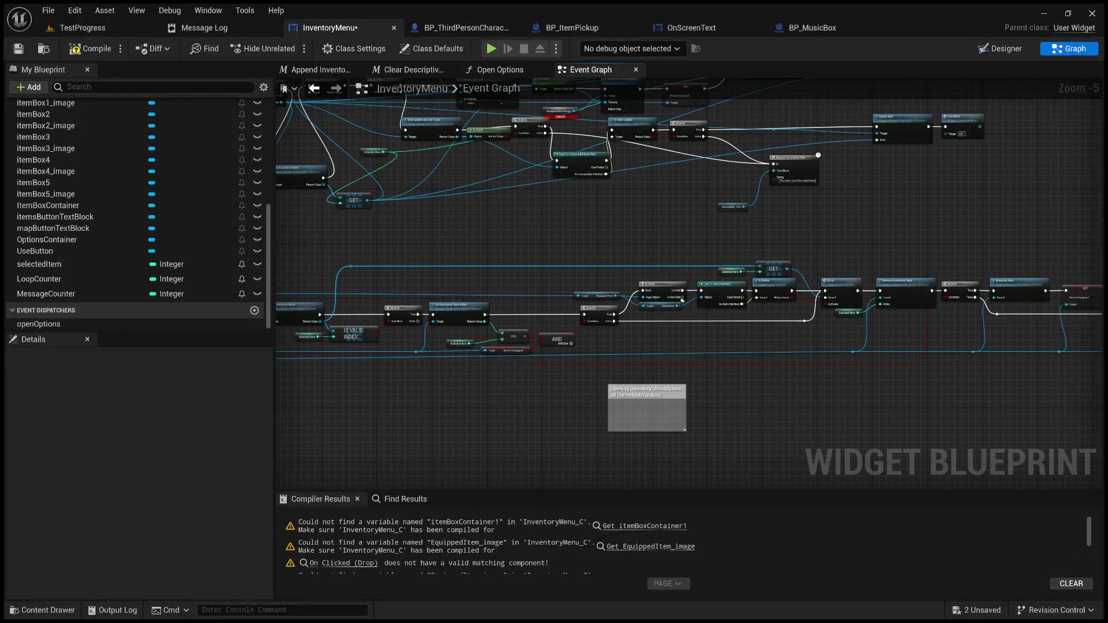
mouse_move(577, 384)
mouse_down()
mouse_move(793, 358)
mouse_move(774, 350)
mouse_move(759, 375)
mouse_up()
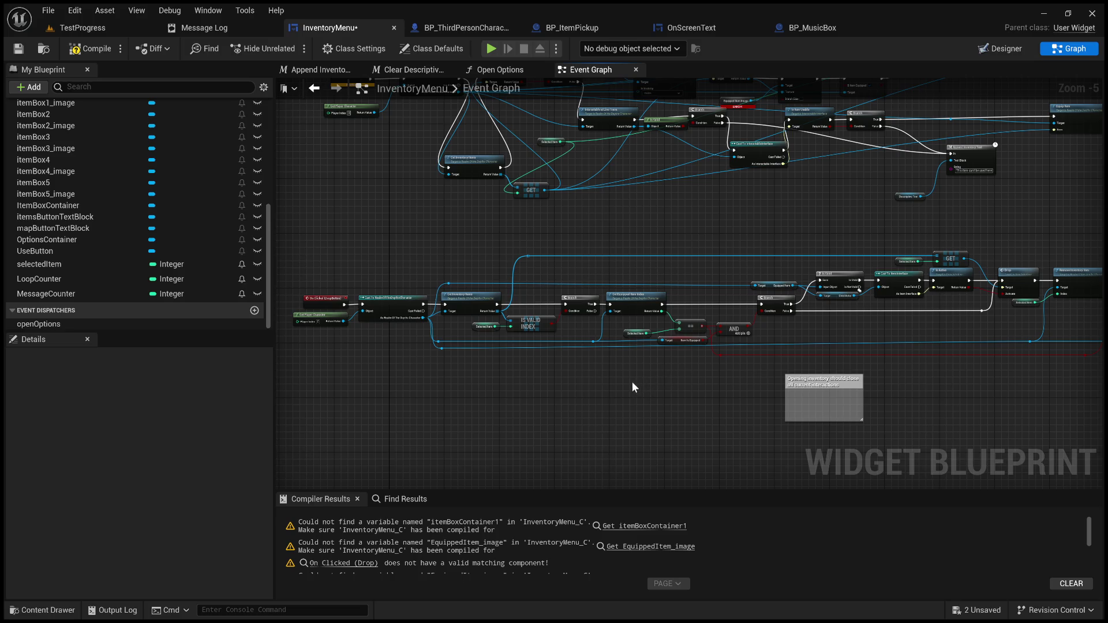
- Review the drop logic and itemBox click-handler rows, then switch InventoryMenu to the Designer
mouse_move(632, 382)
mouse_down()
mouse_move(323, 403)
mouse_move(569, 497)
mouse_up()
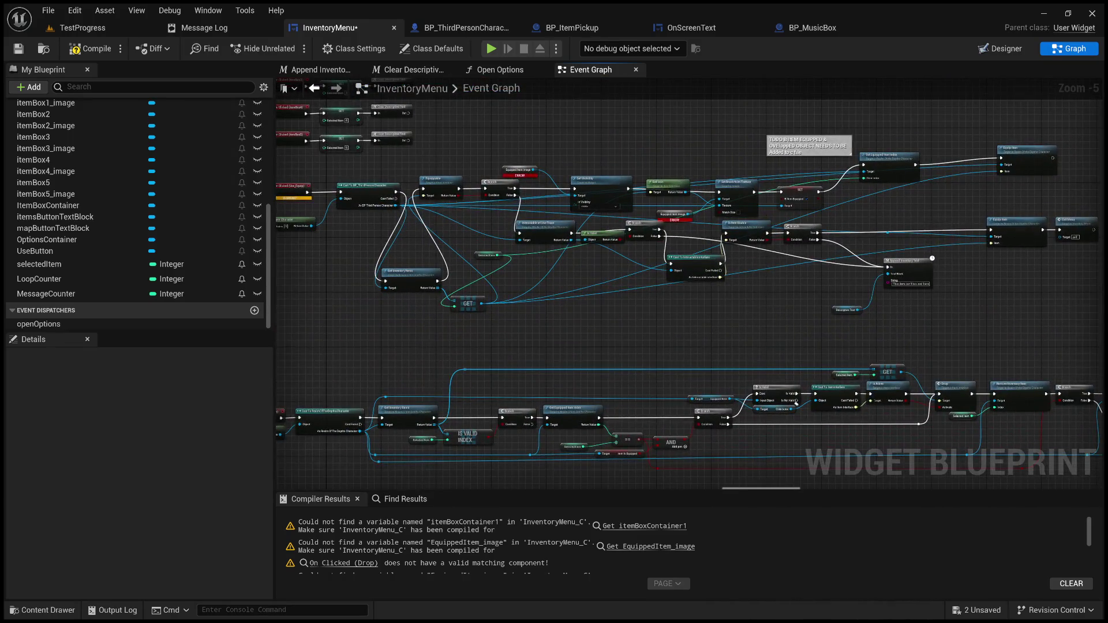
mouse_move(569, 260)
mouse_down()
mouse_move(627, 300)
mouse_move(693, 486)
mouse_up()
scroll(633, 438, down, 5)
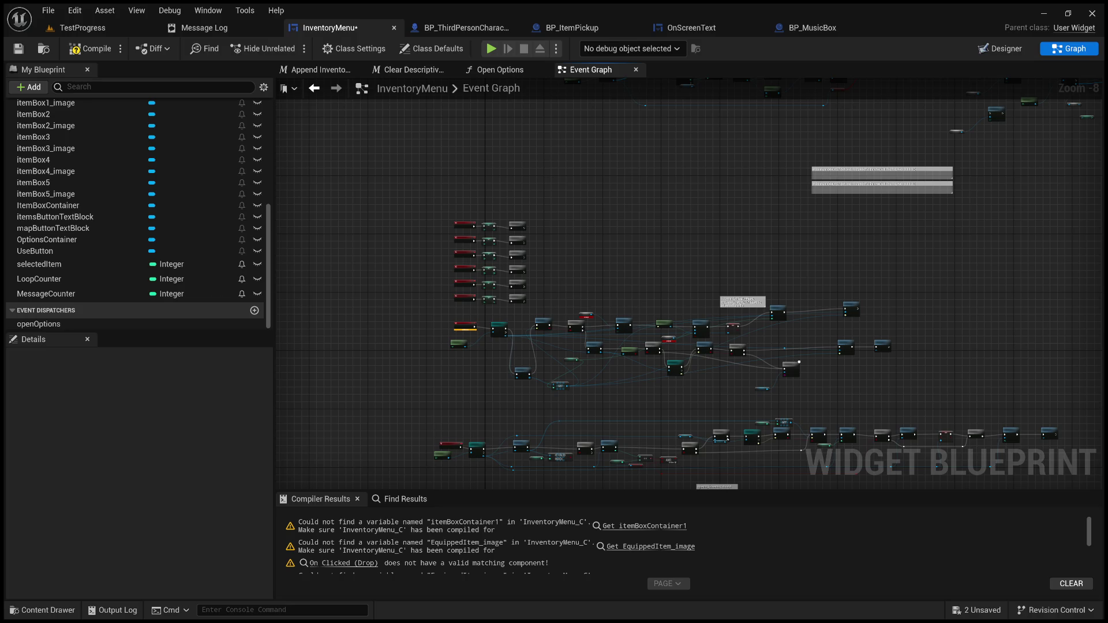
mouse_move(646, 363)
mouse_down()
mouse_move(765, 261)
mouse_move(641, 273)
mouse_move(720, 247)
mouse_up()
scroll(660, 286, up, 4)
scroll(662, 288, down, 3)
drag(680, 163, 769, 282)
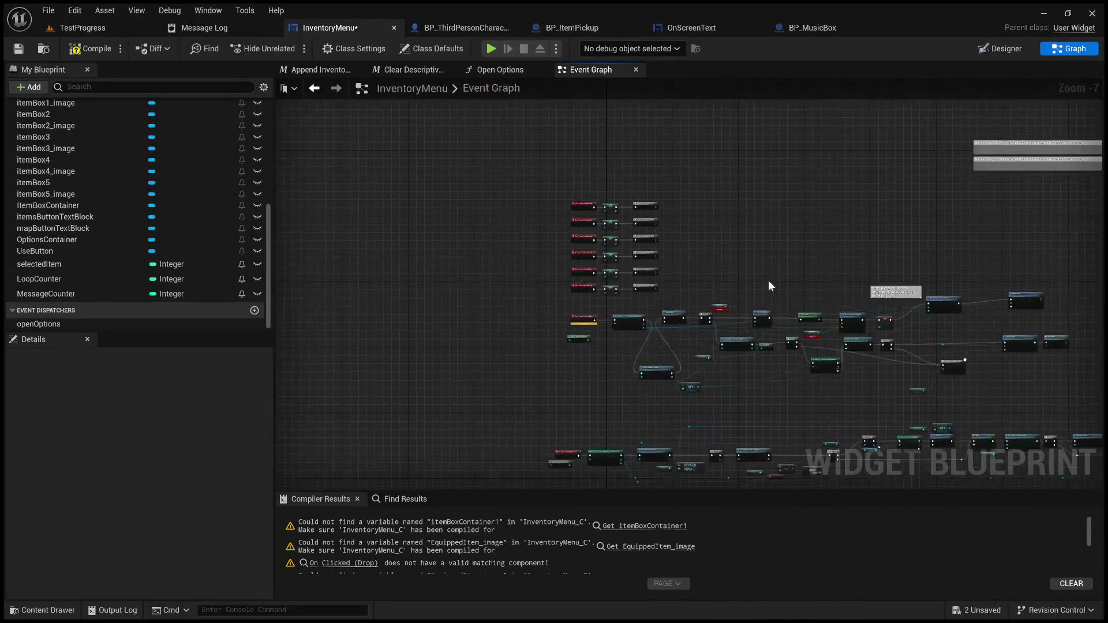
mouse_move(698, 275)
mouse_down()
mouse_move(698, 196)
mouse_move(652, 168)
mouse_up()
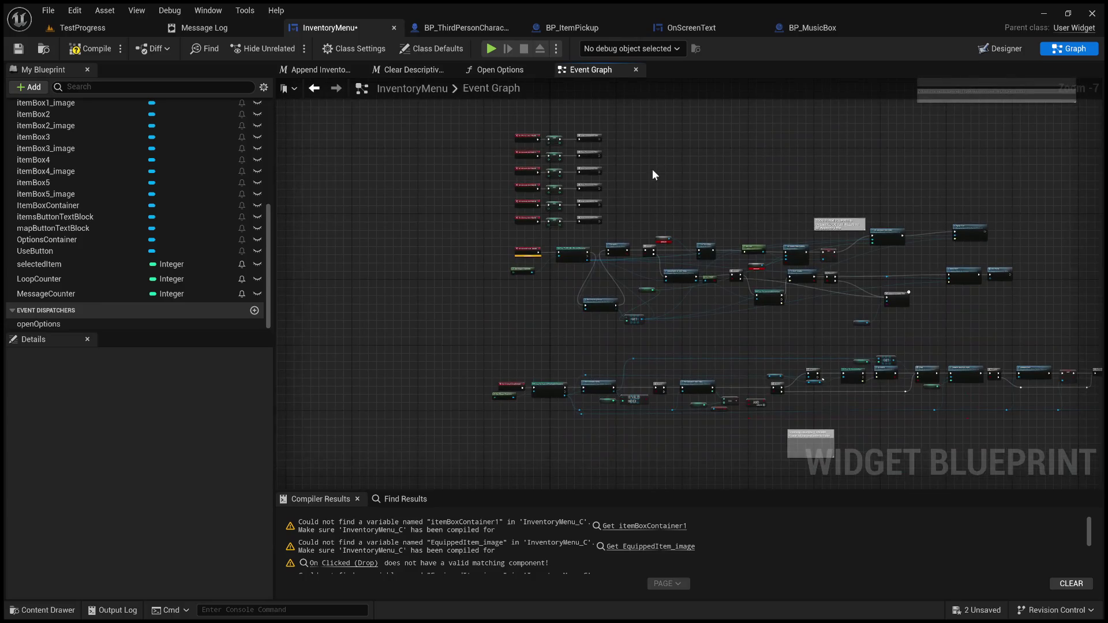
scroll(517, 258, up, 4)
drag(629, 310, 593, 189)
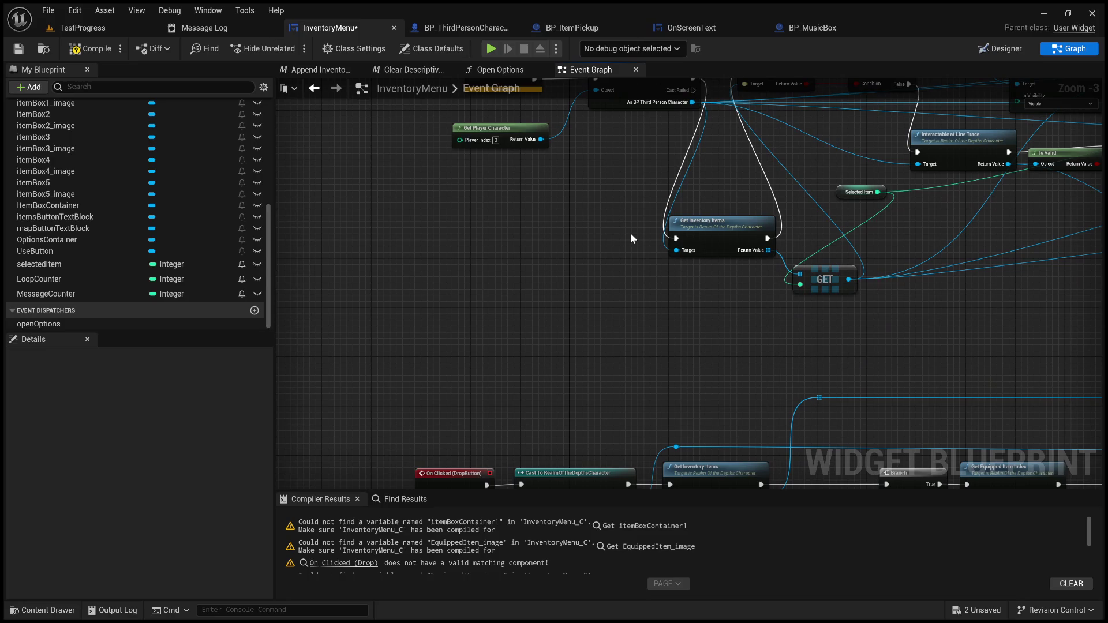
drag(549, 282, 516, 257)
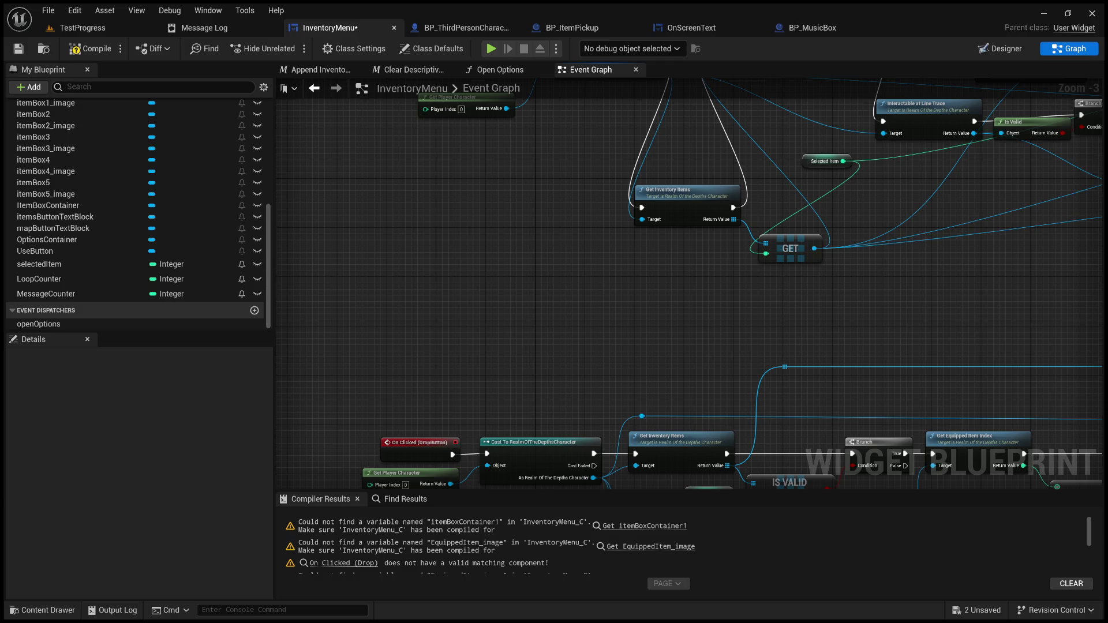
scroll(718, 407, down, 4)
drag(708, 263, 648, 237)
scroll(608, 254, up, 4)
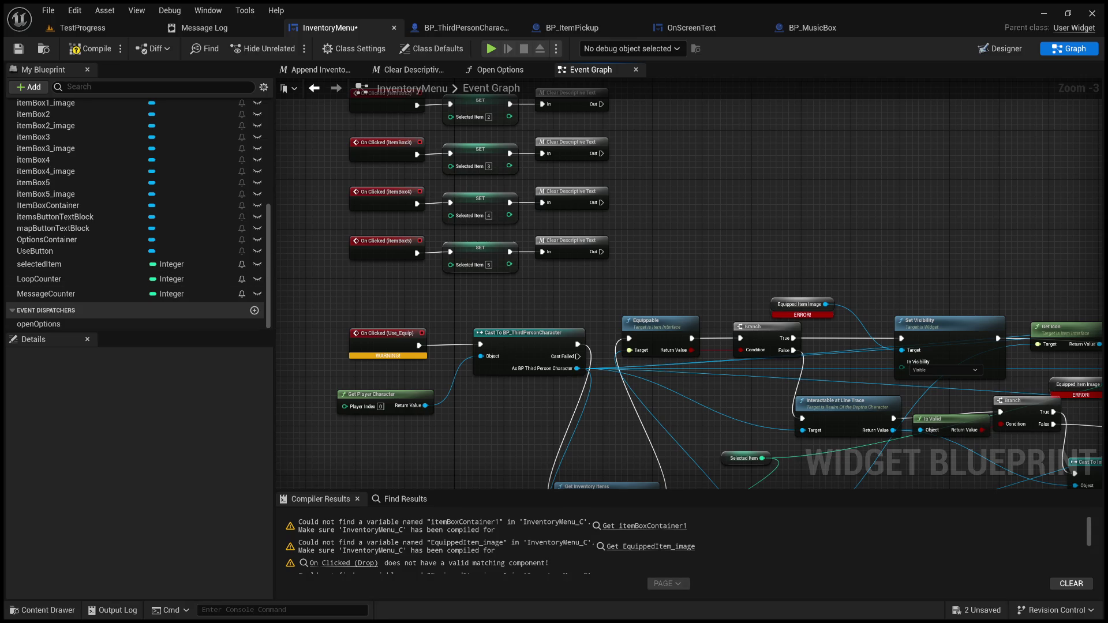
click(1000, 49)
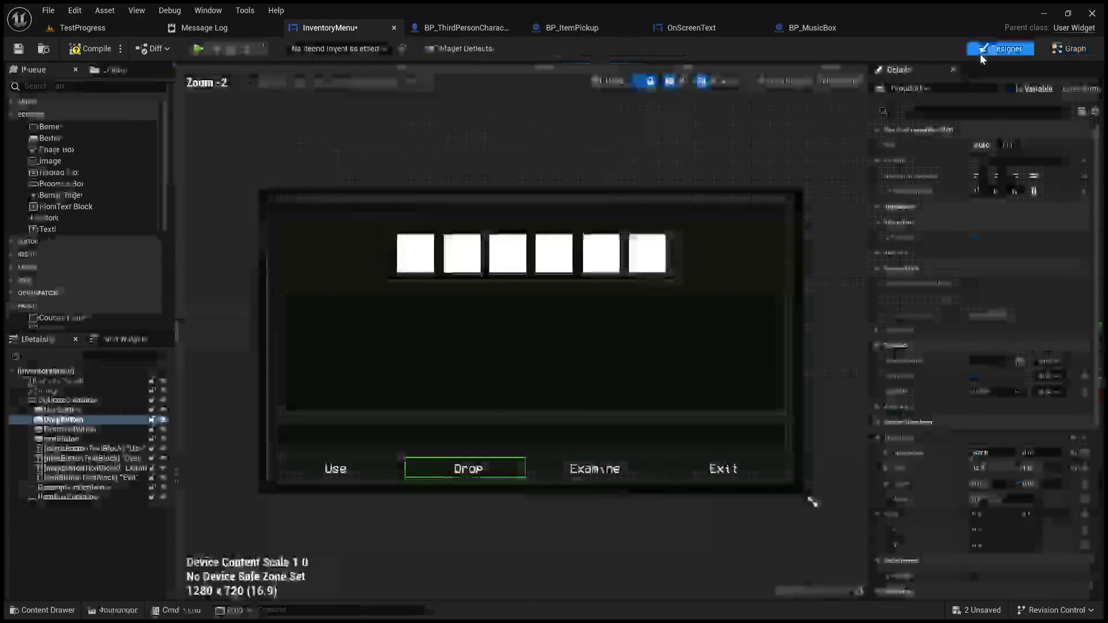
- Select UseButton, jump to its On Clicked event, and add a reroute point on its wire
click(344, 469)
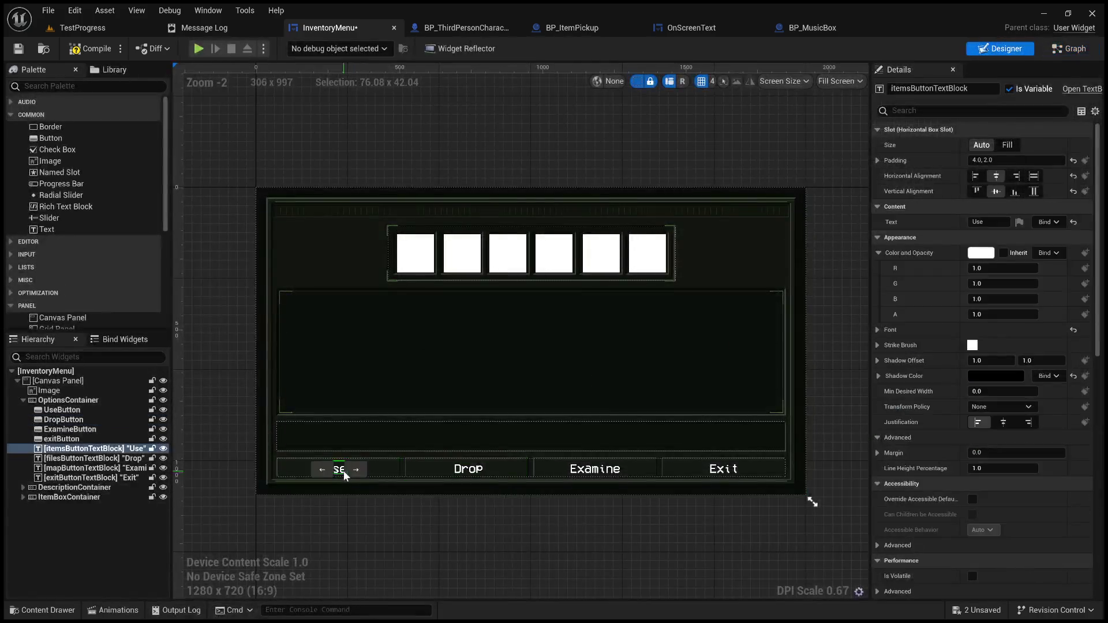
click(376, 469)
scroll(932, 428, down, 10)
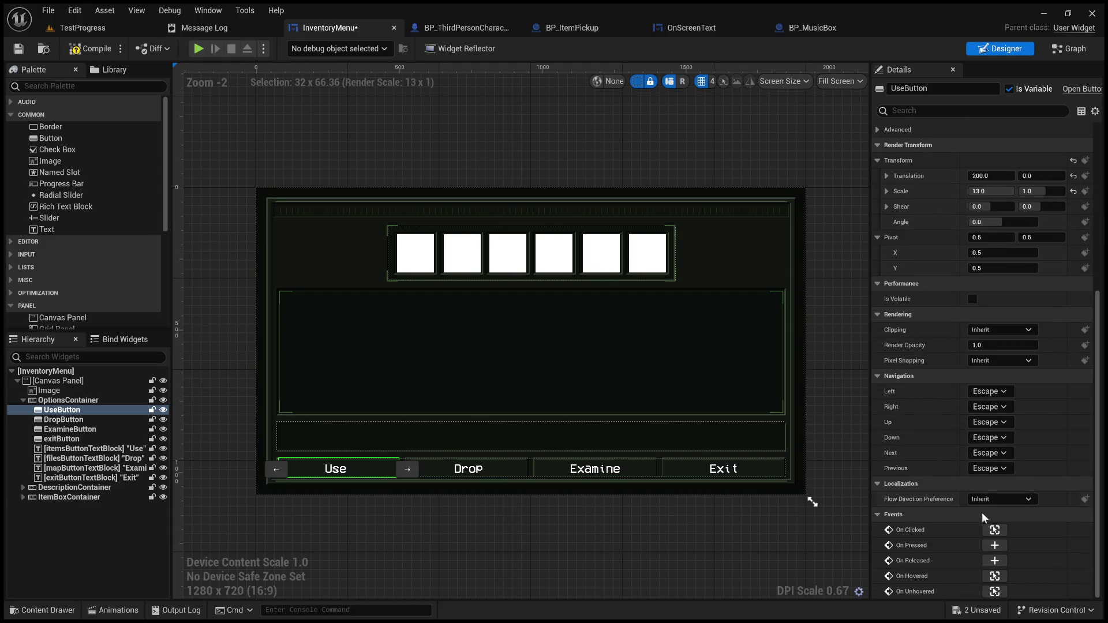
click(993, 529)
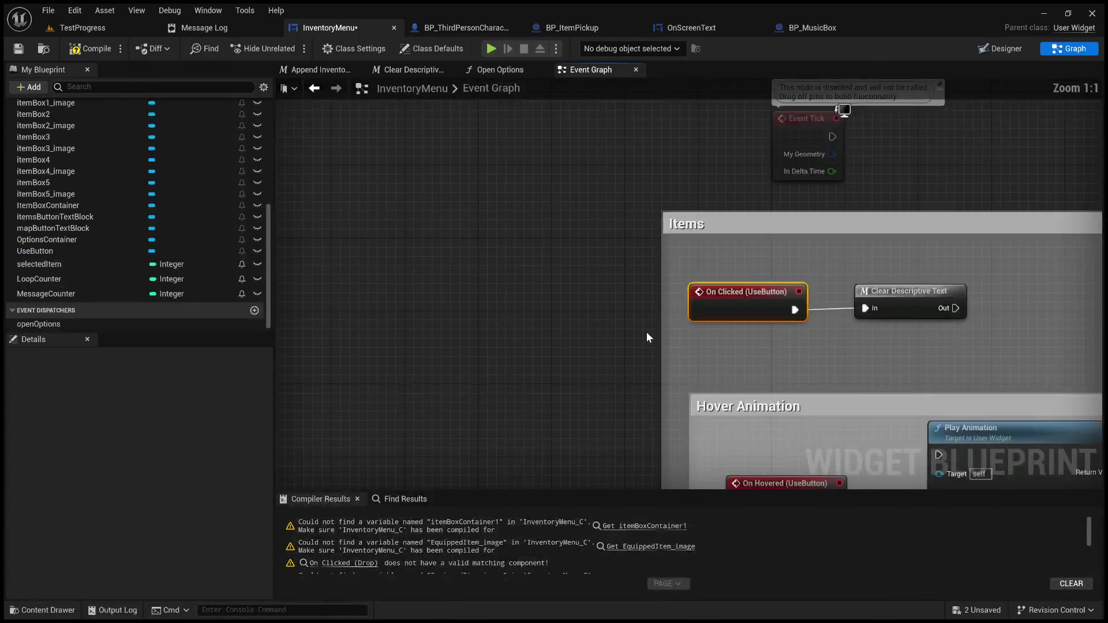
double_click(838, 310)
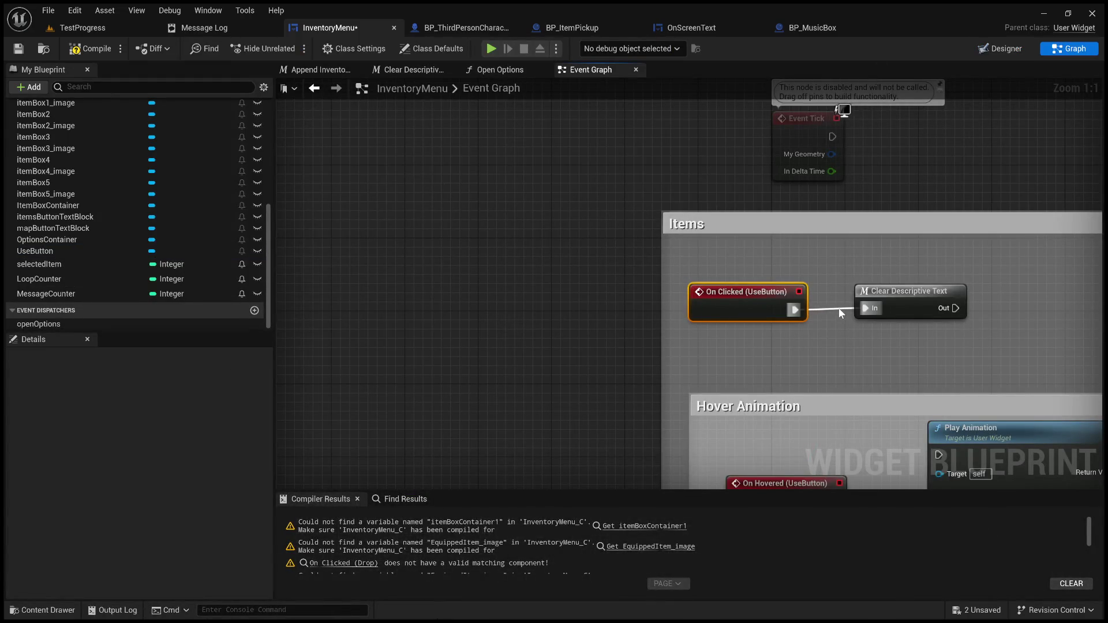
- Move On Clicked (UseButton) down to the use chain and delete the Use_Equip event
mouse_move(750, 306)
mouse_down()
mouse_move(725, 351)
mouse_move(657, 373)
mouse_move(642, 513)
mouse_move(663, 483)
mouse_move(691, 469)
mouse_move(706, 466)
mouse_move(700, 493)
mouse_move(708, 490)
mouse_move(712, 362)
mouse_up()
scroll(692, 363, down, 5)
mouse_move(706, 454)
mouse_down()
mouse_move(708, 498)
mouse_move(719, 461)
mouse_move(643, 366)
mouse_move(786, 377)
mouse_up()
scroll(643, 366, up, 4)
click(740, 376)
key(Delete)
- Add Cast To RealmOfTheDepthsCharacter into Get Inventory Items, shifting the BP_ThirdPersonCharacter cast aside
mouse_move(633, 263)
mouse_down()
mouse_move(369, 231)
mouse_move(439, 300)
mouse_move(572, 350)
mouse_move(520, 289)
mouse_move(577, 242)
mouse_move(687, 265)
mouse_move(751, 308)
mouse_up()
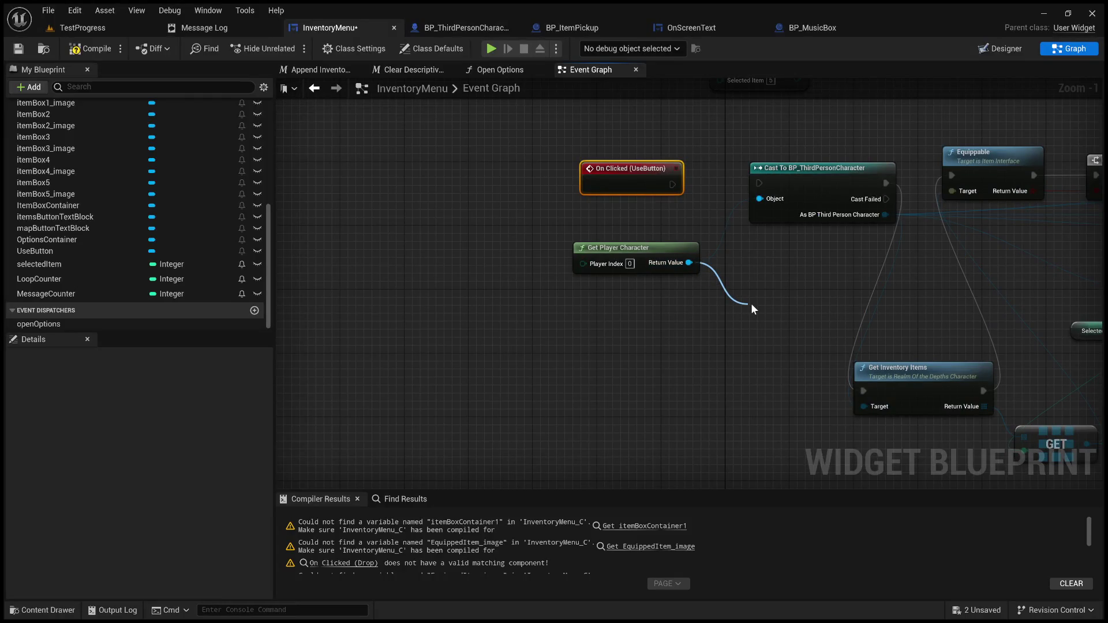
click(838, 375)
drag(840, 304, 792, 133)
mouse_move(782, 196)
mouse_down()
mouse_move(656, 332)
mouse_move(654, 378)
mouse_move(613, 488)
mouse_up()
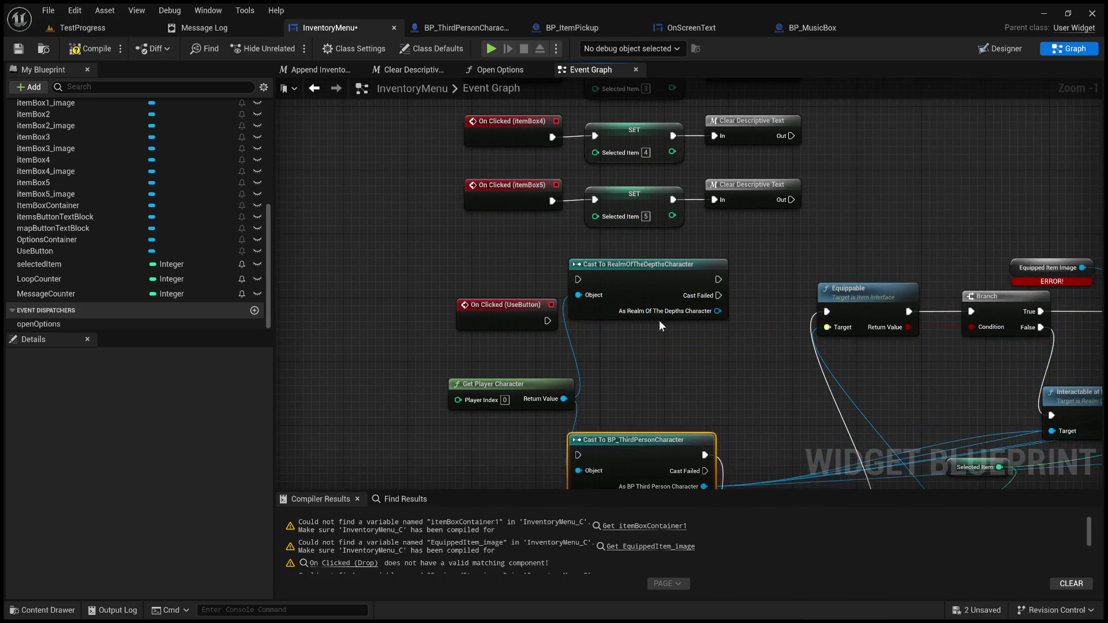
mouse_move(629, 279)
mouse_down()
mouse_move(631, 320)
mouse_move(646, 325)
mouse_move(533, 249)
mouse_up()
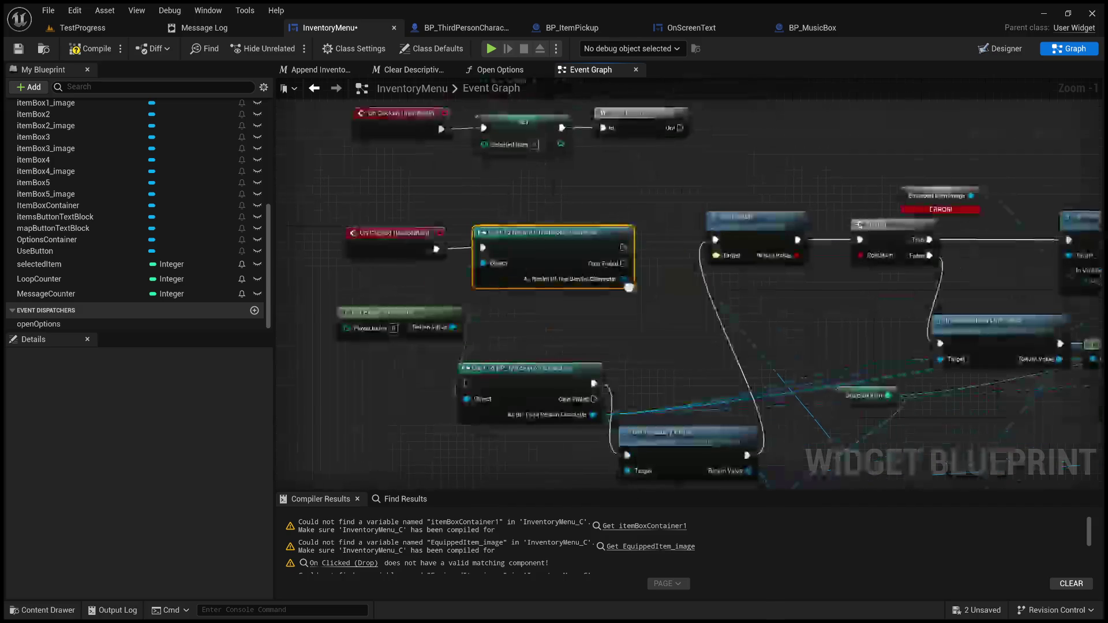
drag(645, 321, 645, 277)
mouse_move(560, 336)
mouse_down()
mouse_move(477, 341)
mouse_move(404, 365)
mouse_up()
drag(624, 204, 632, 410)
scroll(771, 293, down, 5)
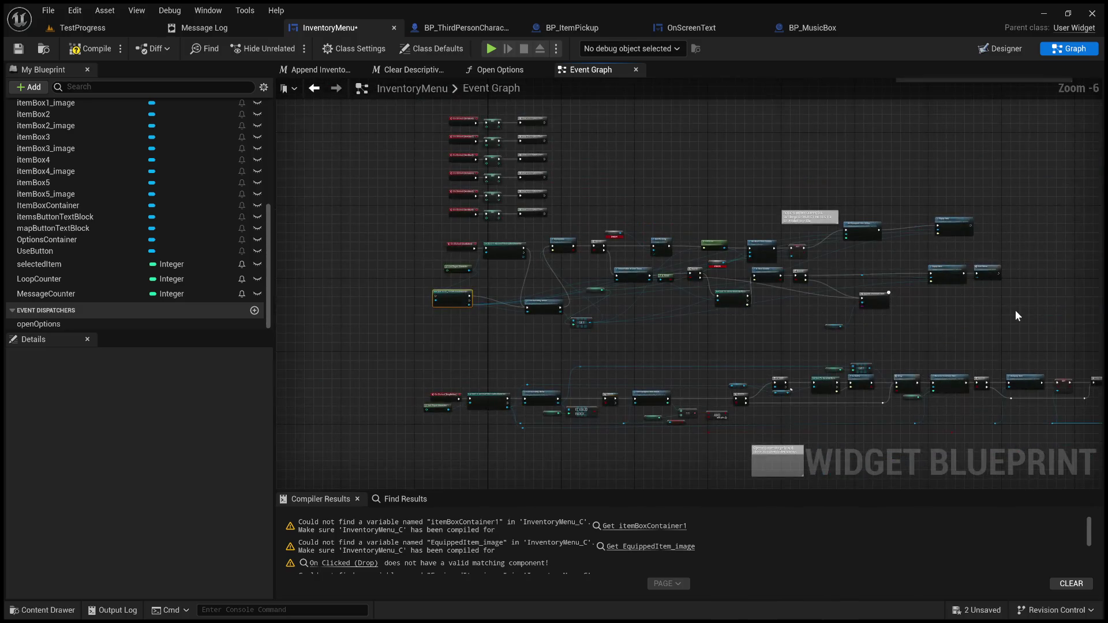
- Move the use-chain nodes and Get Inventory Items up toward the new RealmOfTheDepthsCharacter cast
mouse_move(873, 305)
mouse_down()
mouse_move(554, 227)
mouse_move(718, 244)
mouse_up()
click(675, 282)
scroll(675, 282, up, 5)
mouse_move(707, 304)
mouse_down()
mouse_move(495, 161)
mouse_move(519, 179)
mouse_up()
drag(709, 225, 591, 224)
- Replace the old cast's link so As Realm Of The Depths Character feeds Get Inventory Items' Target
click(438, 286)
alt+click(439, 288)
scroll(491, 277, up, 3)
drag(454, 236, 568, 220)
- Line up Get Inventory Items, Equippable and the array GET leftward right after the cast
drag(820, 203, 776, 206)
scroll(511, 255, down, 4)
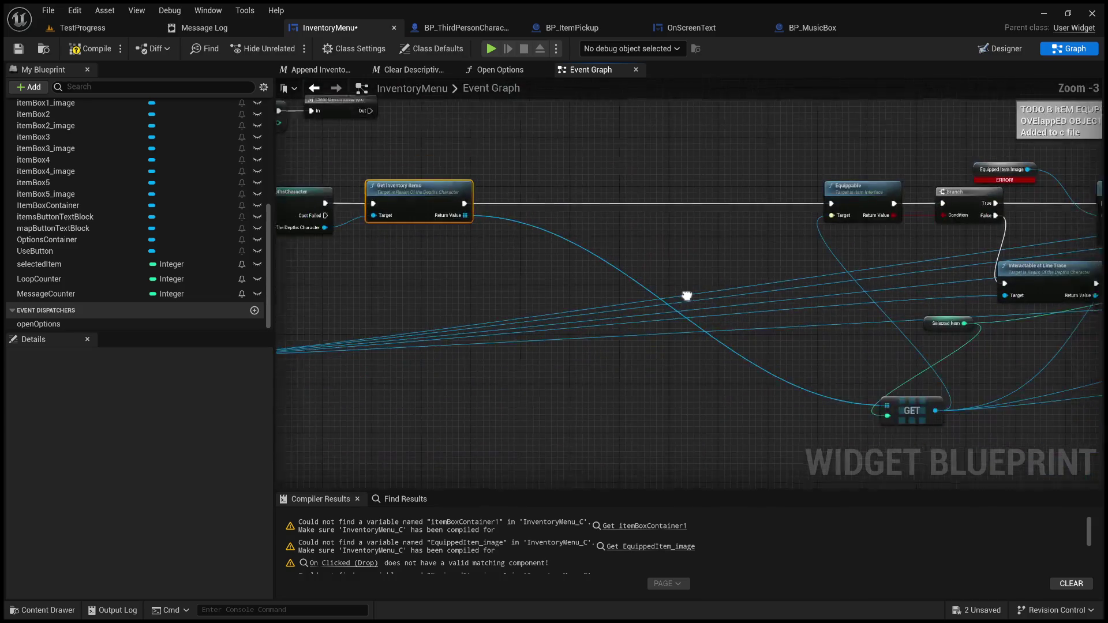
drag(757, 189, 466, 190)
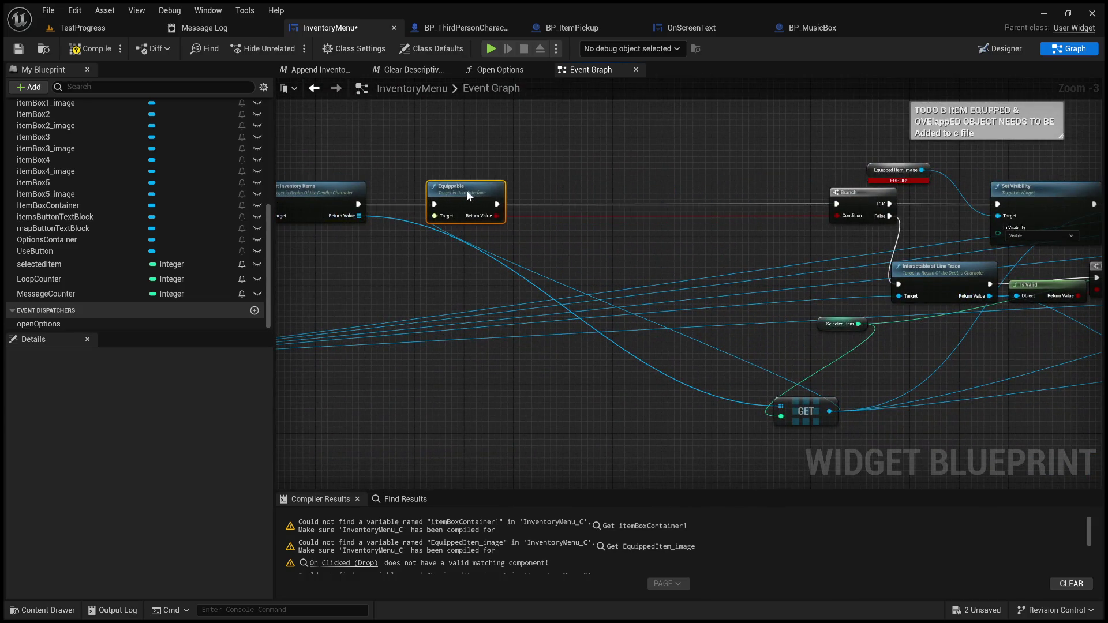
mouse_move(776, 415)
mouse_down()
mouse_move(398, 280)
mouse_move(799, 323)
mouse_move(782, 320)
mouse_move(799, 305)
mouse_move(793, 268)
mouse_move(875, 247)
mouse_up()
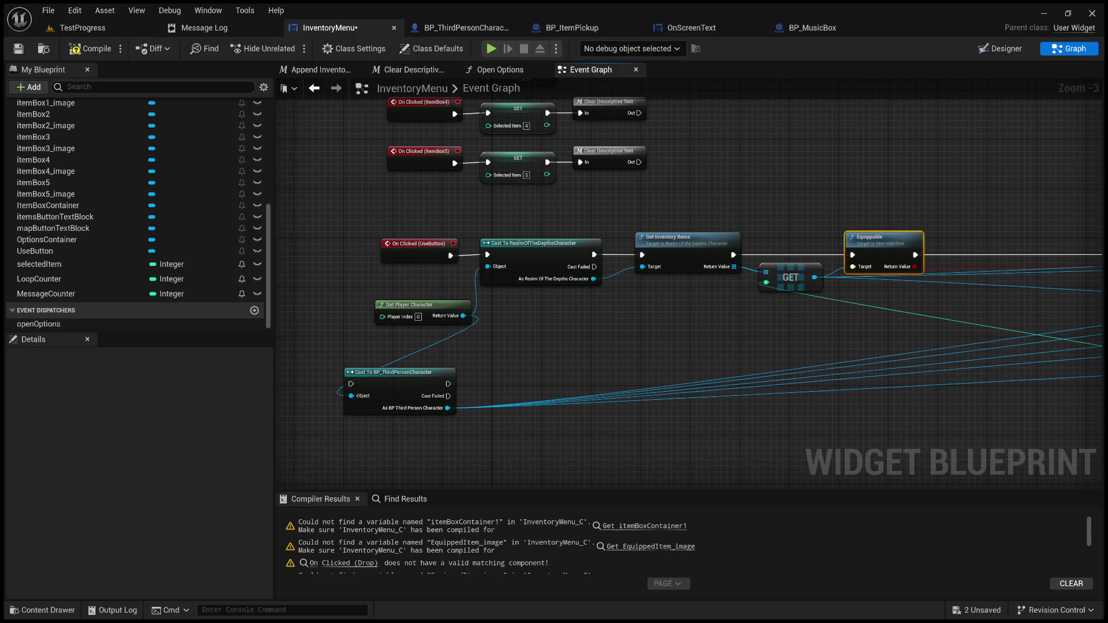
- Paste Branch and IS VALID INDEX nodes and arrange them between Get Inventory Items and GET
key(ctrl+v)
drag(831, 310, 692, 194)
drag(687, 245, 848, 238)
click(489, 334)
mouse_move(580, 309)
mouse_down()
mouse_move(809, 246)
mouse_move(775, 230)
mouse_up()
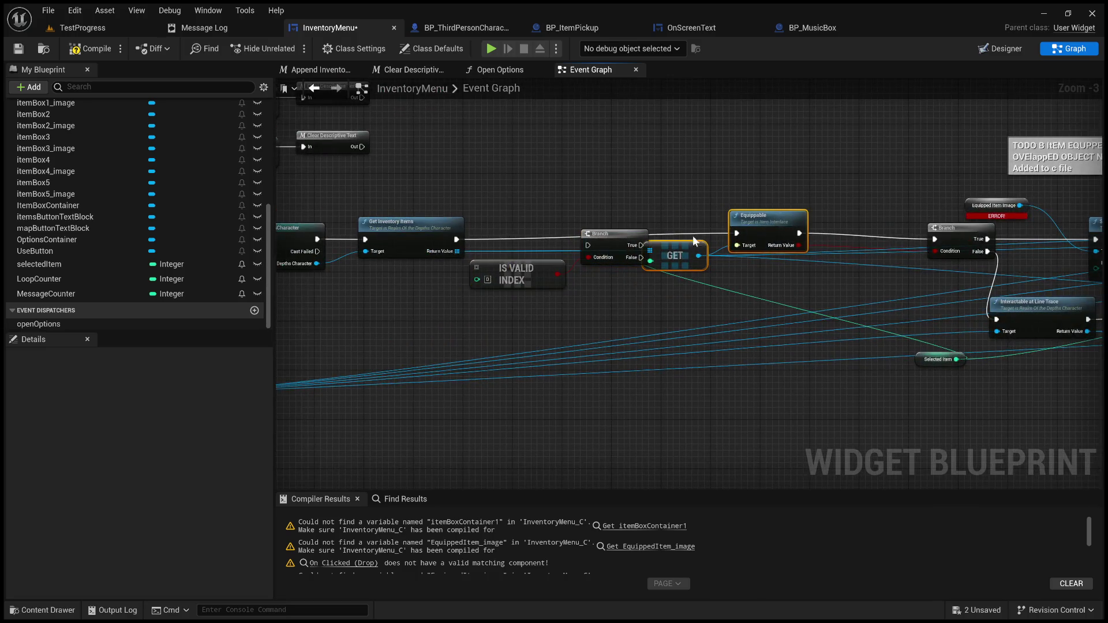
drag(687, 256, 777, 260)
scroll(595, 256, up, 3)
- Wire Get Inventory Items into the Branch, and feed the array and Selected Item into IS VALID INDEX
drag(661, 235, 853, 244)
drag(878, 240, 878, 231)
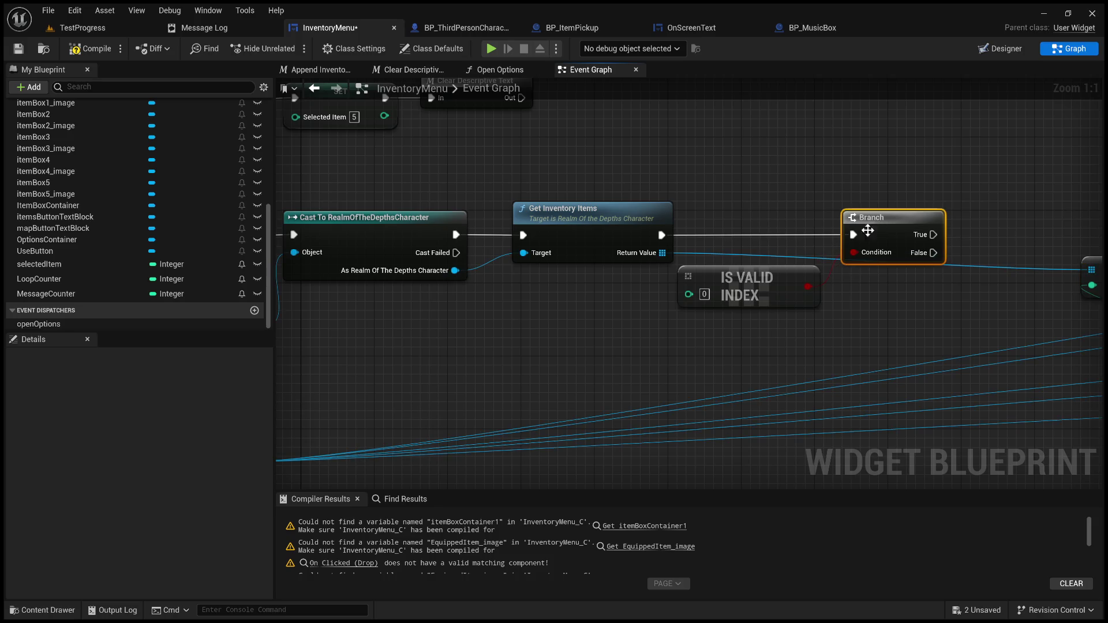
mouse_move(663, 253)
mouse_down()
mouse_move(690, 276)
mouse_move(741, 258)
mouse_move(733, 250)
mouse_up()
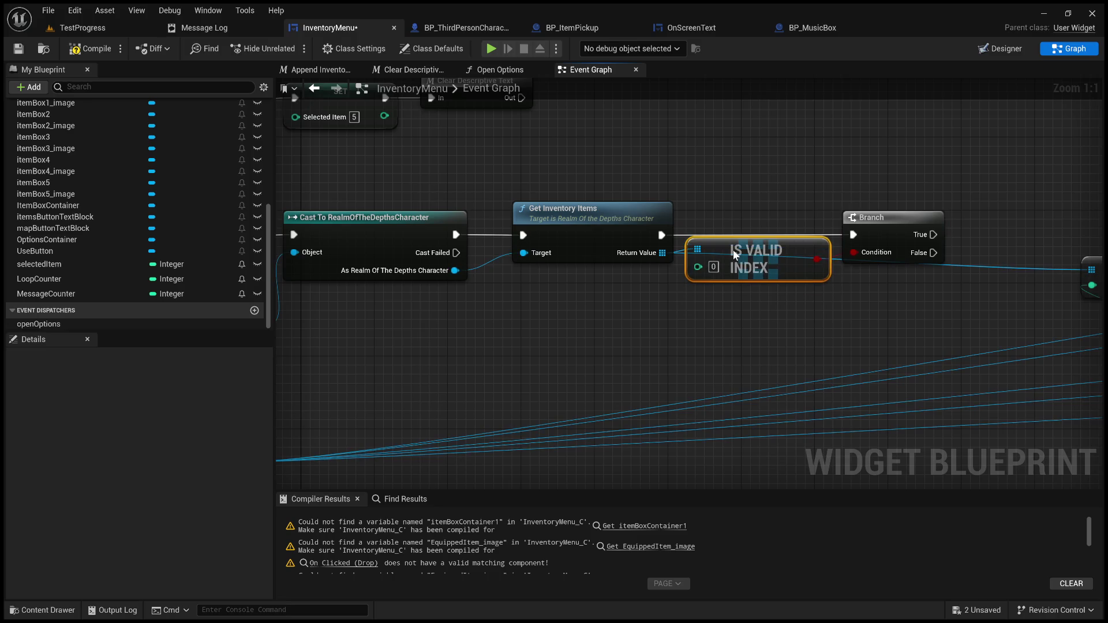
mouse_move(71, 265)
mouse_down()
mouse_move(628, 301)
mouse_move(698, 267)
mouse_up()
drag(607, 285, 626, 276)
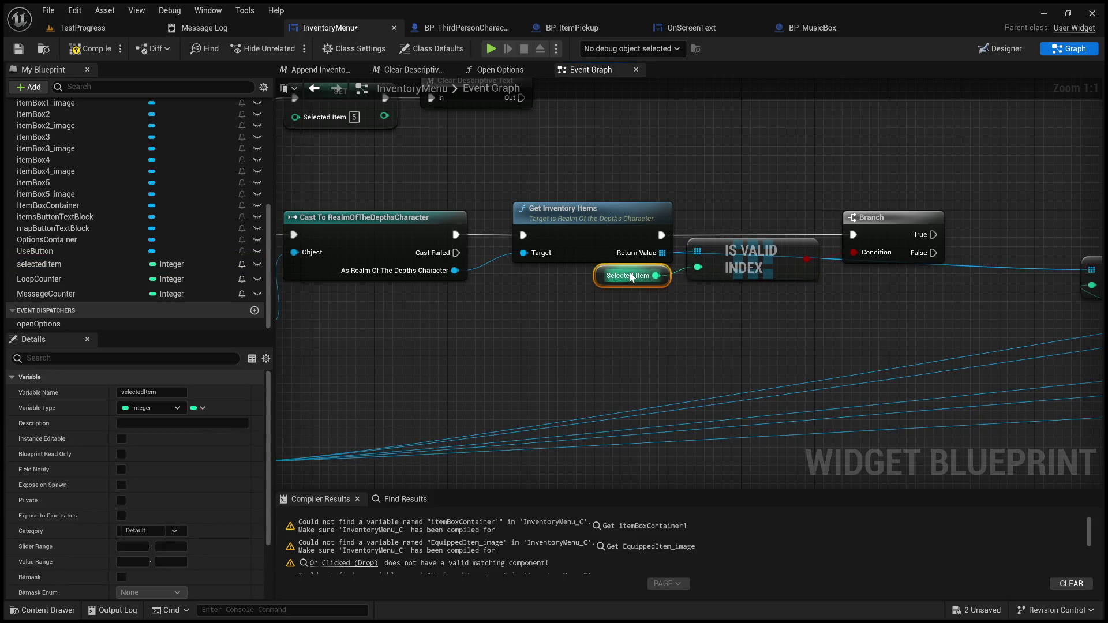
- Connect the Branch's True output to Equippable and tuck the GET node beside the Branch
drag(882, 297, 624, 344)
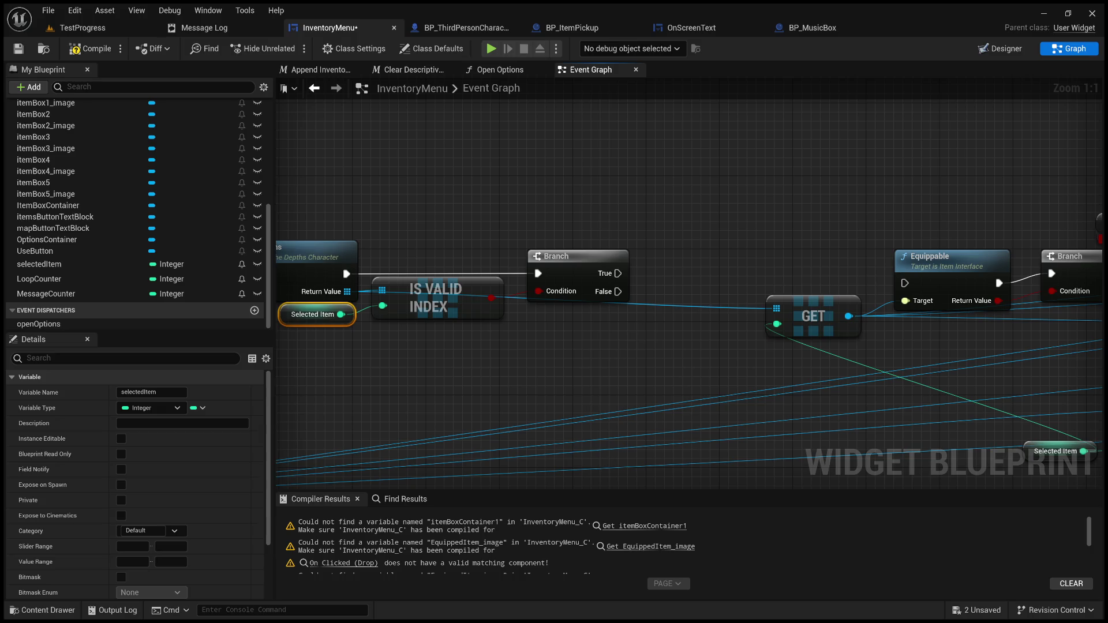
drag(618, 274, 912, 286)
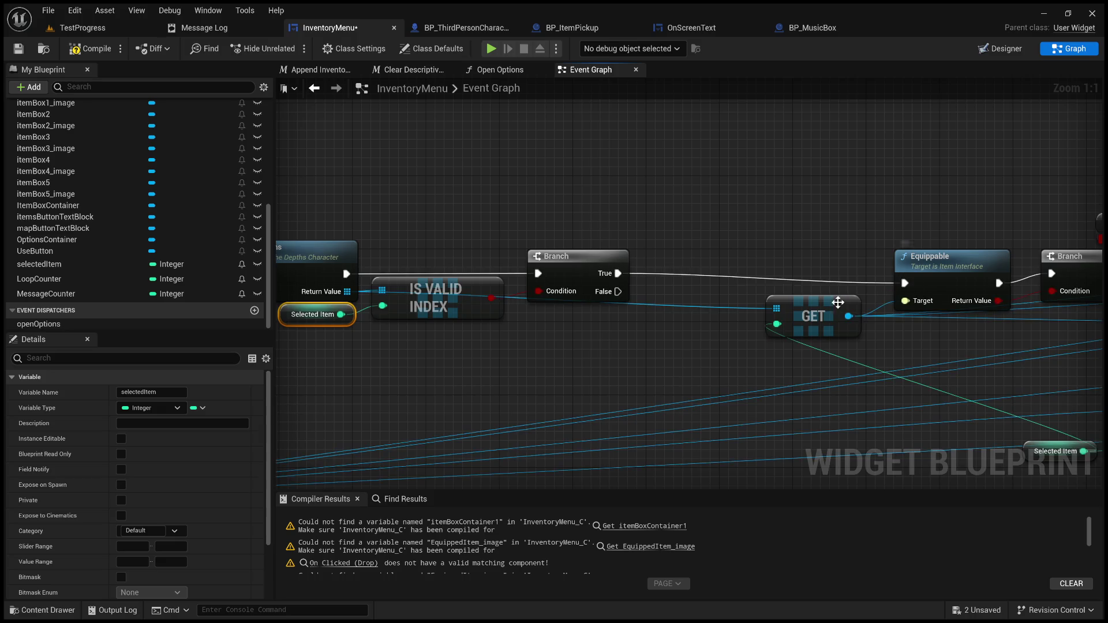
mouse_move(805, 311)
mouse_down()
mouse_move(707, 332)
mouse_move(733, 309)
mouse_up()
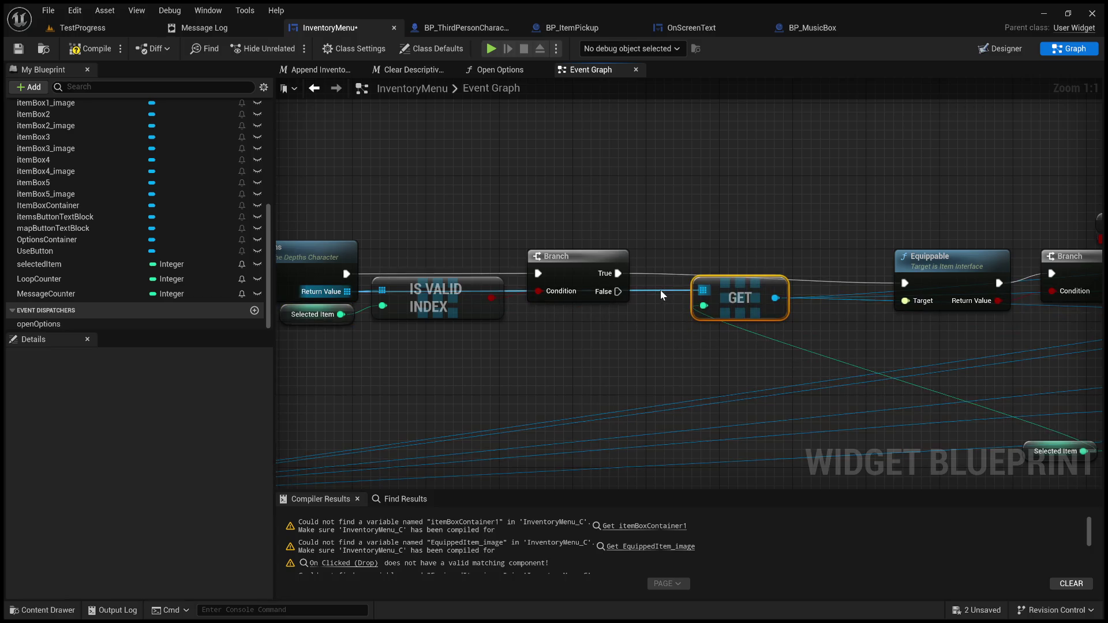
mouse_move(715, 295)
mouse_down()
mouse_move(719, 309)
mouse_move(694, 289)
mouse_move(569, 263)
mouse_move(419, 184)
mouse_move(623, 288)
mouse_up()
scroll(623, 288, down, 1)
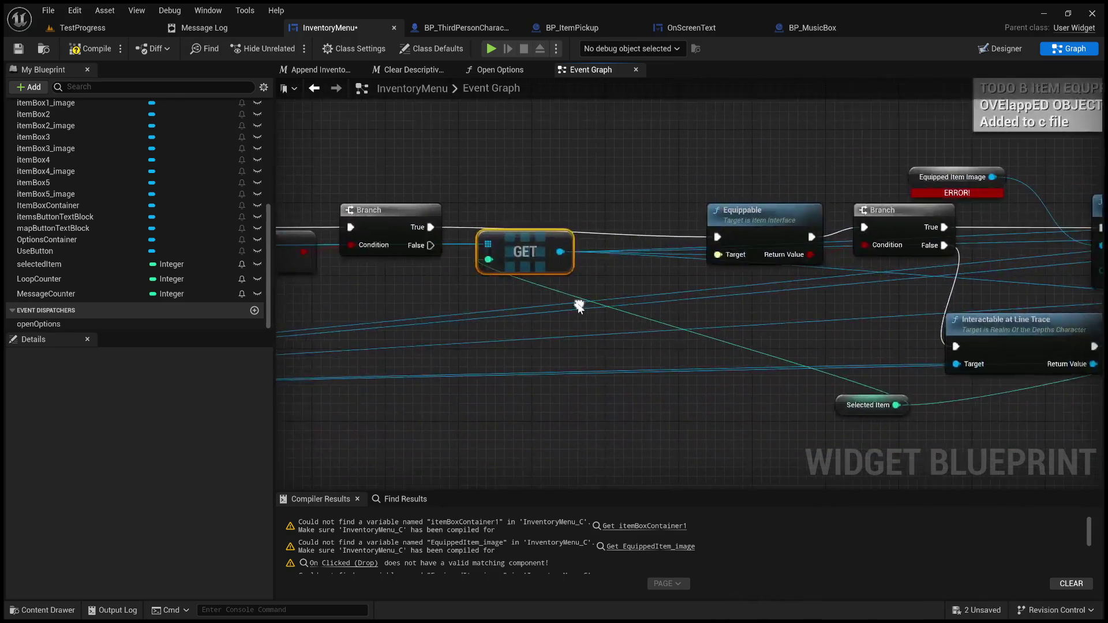
scroll(461, 299, up, 1)
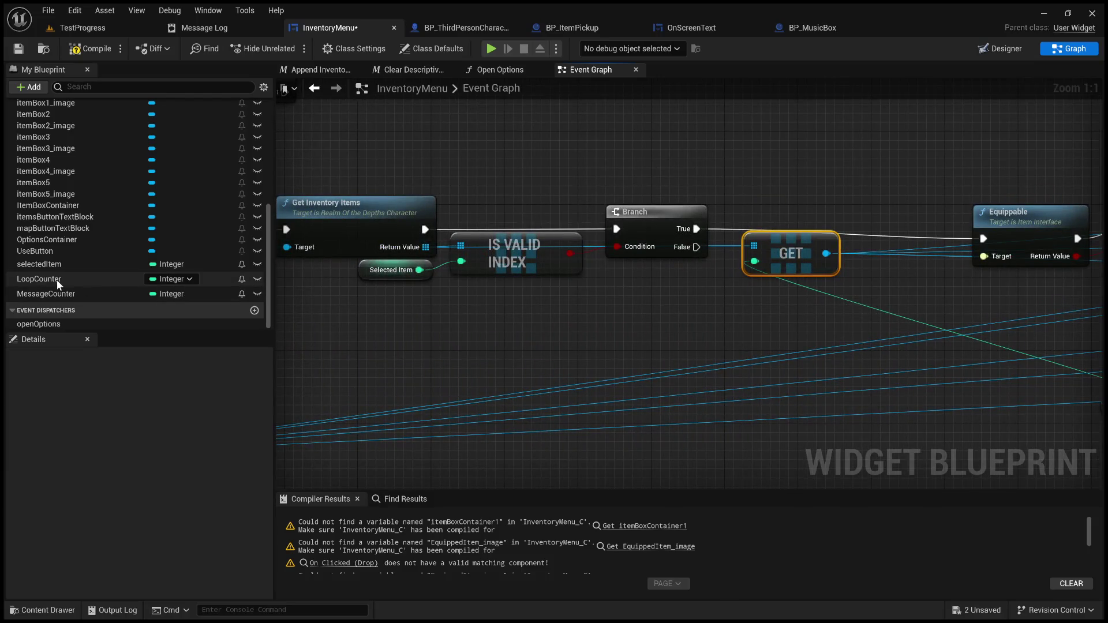
- Feed a second Selected Item getter into GET's index and tighten the Equippable layout
click(63, 265)
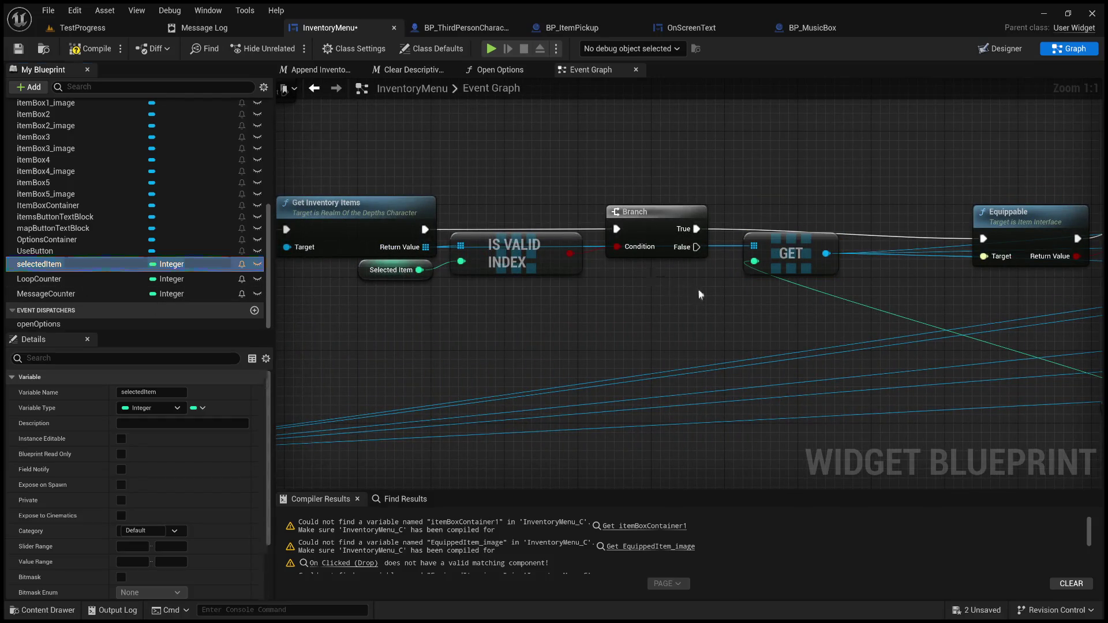
key(ctrl+v)
drag(713, 279, 767, 258)
drag(707, 281, 686, 280)
drag(843, 317, 658, 318)
drag(815, 224, 733, 229)
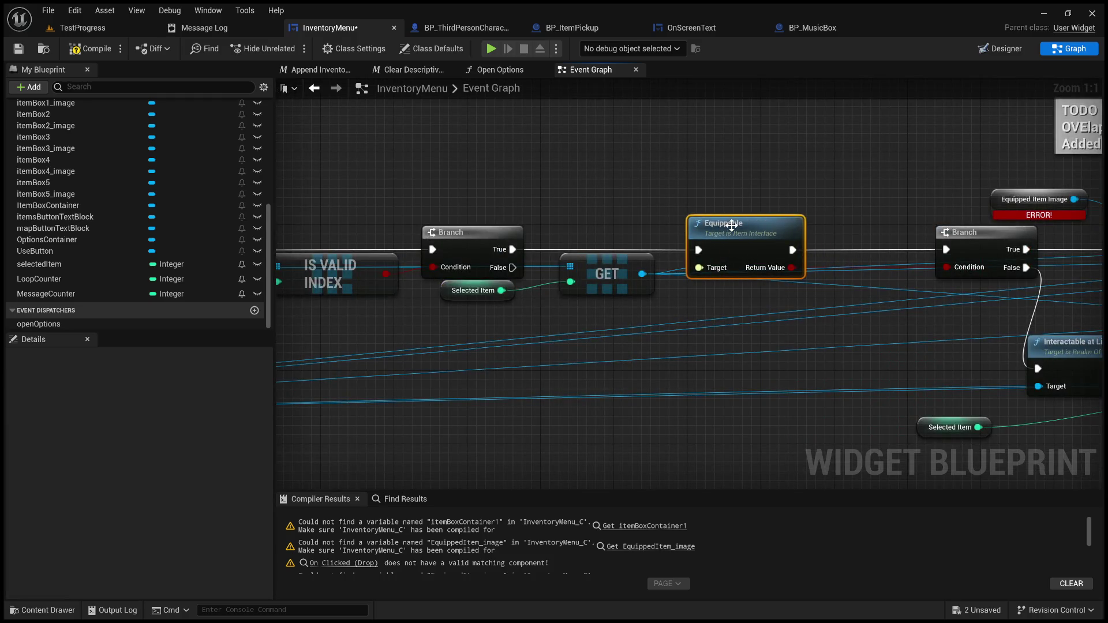
- Move the second Branch closer to Equippable and delete the TODO comment
drag(825, 306, 632, 301)
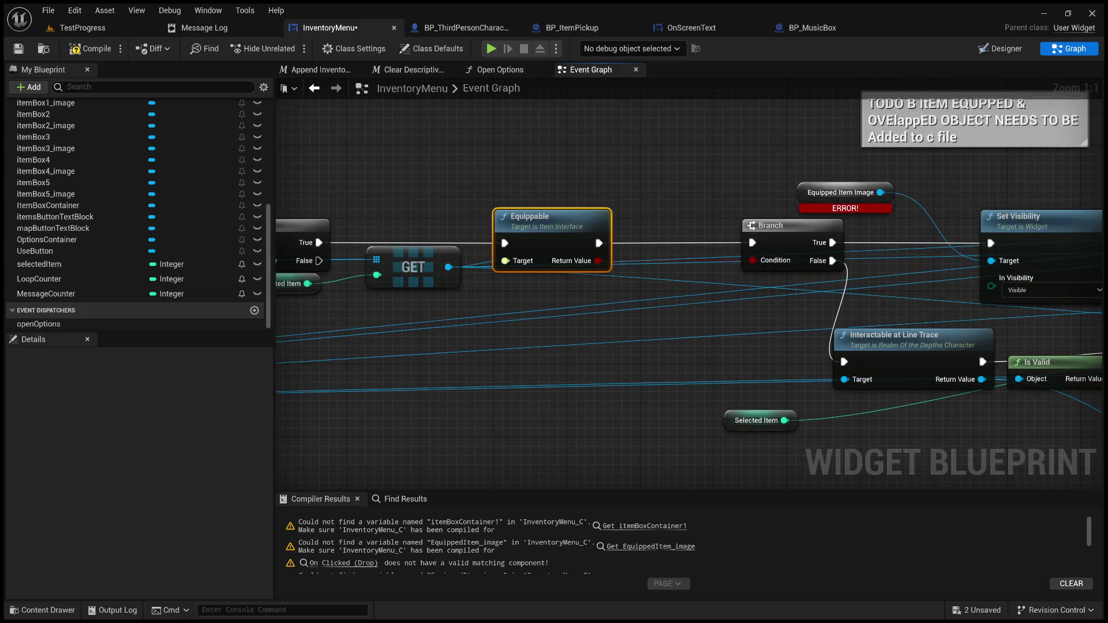
drag(802, 230, 708, 230)
drag(808, 262, 602, 314)
mouse_move(806, 188)
mouse_down()
mouse_move(738, 206)
mouse_move(758, 368)
mouse_move(748, 237)
mouse_up()
click(758, 367)
double_click(746, 233)
key(Return)
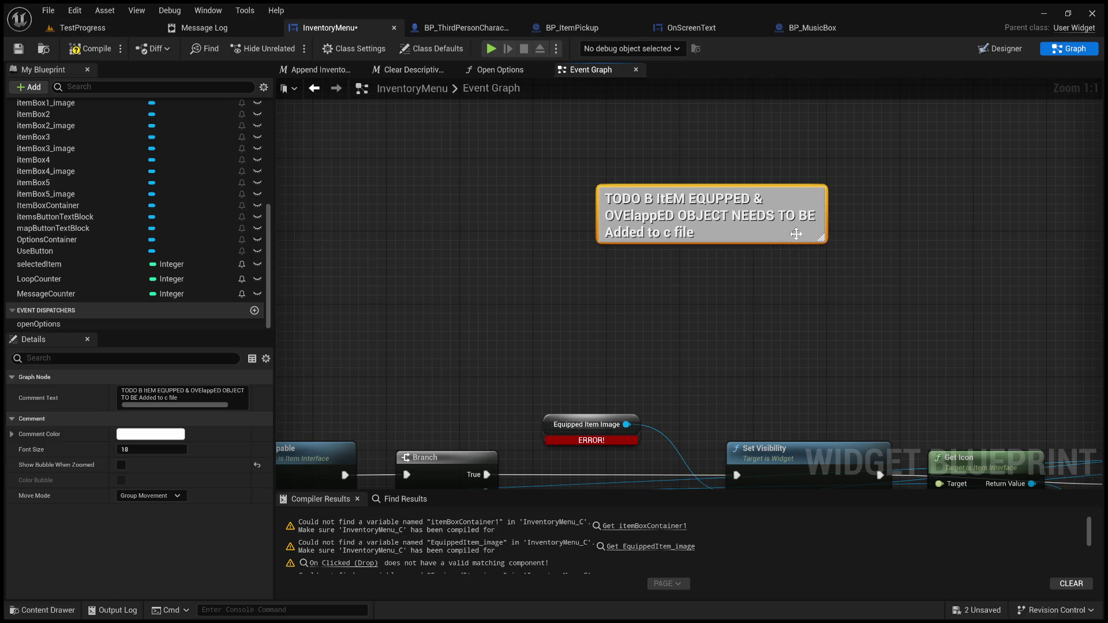
key(Delete)
- Detach Set Visibility from the Branch's True output and move Set Brush, Get Icon and Set Visibility upward
drag(758, 336, 737, 161)
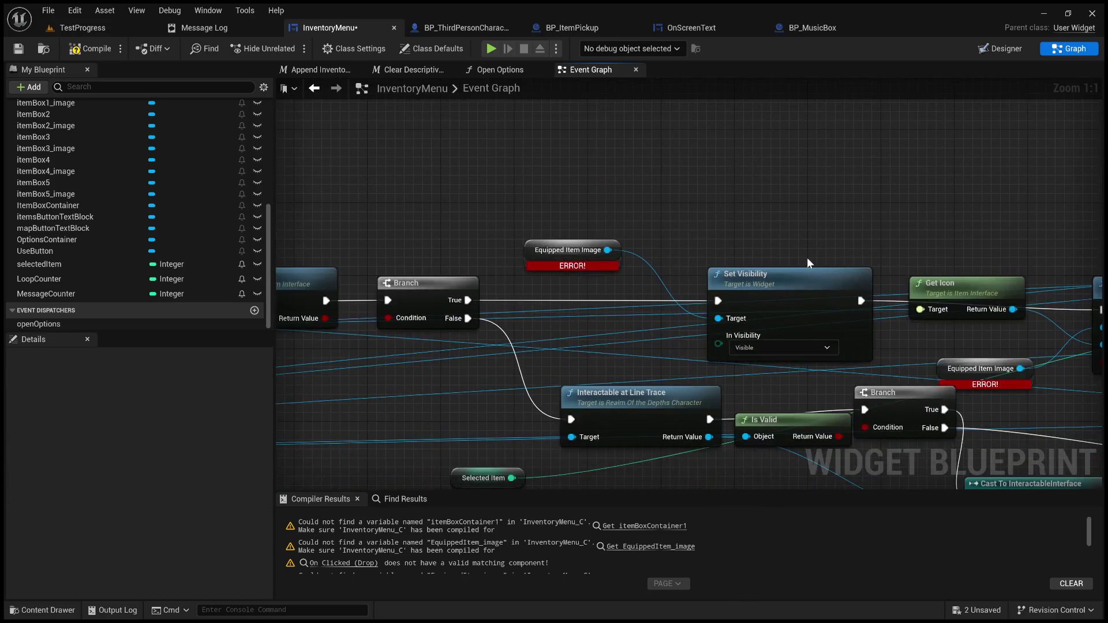
drag(828, 289, 568, 249)
scroll(569, 250, down, 2)
drag(489, 315, 651, 304)
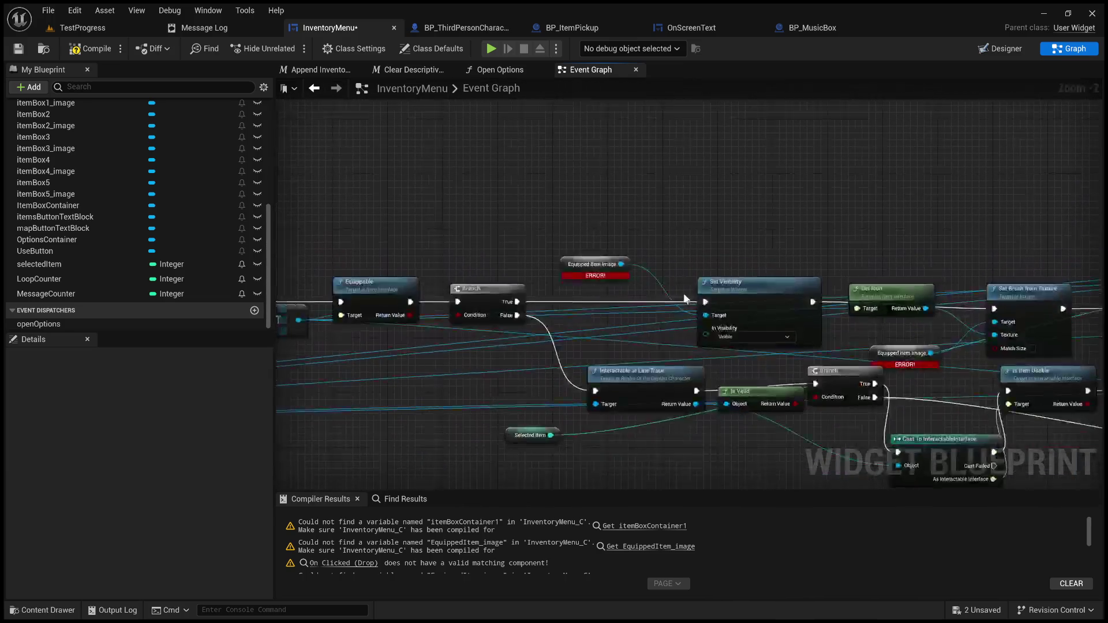
alt+click(650, 300)
drag(792, 309, 341, 288)
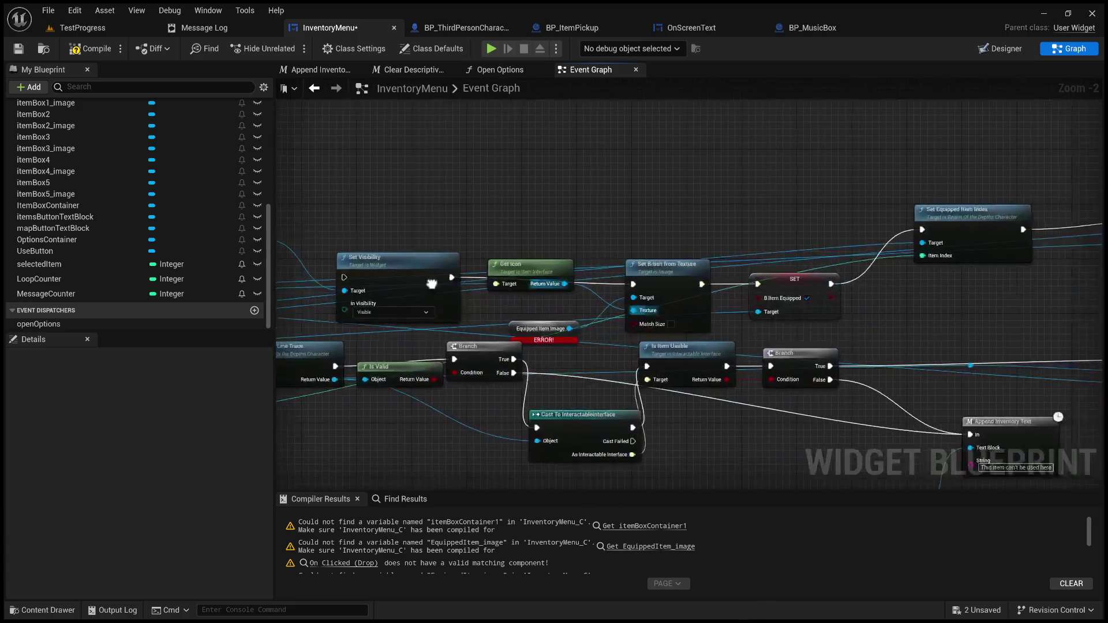
drag(735, 302, 708, 307)
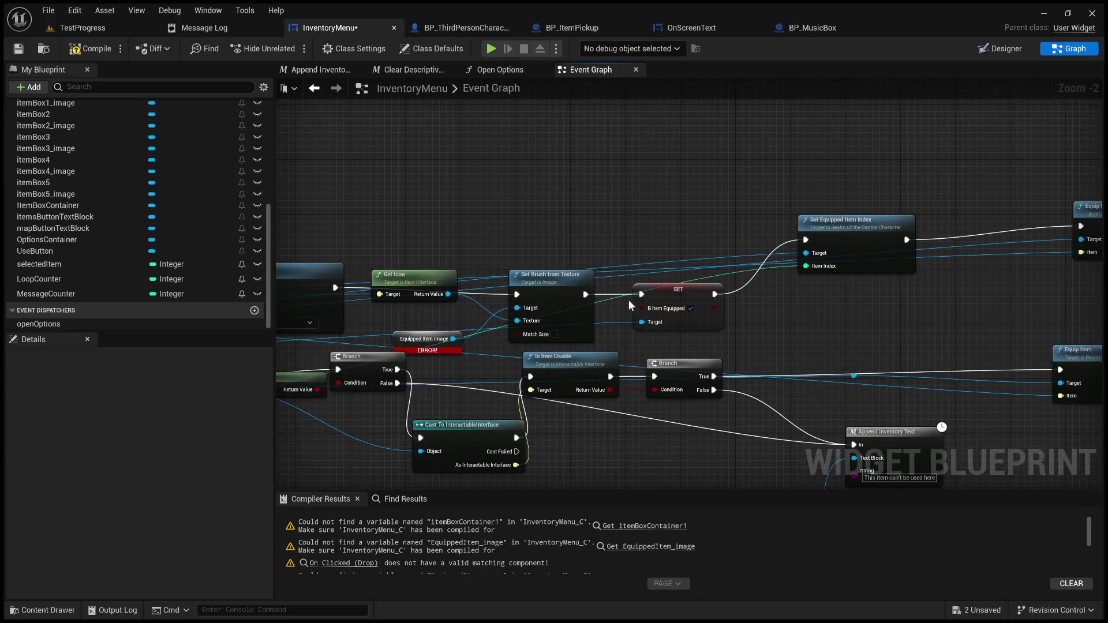
mouse_move(607, 293)
mouse_down()
mouse_move(745, 288)
mouse_move(682, 129)
mouse_up()
drag(548, 266, 527, 124)
mouse_move(527, 196)
mouse_down()
mouse_move(611, 314)
mouse_move(580, 162)
mouse_move(594, 302)
mouse_move(643, 353)
mouse_move(619, 218)
mouse_up()
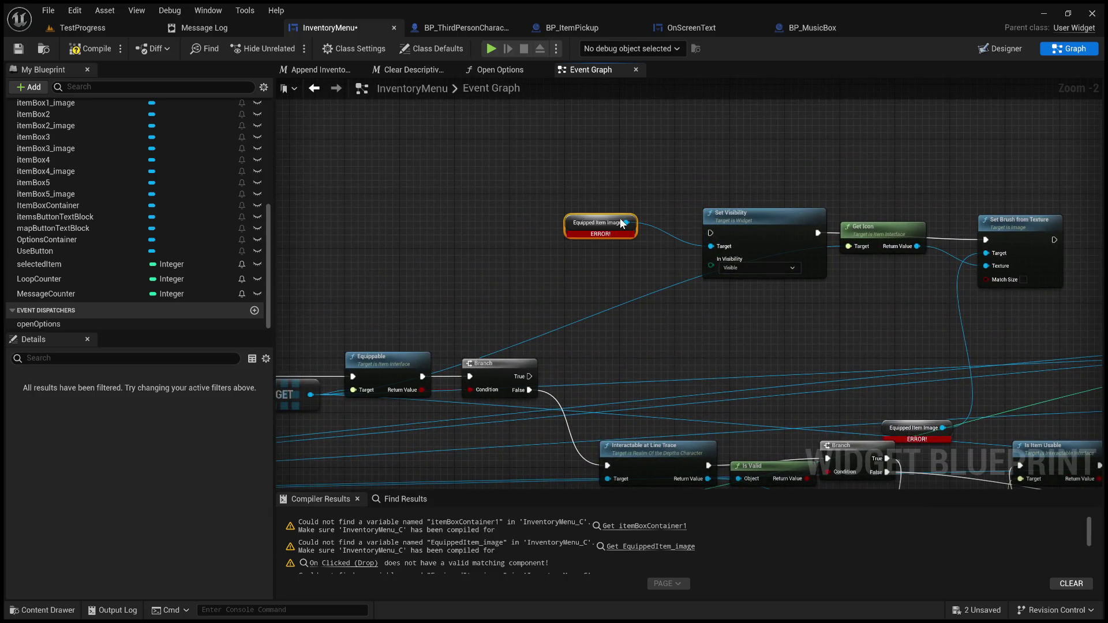
- Break the Equipped Item Image wires, lift the four detached nodes, and add a comment box
click(684, 283)
alt+click(684, 282)
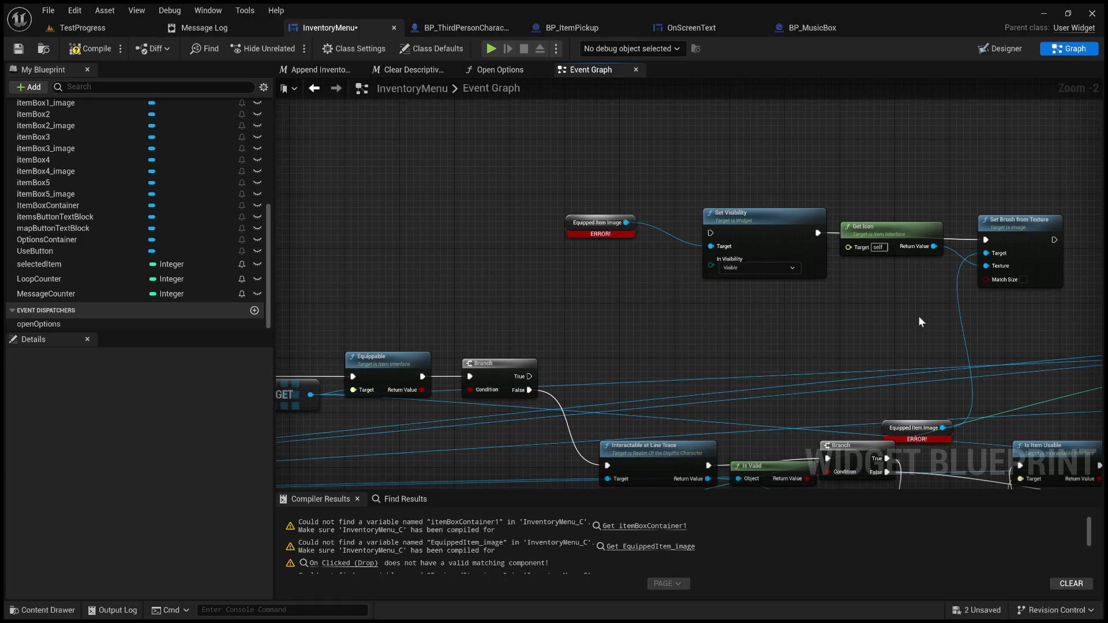
alt+click(959, 306)
scroll(1010, 381, down, 2)
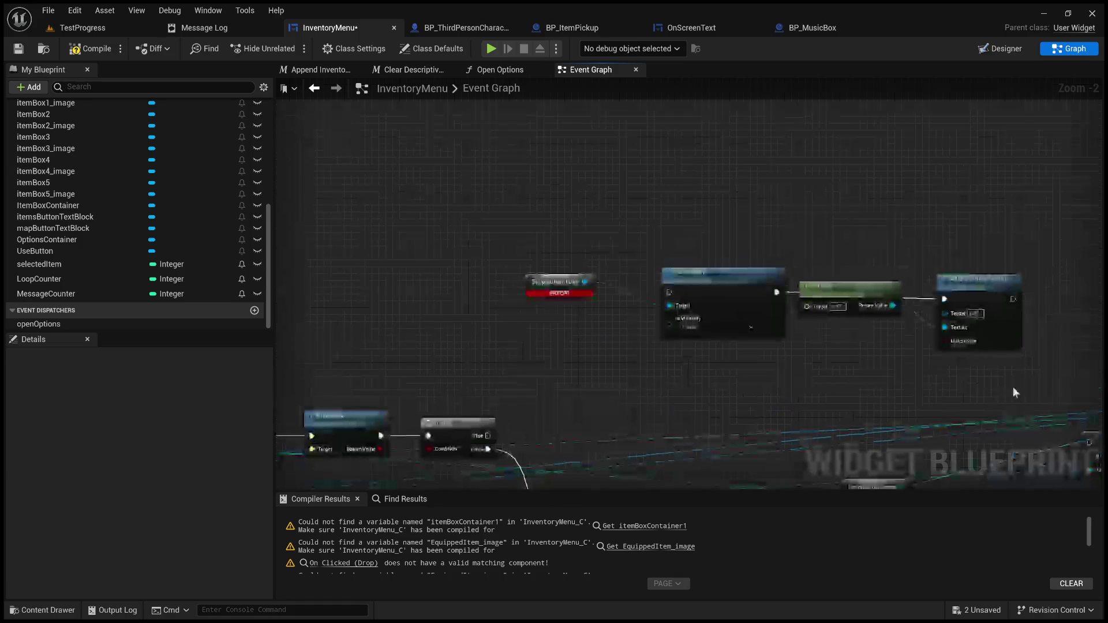
drag(1010, 379, 681, 302)
drag(819, 312, 815, 256)
click(815, 358)
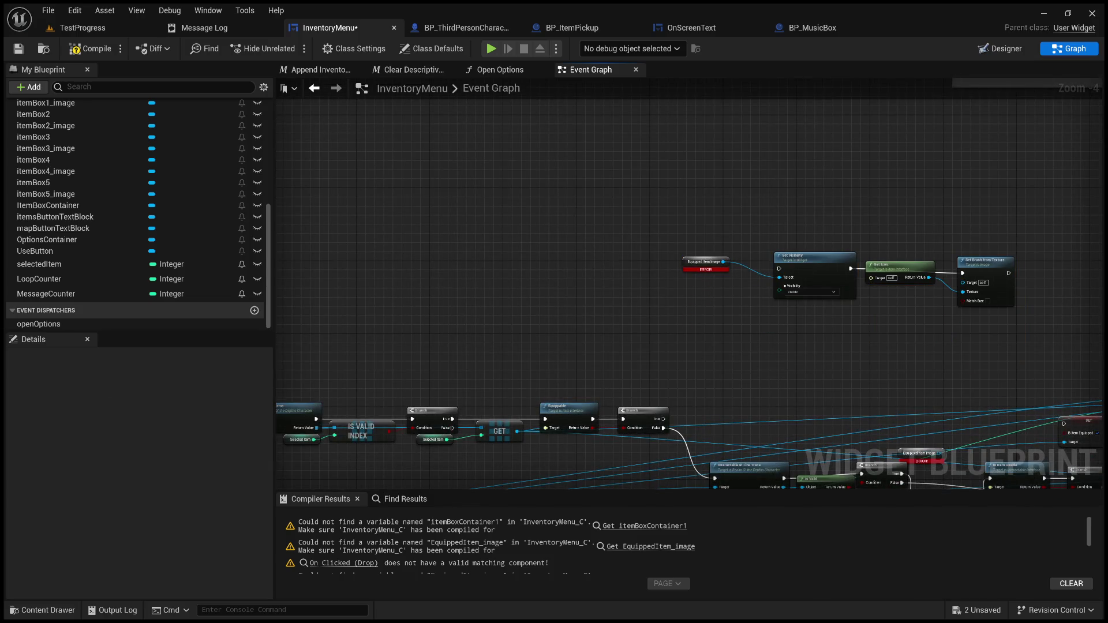
key(ctrl+v)
- Reposition the new comment and create a SET Item Is Equipped node
scroll(915, 307, up, 3)
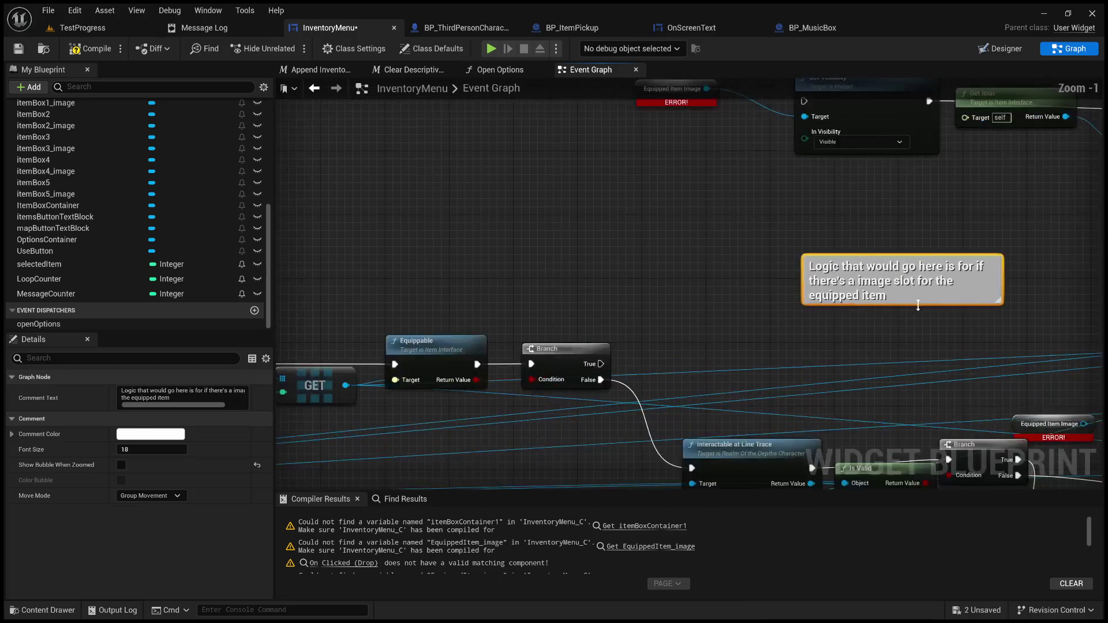
mouse_move(923, 295)
mouse_down()
mouse_move(805, 330)
mouse_move(780, 307)
mouse_move(803, 308)
mouse_up()
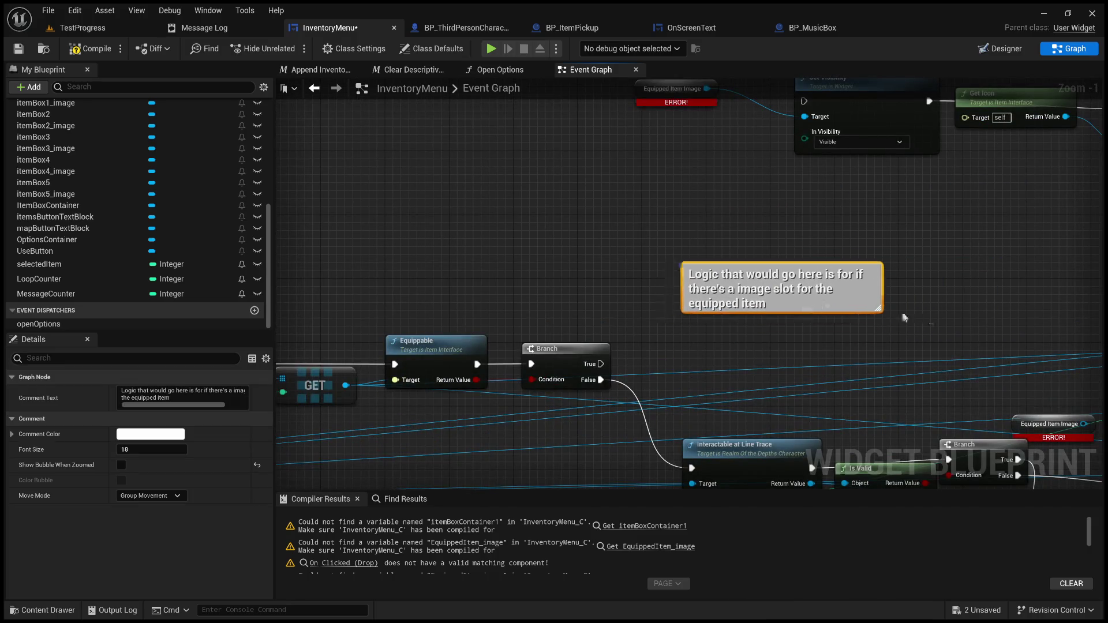
scroll(610, 330, down, 2)
click(670, 260)
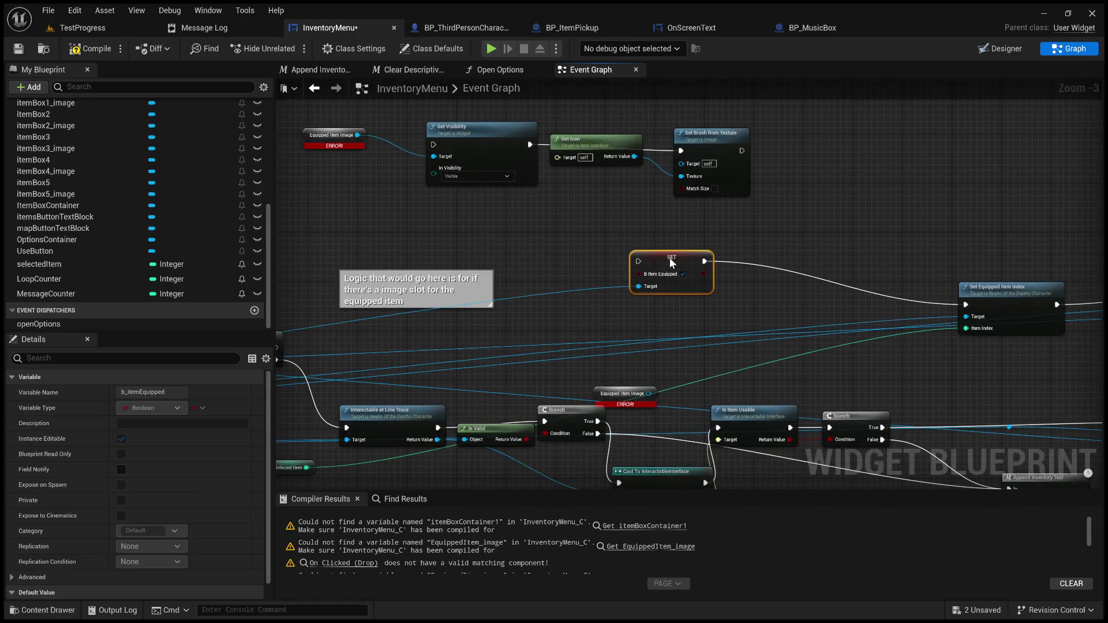
click(619, 304)
mouse_move(619, 304)
mouse_down()
mouse_move(552, 350)
mouse_move(637, 269)
mouse_up()
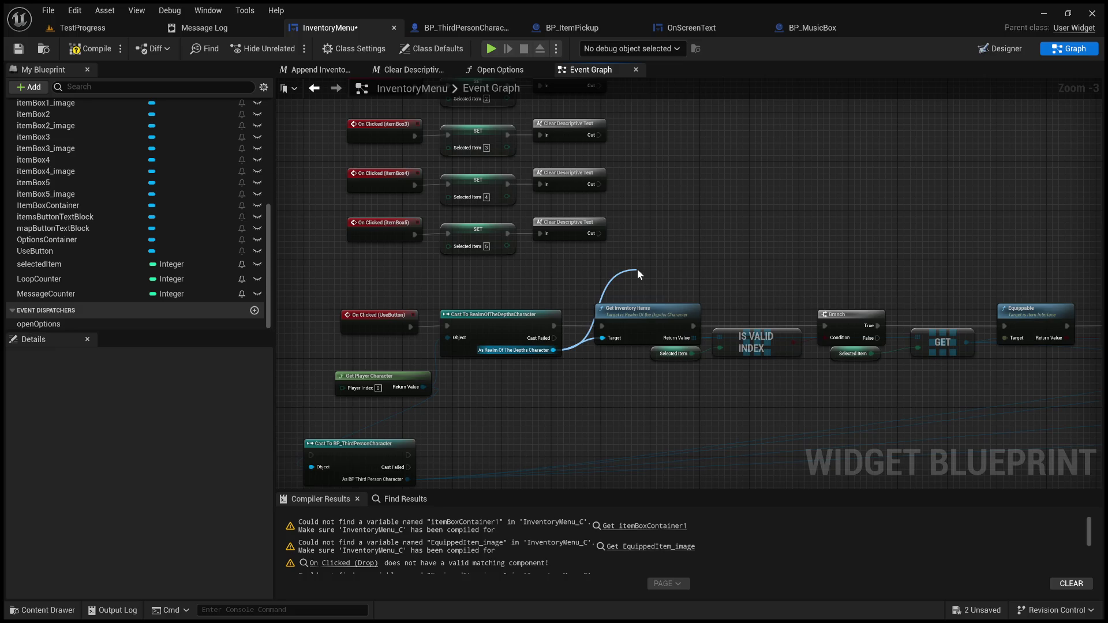
drag(638, 269, 637, 269)
drag(743, 404, 494, 395)
- Place SET right of the comment and wire the Branch's True output to it through reroute points
mouse_move(430, 267)
mouse_down()
mouse_move(1088, 271)
mouse_move(935, 244)
mouse_up()
mouse_move(665, 318)
mouse_down()
mouse_move(753, 304)
mouse_move(904, 250)
mouse_up()
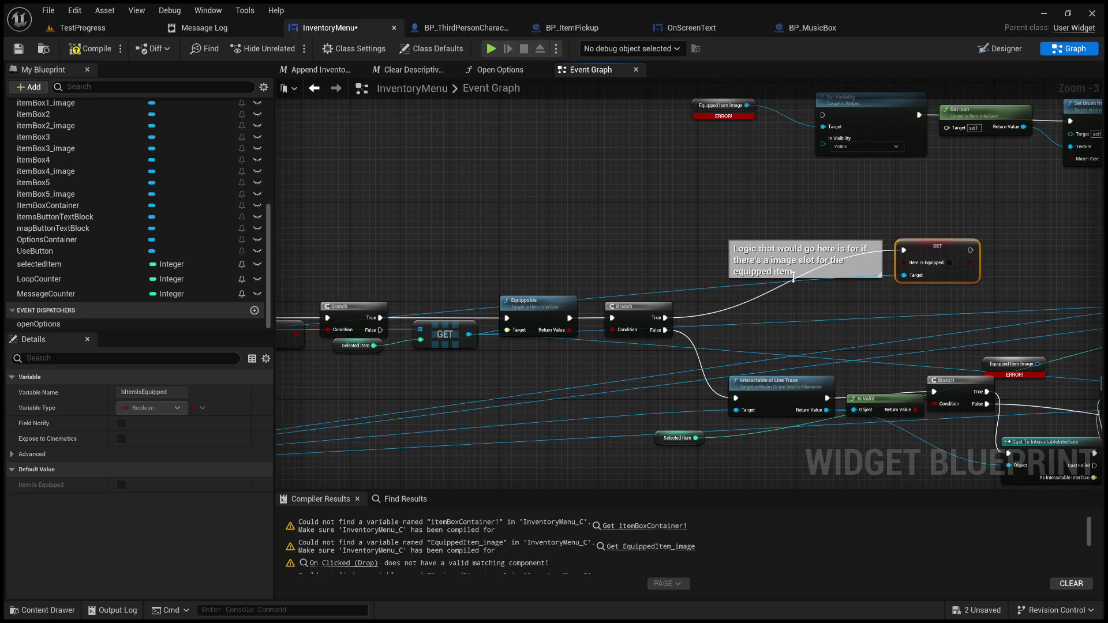
double_click(727, 307)
drag(726, 306, 730, 260)
click(719, 284)
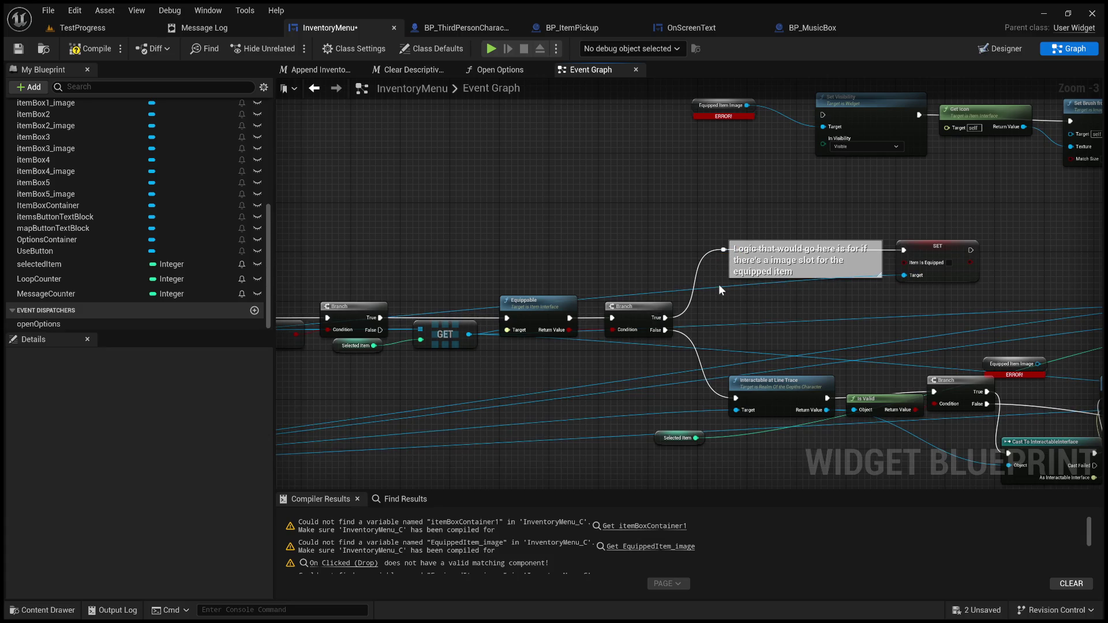
double_click(719, 285)
mouse_move(719, 286)
mouse_down()
mouse_move(296, 263)
mouse_move(314, 277)
mouse_move(573, 296)
mouse_move(593, 281)
mouse_up()
- Drag the Set Equipped Item Index node up beside the SET node
drag(842, 307, 343, 301)
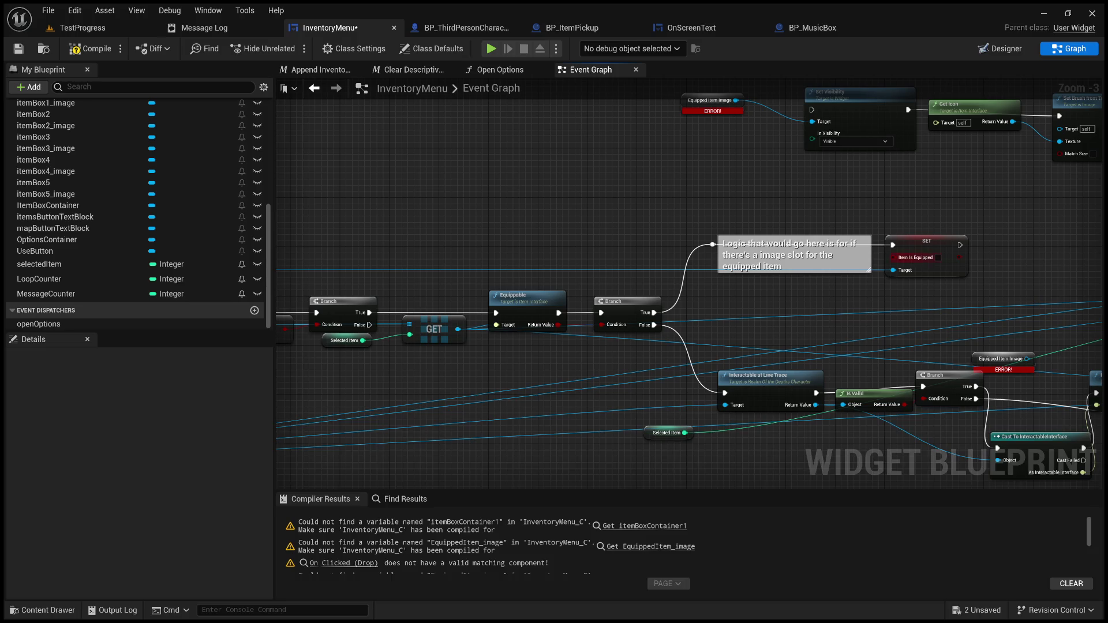
mouse_move(824, 306)
mouse_down()
mouse_move(673, 279)
mouse_move(652, 306)
mouse_up()
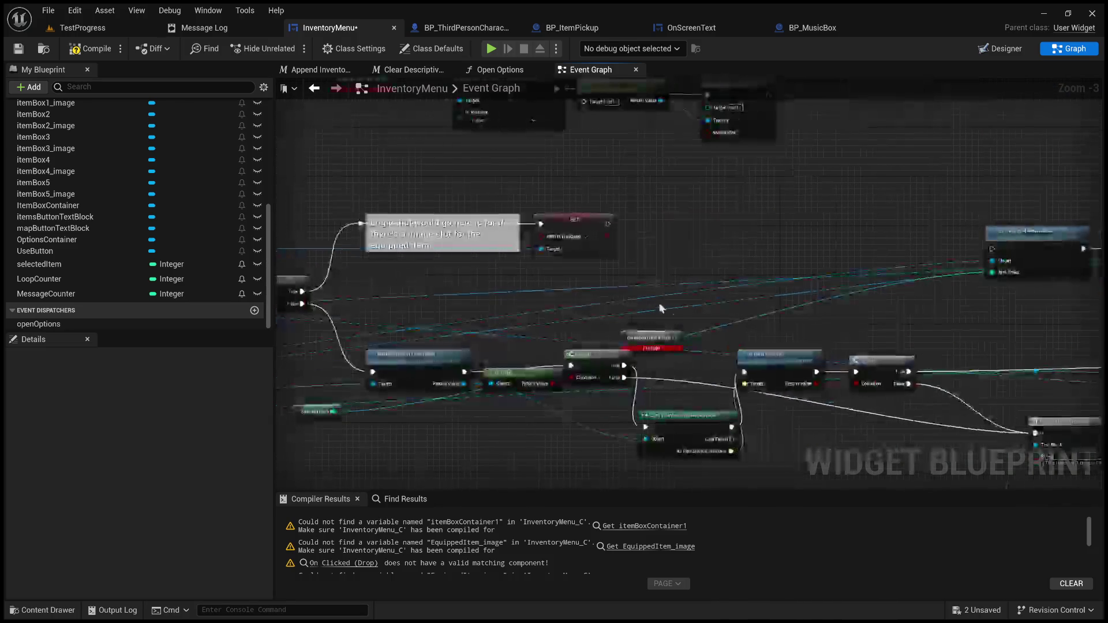
drag(781, 320, 683, 312)
drag(946, 235, 610, 214)
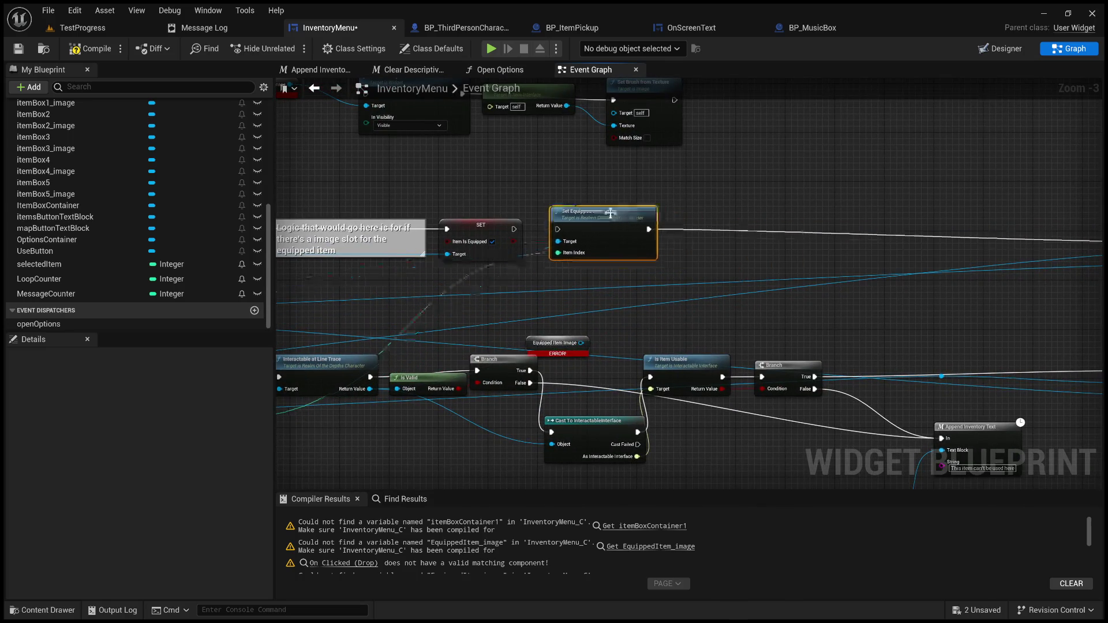
- Chain SET into Set Equipped Item Index and route the Target wire via reroutes above the comment
scroll(545, 229, up, 2)
drag(507, 227, 1003, 236)
double_click(570, 263)
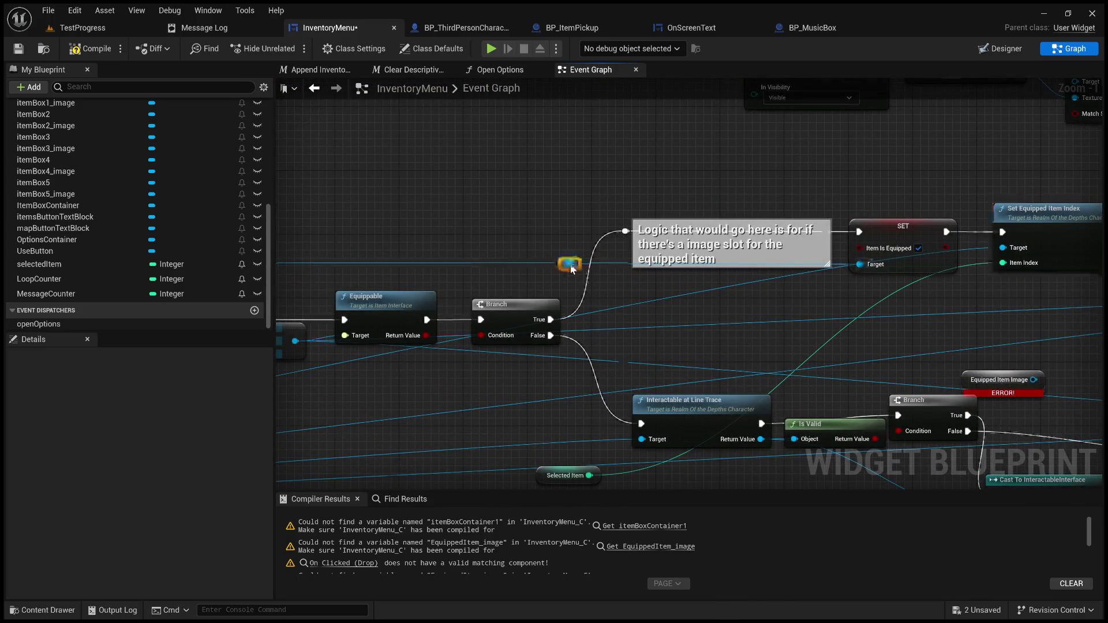
mouse_move(574, 264)
mouse_down()
mouse_move(895, 265)
mouse_move(1010, 250)
mouse_up()
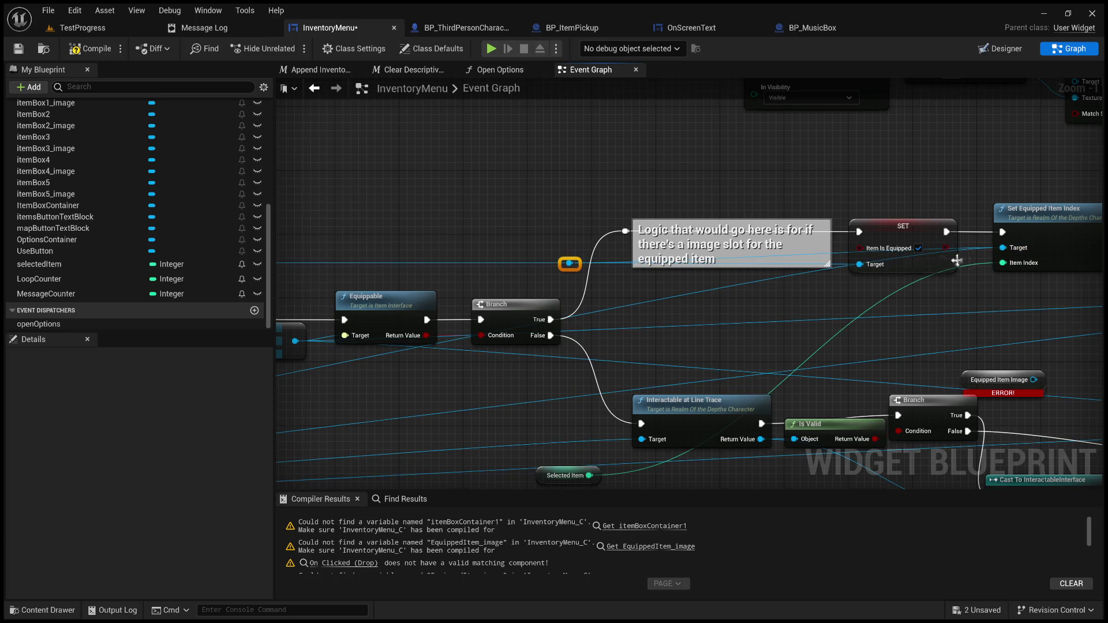
double_click(837, 251)
mouse_move(838, 252)
mouse_down()
mouse_move(733, 213)
mouse_move(606, 193)
mouse_move(626, 185)
mouse_up()
double_click(740, 196)
mouse_move(739, 194)
mouse_down()
mouse_move(937, 189)
mouse_move(898, 193)
mouse_up()
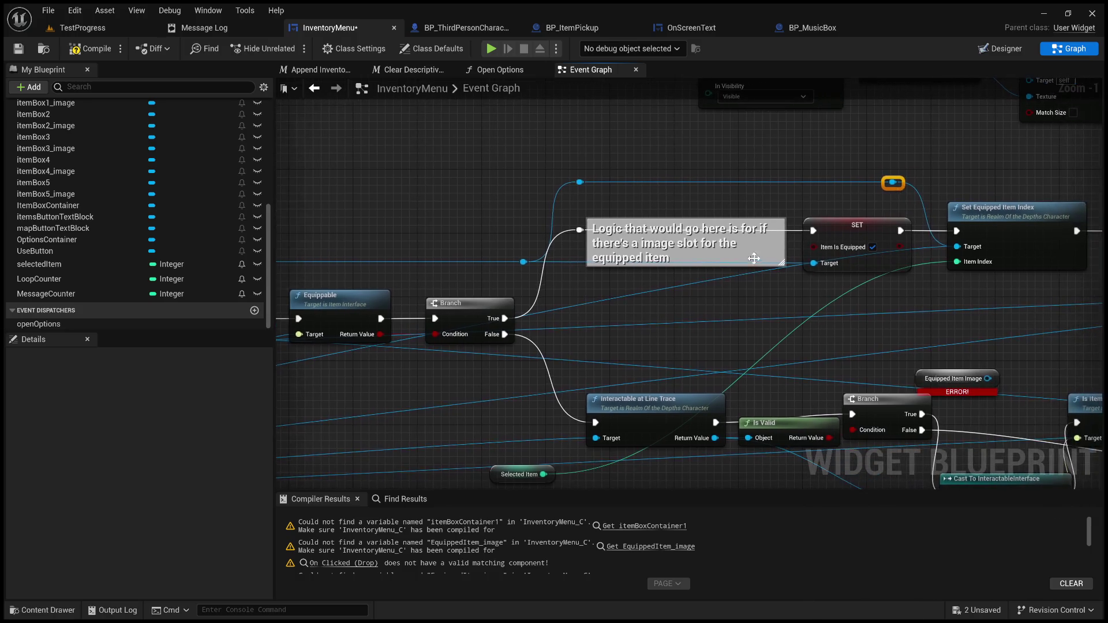
double_click(693, 281)
key(ctrl+z)
- Move the Selected Item getter beside Set Equipped Item Index to feed its Item Index
mouse_move(741, 281)
mouse_down()
mouse_move(1061, 240)
mouse_move(735, 265)
mouse_up()
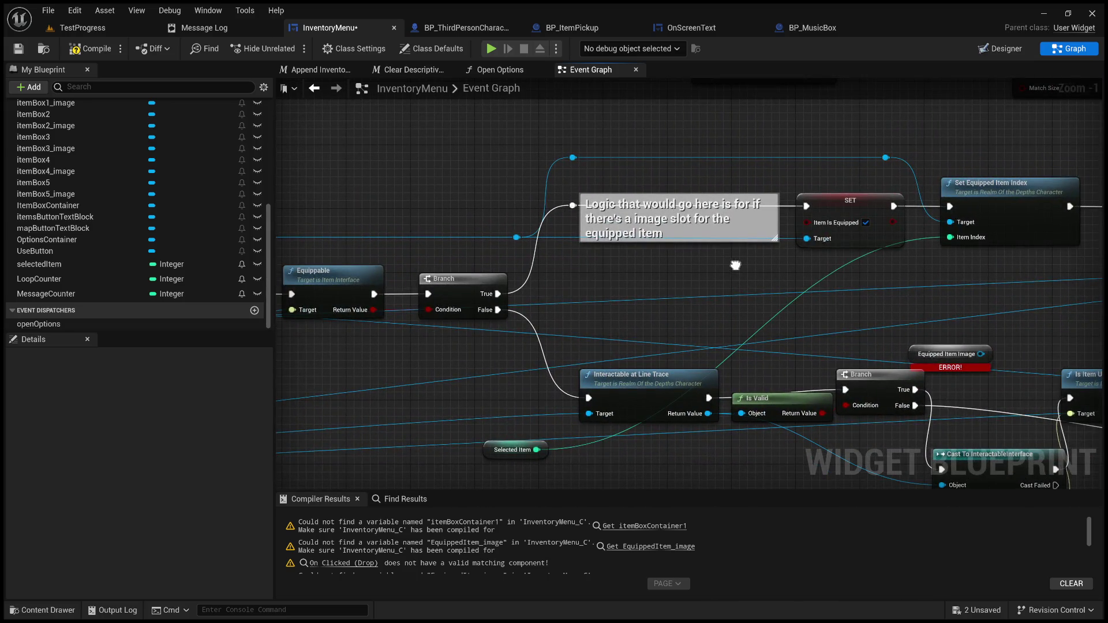
drag(812, 277, 731, 288)
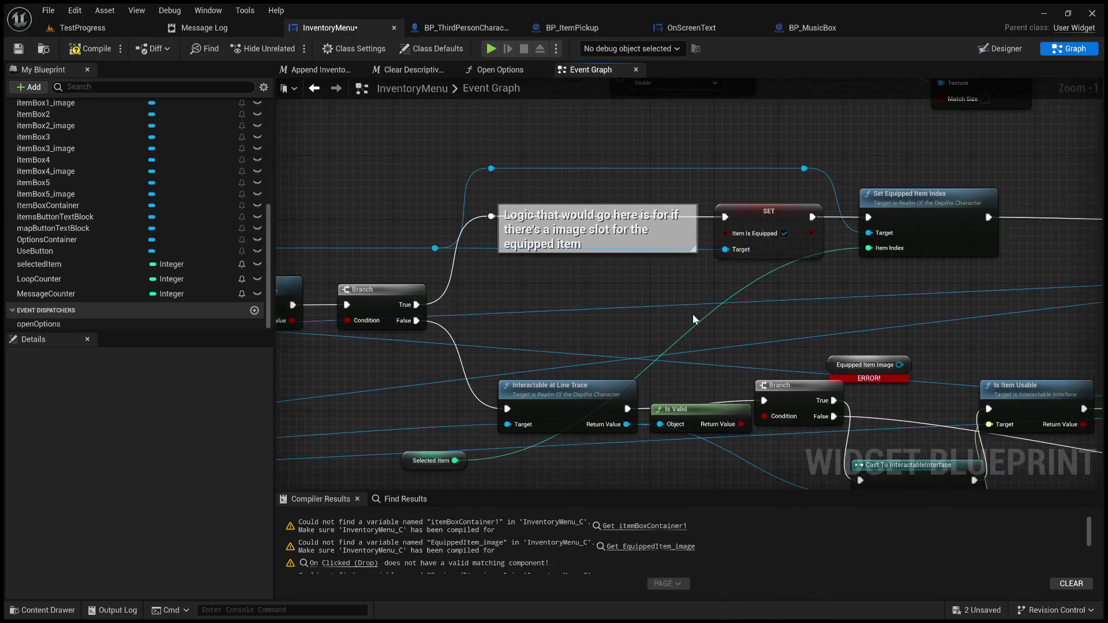
mouse_move(449, 459)
mouse_down()
mouse_move(628, 408)
mouse_move(800, 271)
mouse_up()
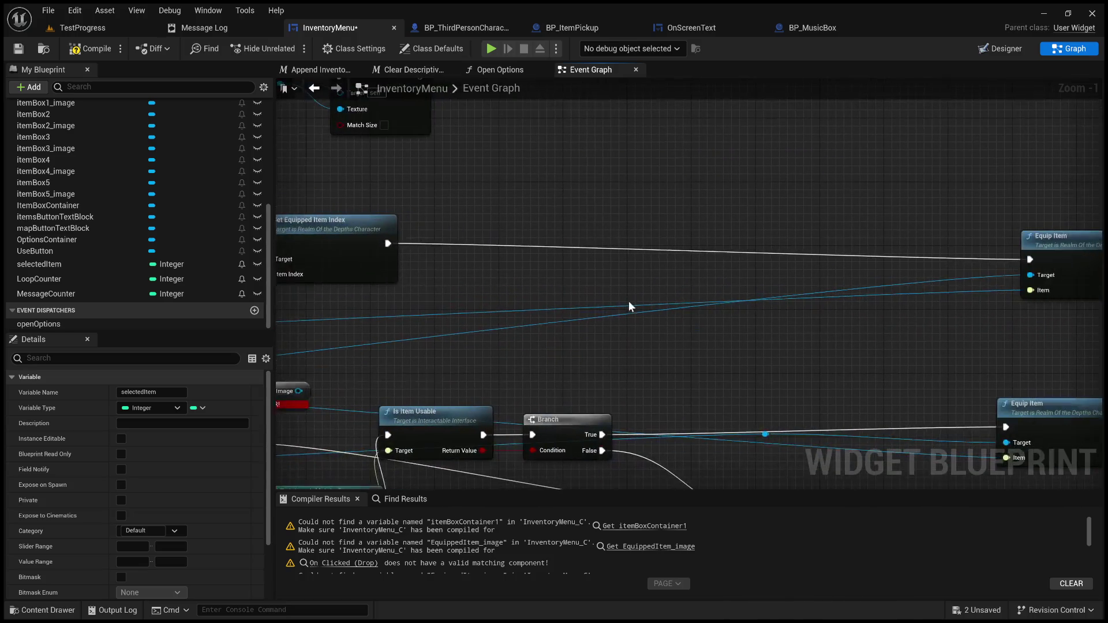
- Place Equip Item after Set Equipped Item Index and wire the character reference to its Target via a reroute
scroll(985, 277, down, 2)
drag(1035, 249, 584, 240)
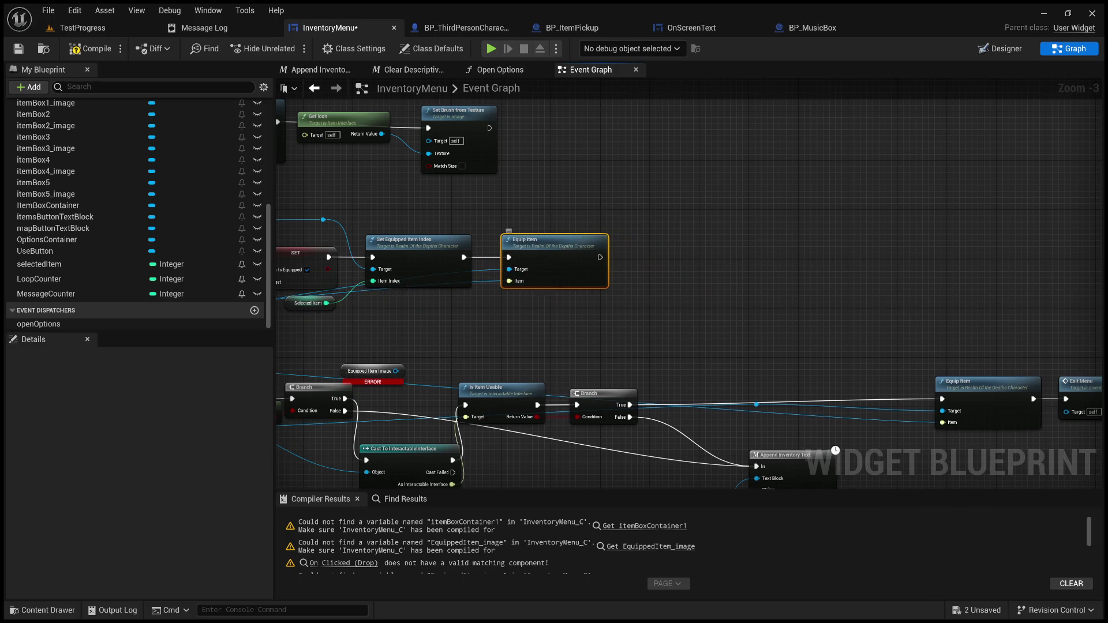
drag(435, 255, 698, 264)
drag(587, 228, 775, 277)
double_click(630, 229)
drag(631, 232, 737, 232)
click(587, 229)
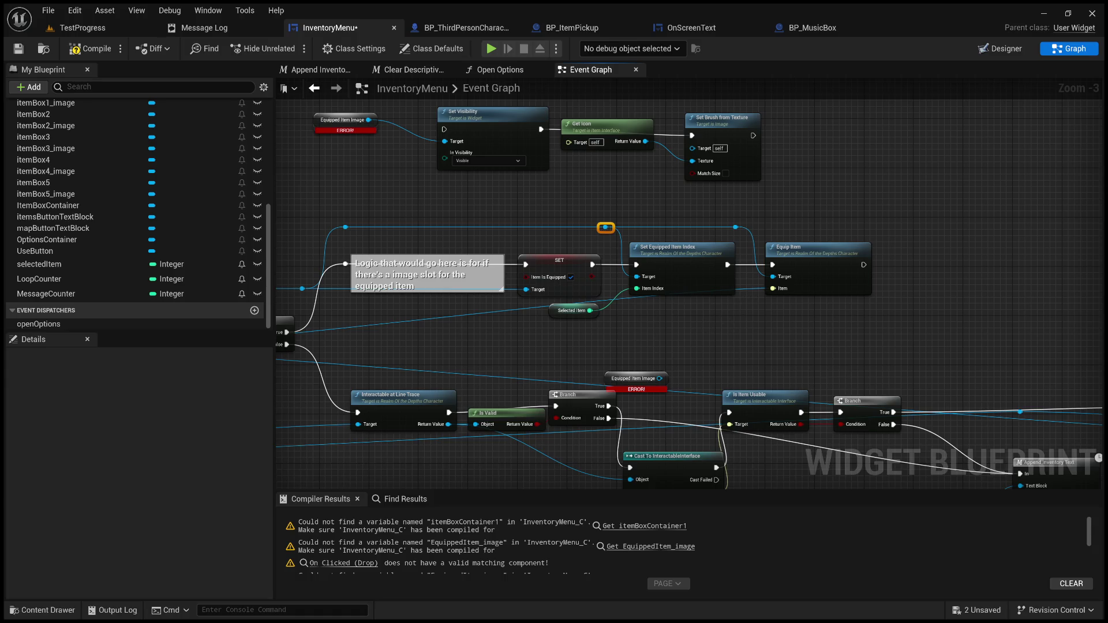
- Route the lower wire below the equip nodes and move Interactable at Line Trace nearer the Branch
mouse_move(653, 330)
mouse_down()
mouse_move(1045, 290)
mouse_move(717, 312)
mouse_up()
double_click(608, 286)
mouse_move(608, 290)
mouse_down()
mouse_move(650, 309)
mouse_move(832, 333)
mouse_move(808, 332)
mouse_move(820, 335)
mouse_up()
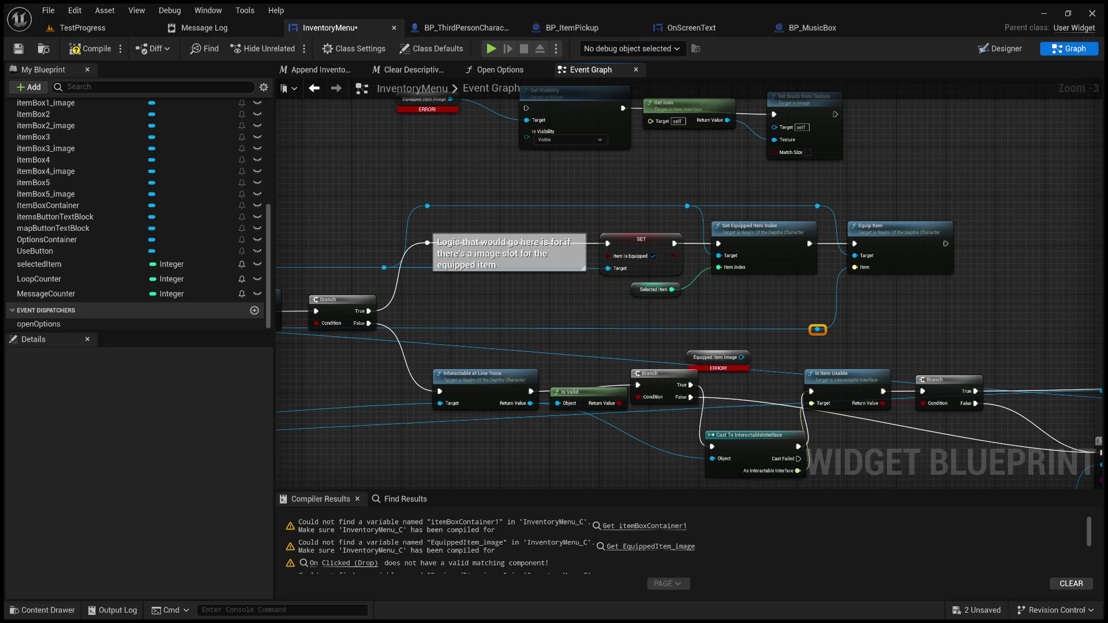
drag(544, 321, 616, 309)
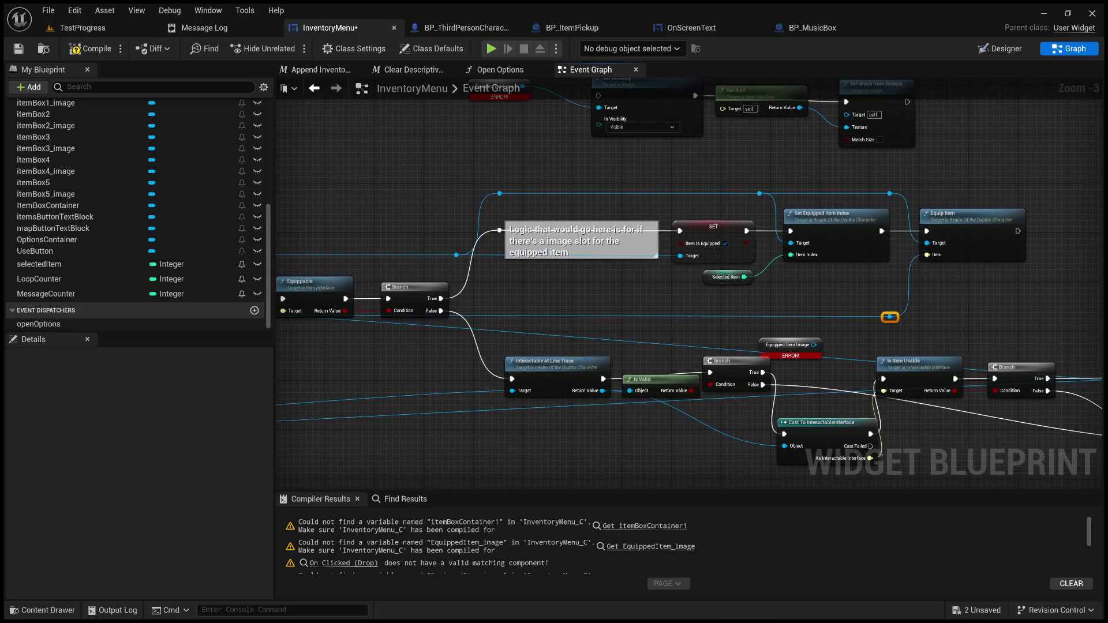
mouse_move(556, 364)
mouse_down()
mouse_move(752, 336)
mouse_move(714, 318)
mouse_move(730, 318)
mouse_up()
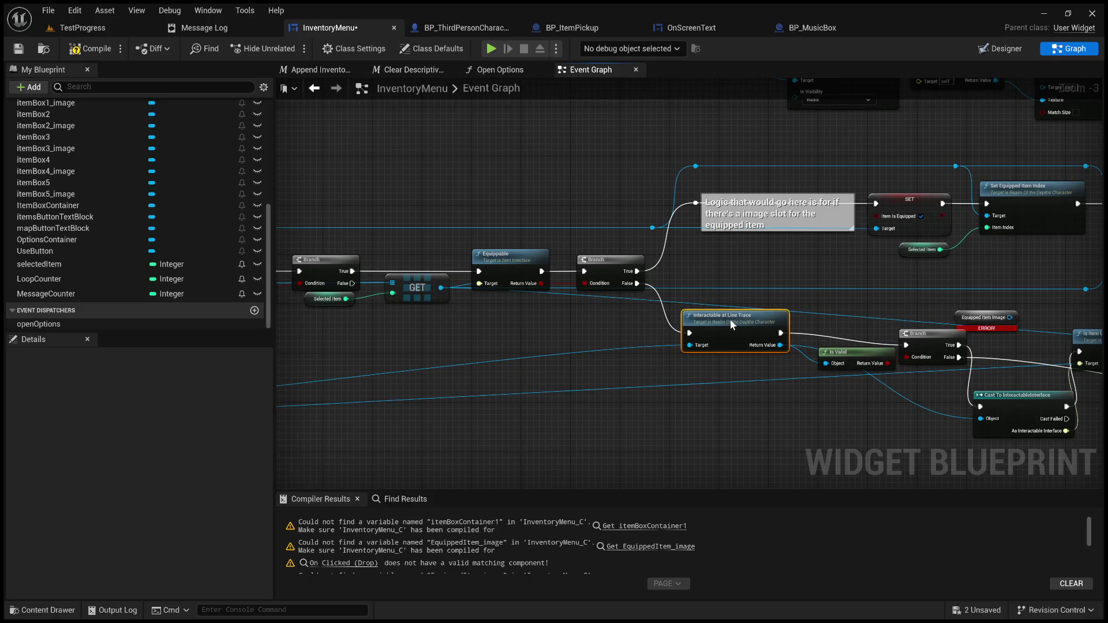
scroll(618, 328, down, 2)
scroll(1087, 310, up, 2)
drag(1087, 311, 828, 309)
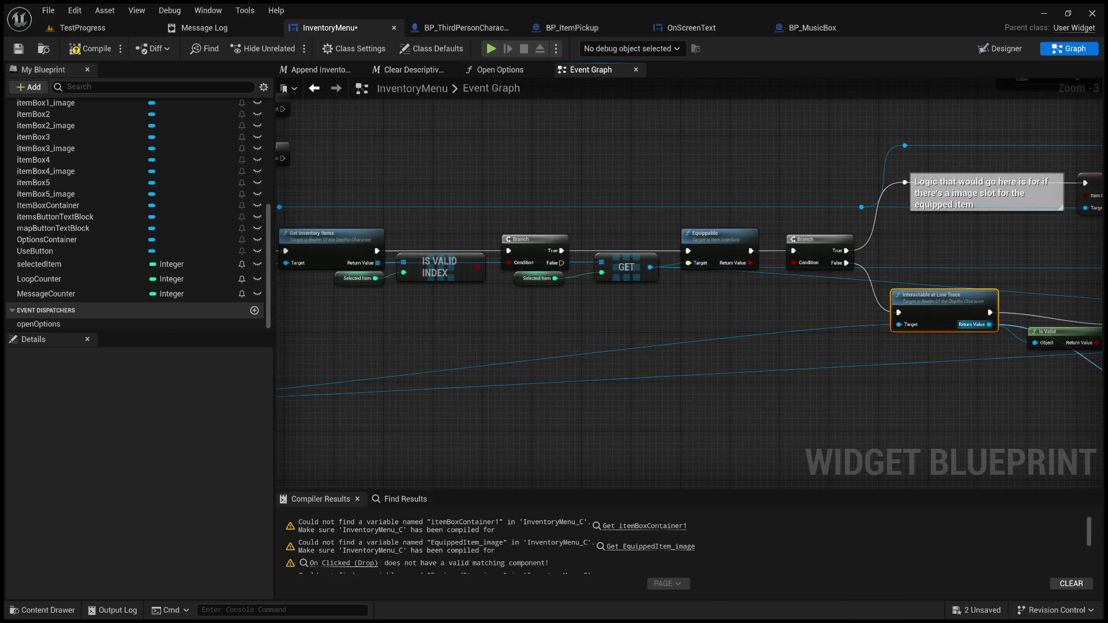
- Draw a character-reference wire from the cast node, rerouted below the inventory nodes
drag(721, 323, 1031, 326)
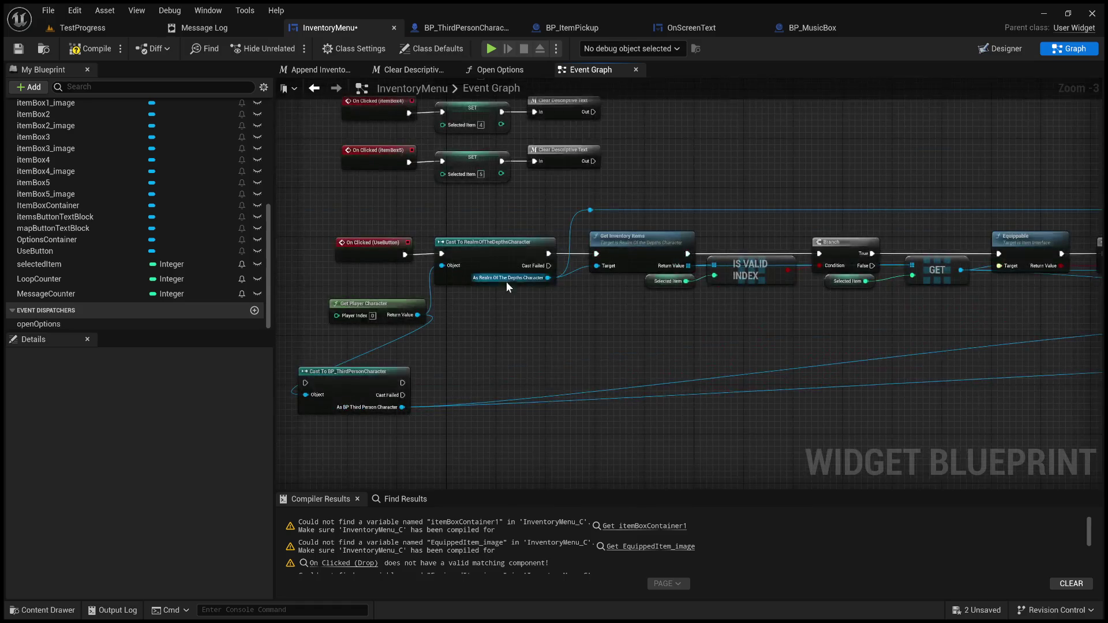
mouse_move(547, 277)
mouse_down()
mouse_move(757, 338)
mouse_move(1020, 341)
mouse_move(911, 327)
mouse_up()
double_click(770, 321)
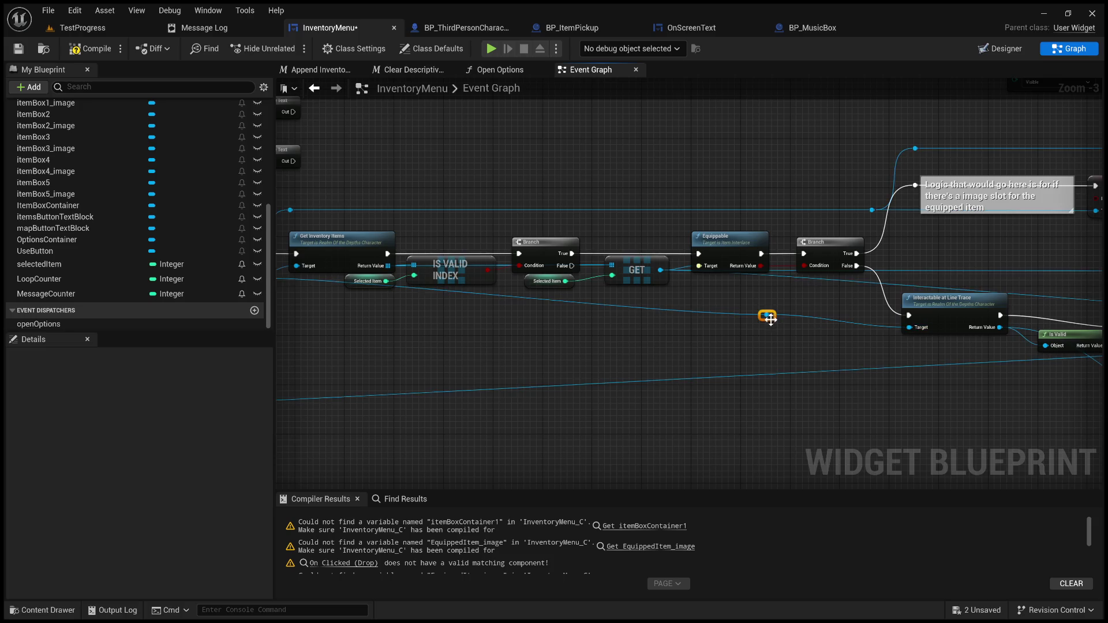
mouse_move(770, 322)
mouse_down()
mouse_move(307, 334)
mouse_move(529, 350)
mouse_move(470, 338)
mouse_up()
mouse_move(871, 377)
mouse_down()
mouse_move(709, 359)
mouse_move(277, 357)
mouse_up()
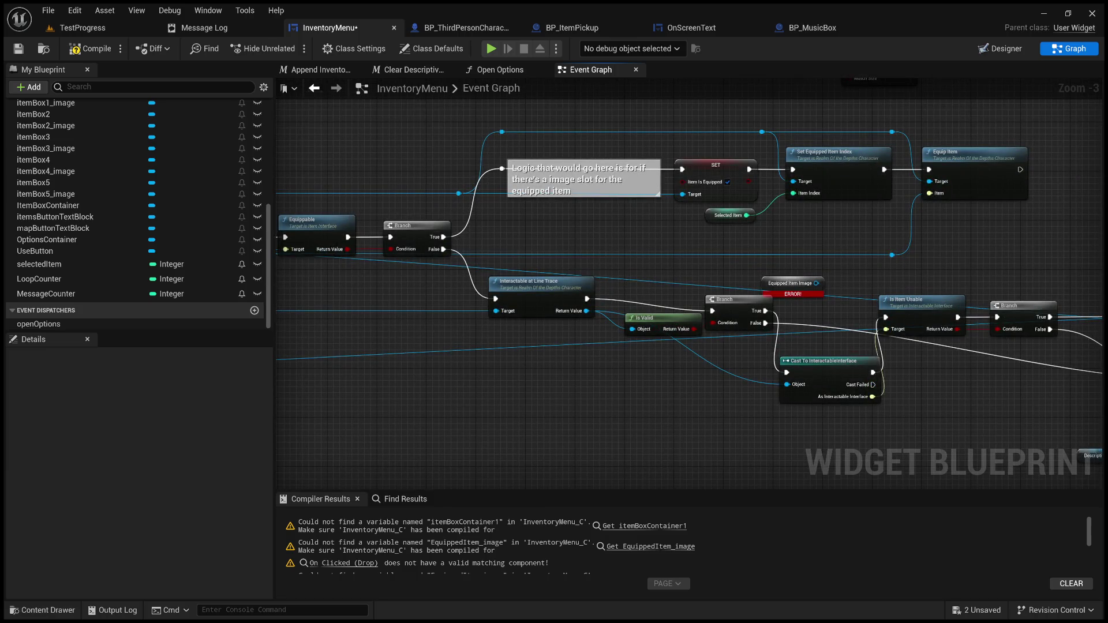
- Replace the old Is Valid node and its Branch with an Is Valid check on the line trace result
click(669, 324)
key(Delete)
click(743, 302)
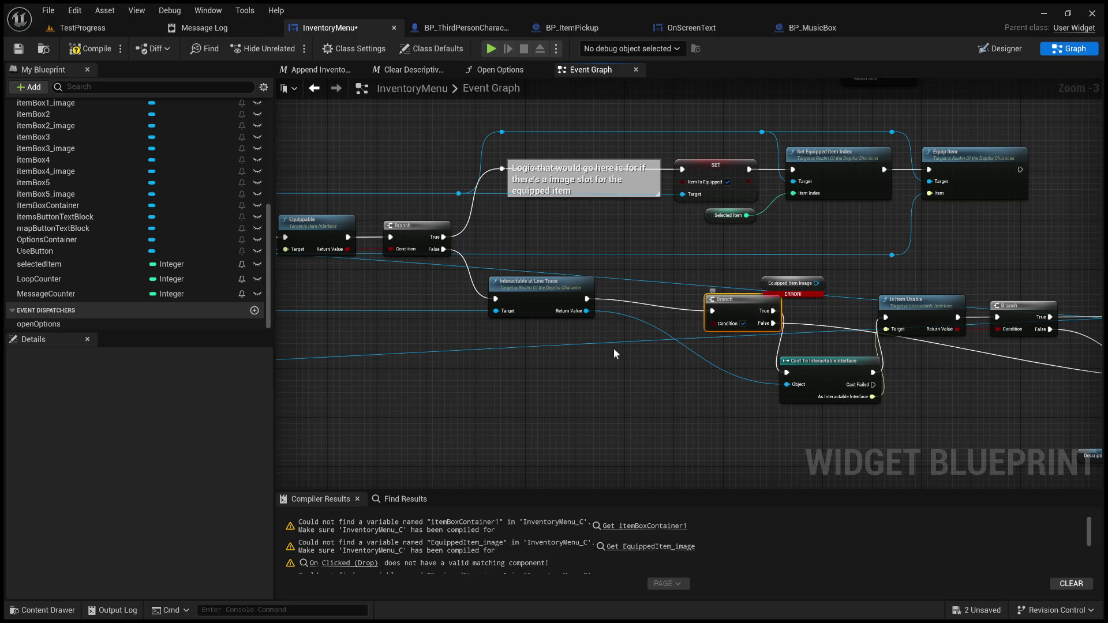
key(Delete)
mouse_move(587, 312)
mouse_down()
mouse_move(663, 297)
mouse_move(638, 289)
mouse_up()
key(ctrl+z)
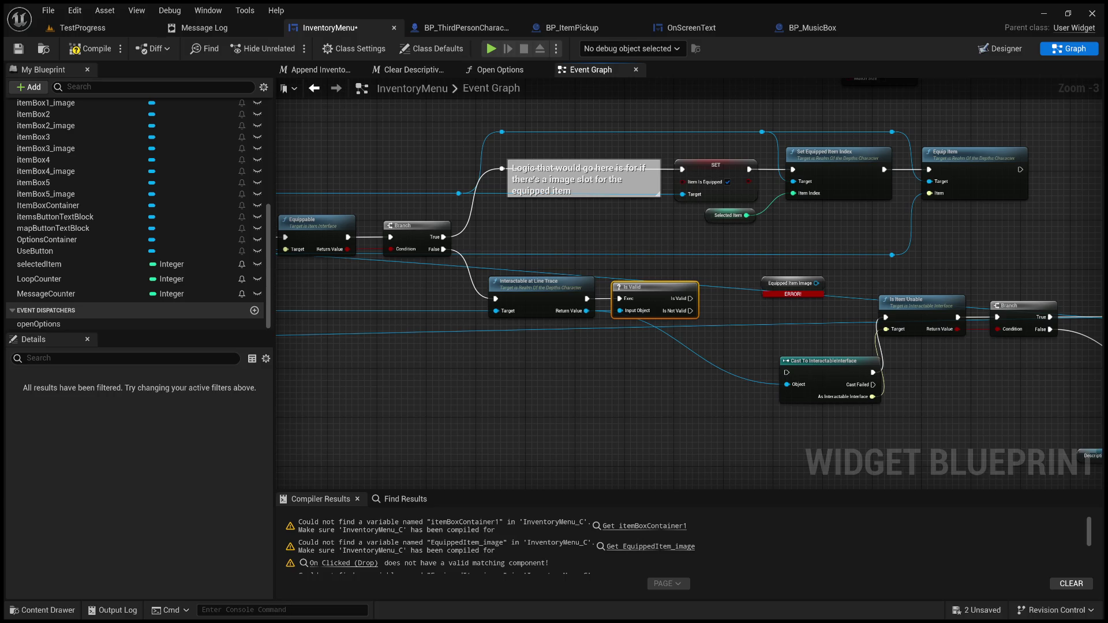
- Delete the broken Equipped Item Image node and run Cast To InteractableInterface from Is Valid
click(791, 283)
key(Delete)
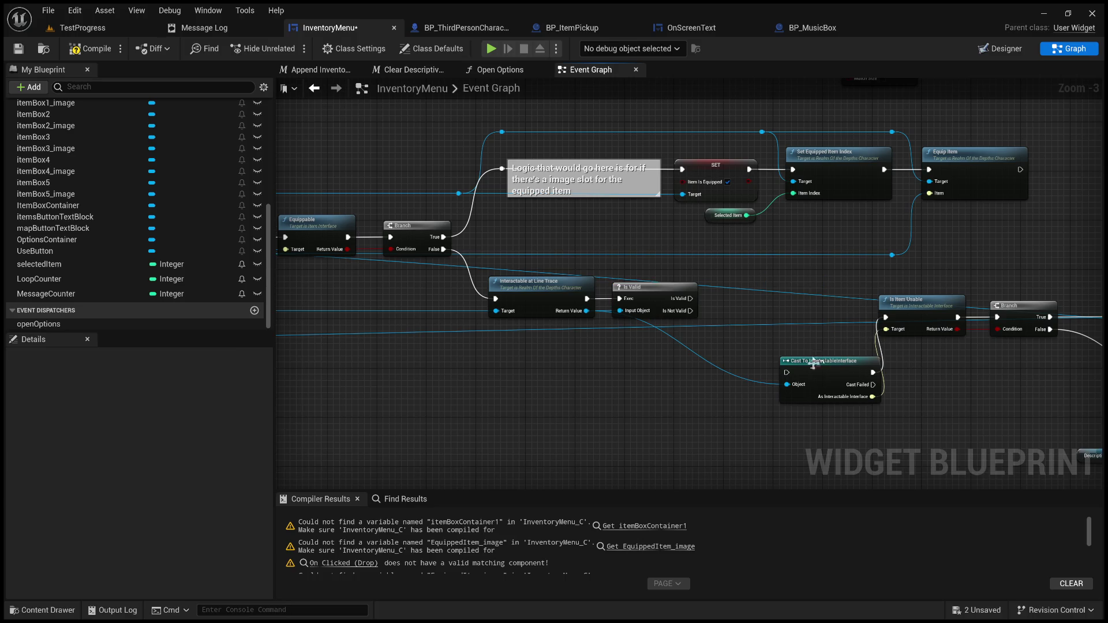
mouse_move(823, 368)
mouse_down()
mouse_move(770, 289)
mouse_move(719, 298)
mouse_up()
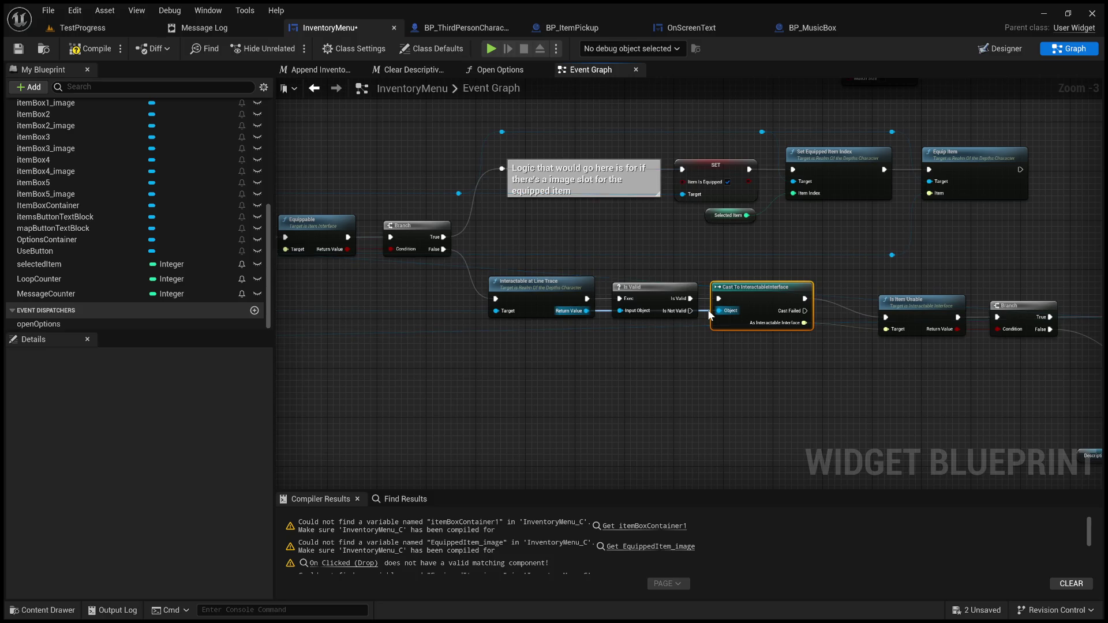
drag(707, 310, 708, 310)
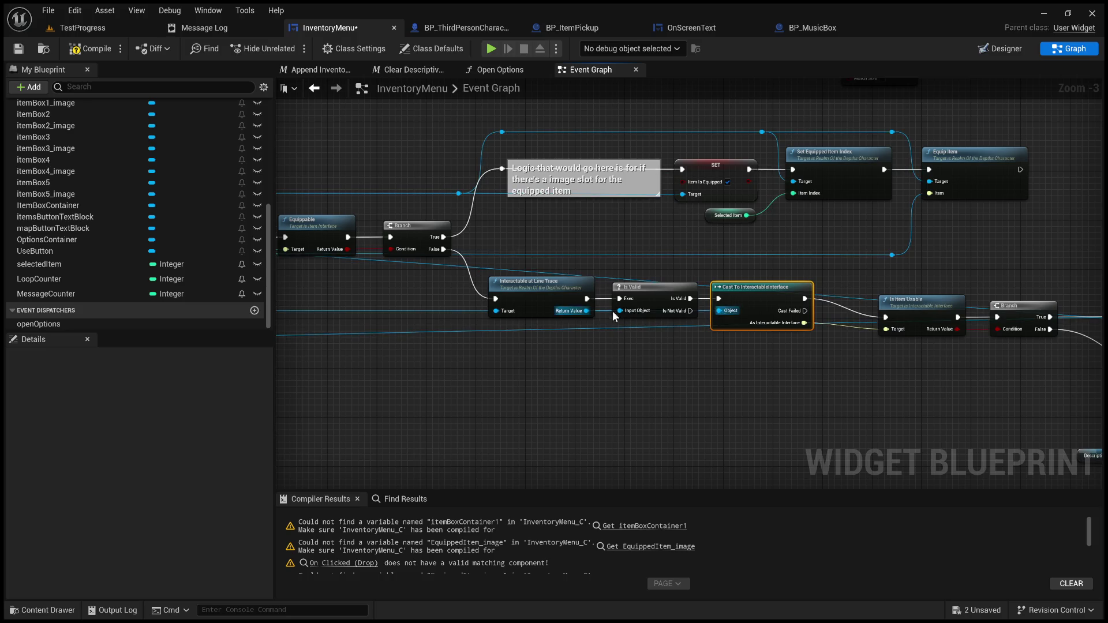
- Reroute the Return Value wire into the cast's Object input and line up Is Item Usable beside it
double_click(703, 310)
mouse_move(702, 309)
mouse_down()
mouse_move(691, 345)
mouse_move(609, 347)
mouse_up()
double_click(662, 338)
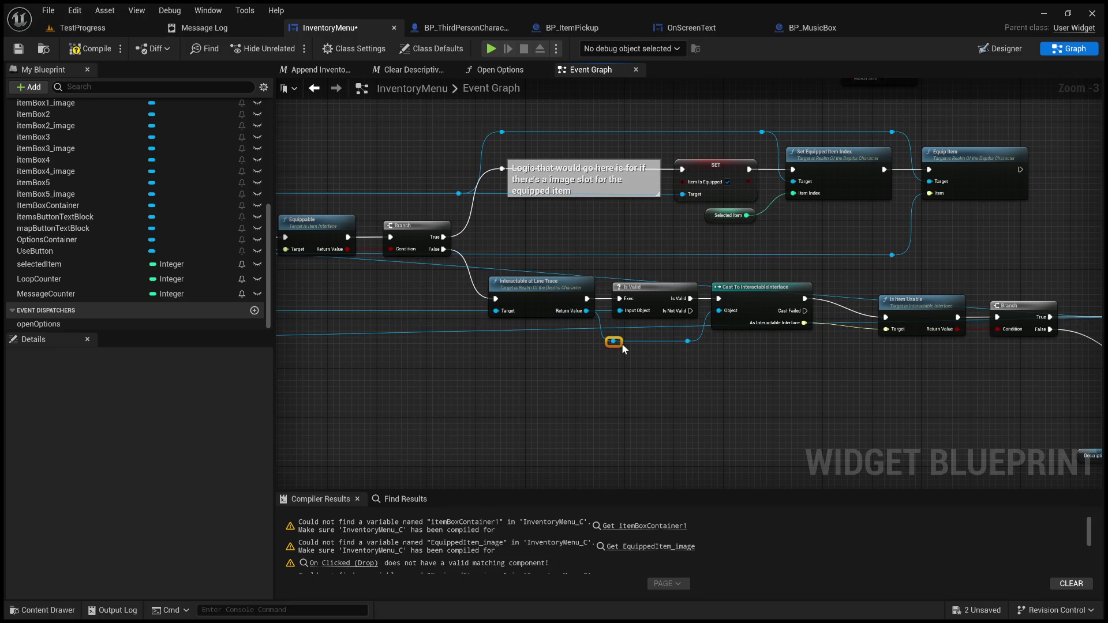
click(662, 351)
drag(662, 351, 551, 360)
drag(812, 314, 762, 294)
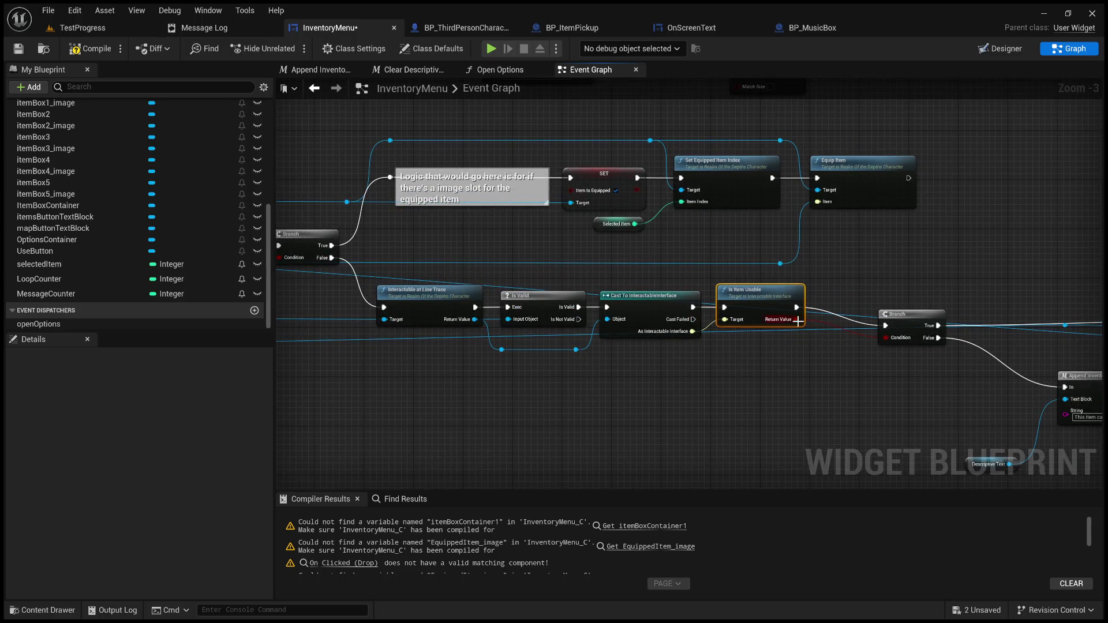
scroll(818, 352, up, 2)
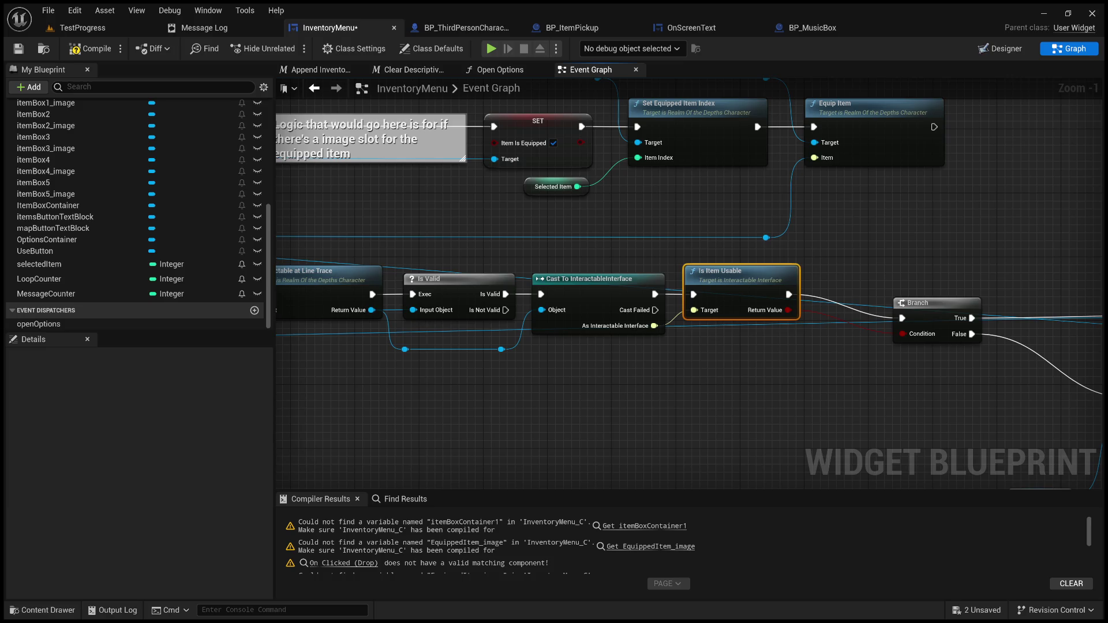
mouse_move(956, 303)
mouse_down()
mouse_move(873, 278)
mouse_move(882, 278)
mouse_up()
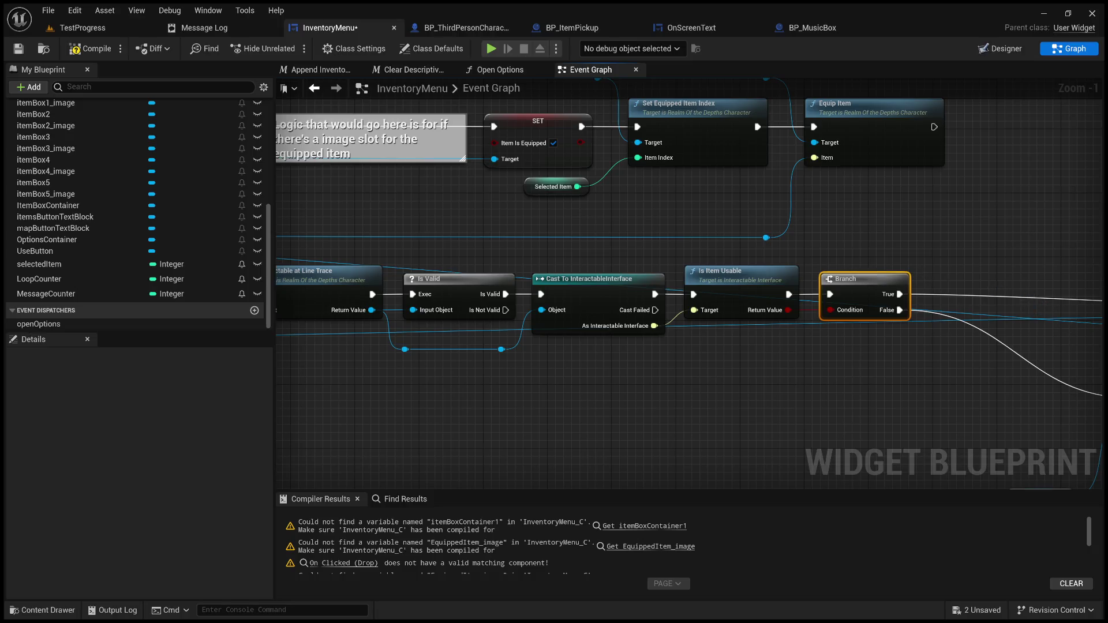
scroll(878, 272, down, 2)
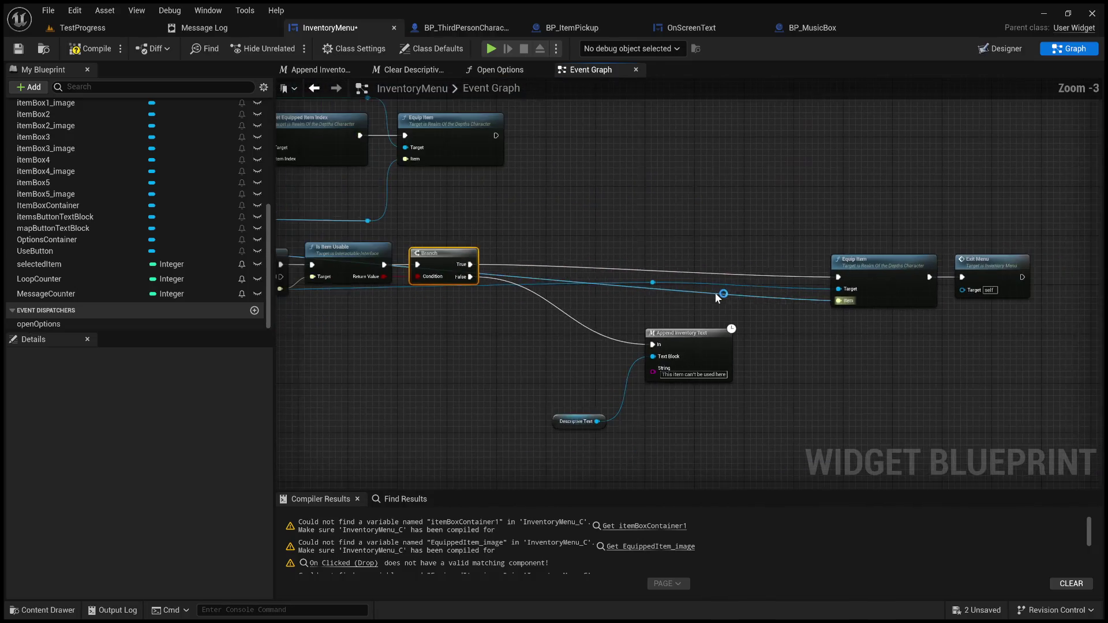
click(893, 275)
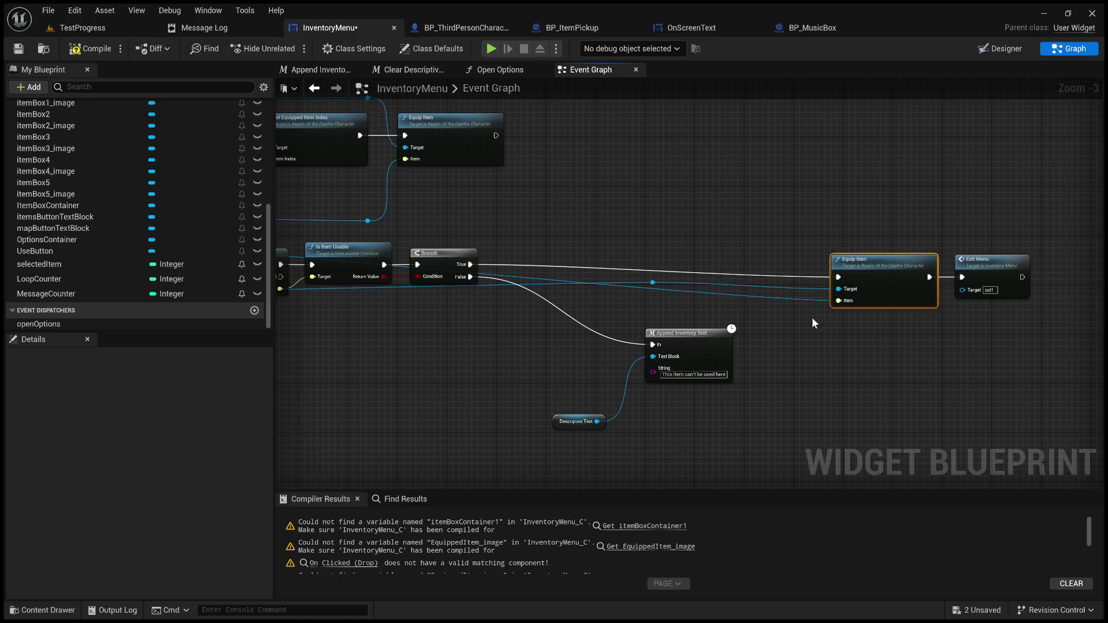
mouse_move(907, 266)
mouse_down()
mouse_move(696, 248)
mouse_move(810, 245)
mouse_up()
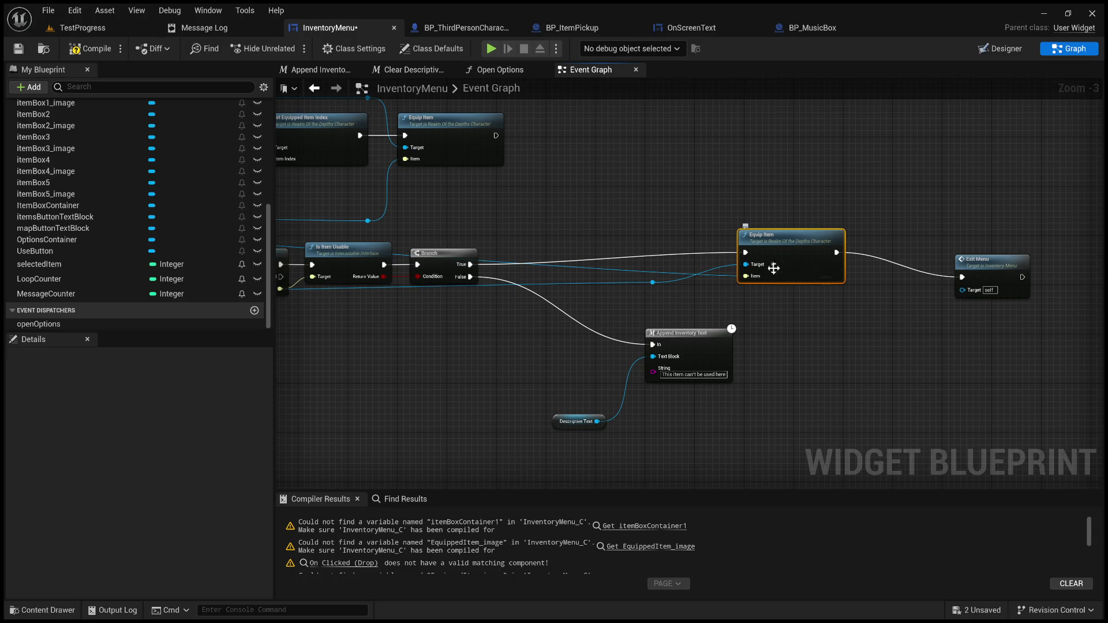
scroll(774, 268, up, 2)
drag(531, 313, 627, 321)
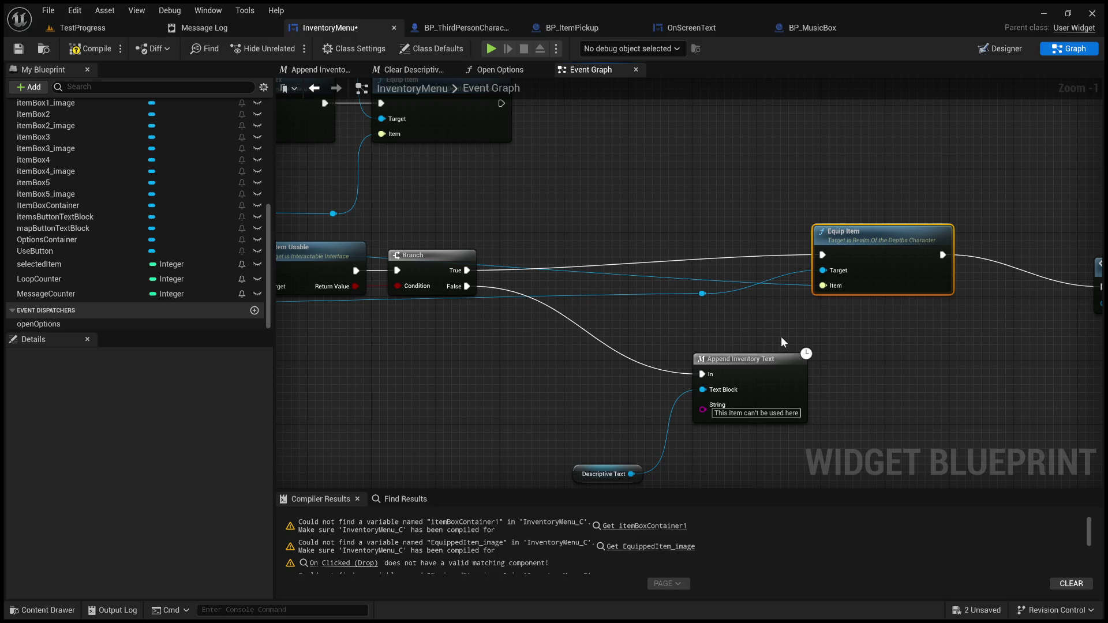
drag(779, 341, 701, 340)
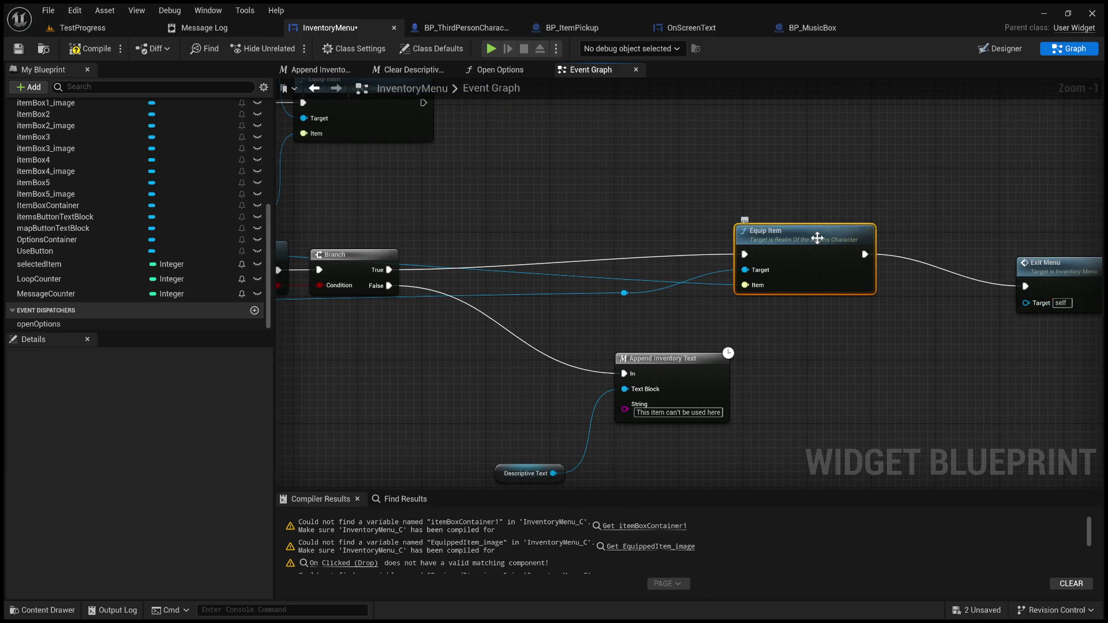
drag(723, 313, 1014, 327)
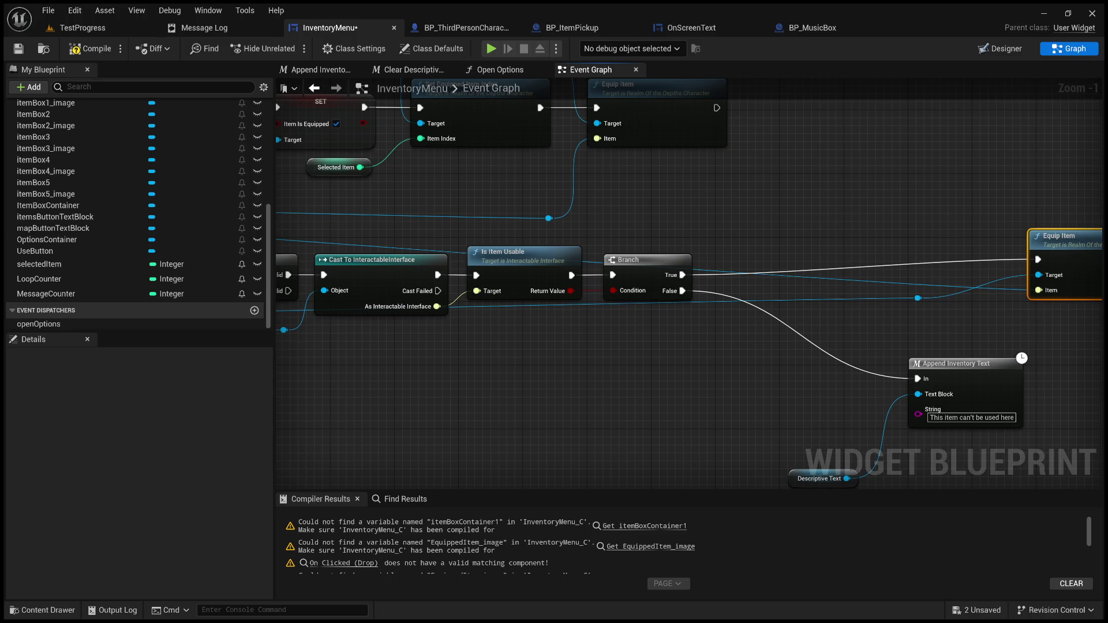
mouse_move(1014, 327)
mouse_down()
mouse_move(1097, 371)
mouse_move(863, 337)
mouse_move(421, 321)
mouse_up()
scroll(421, 322, down, 1)
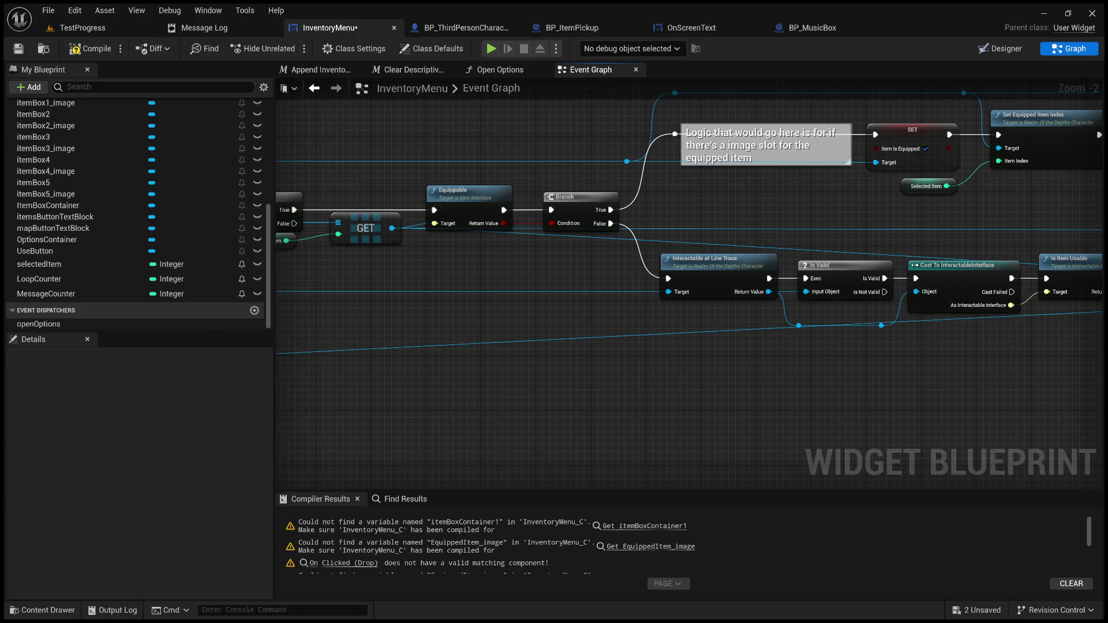
mouse_move(1096, 295)
mouse_down()
mouse_move(935, 314)
mouse_move(849, 307)
mouse_up()
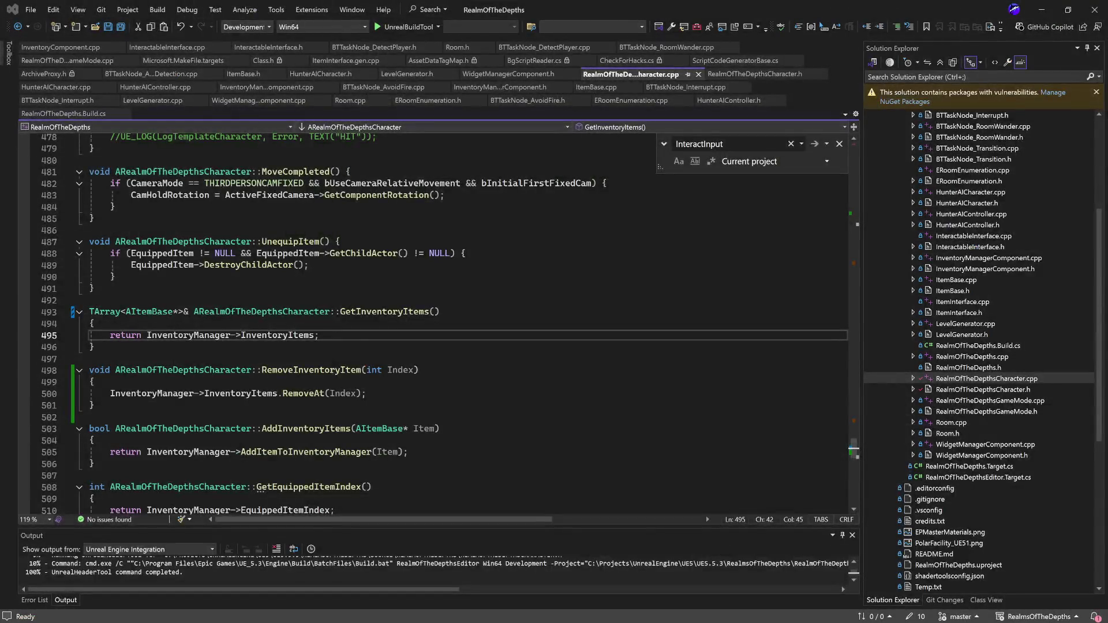
- Search the character code for EquipItem to reach its definition, then minimize Visual Studio
click(679, 144)
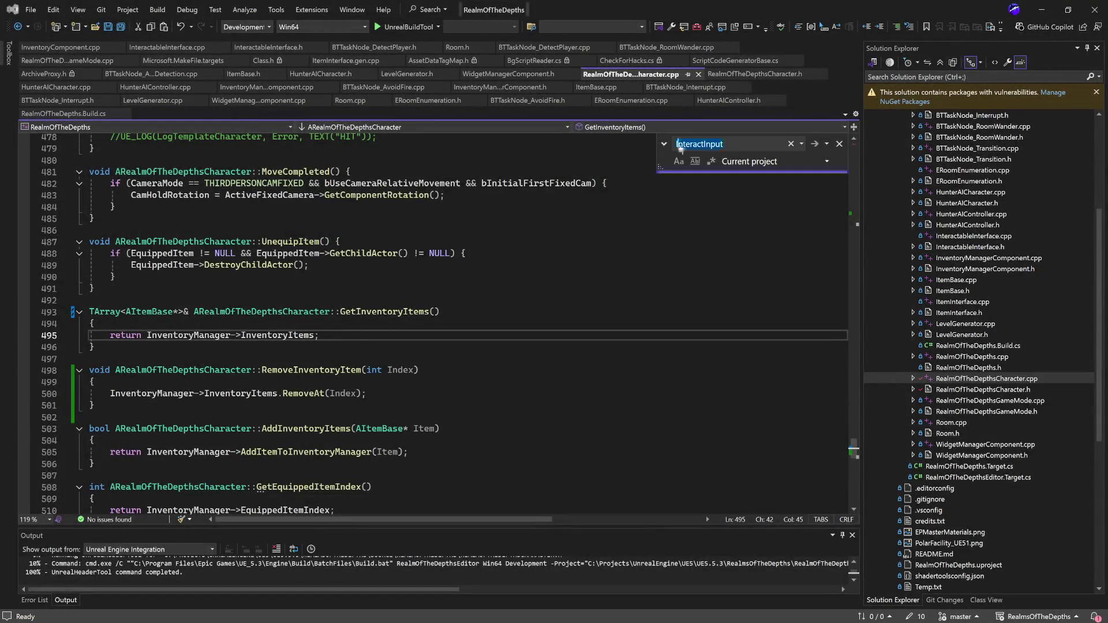
text(Eq)
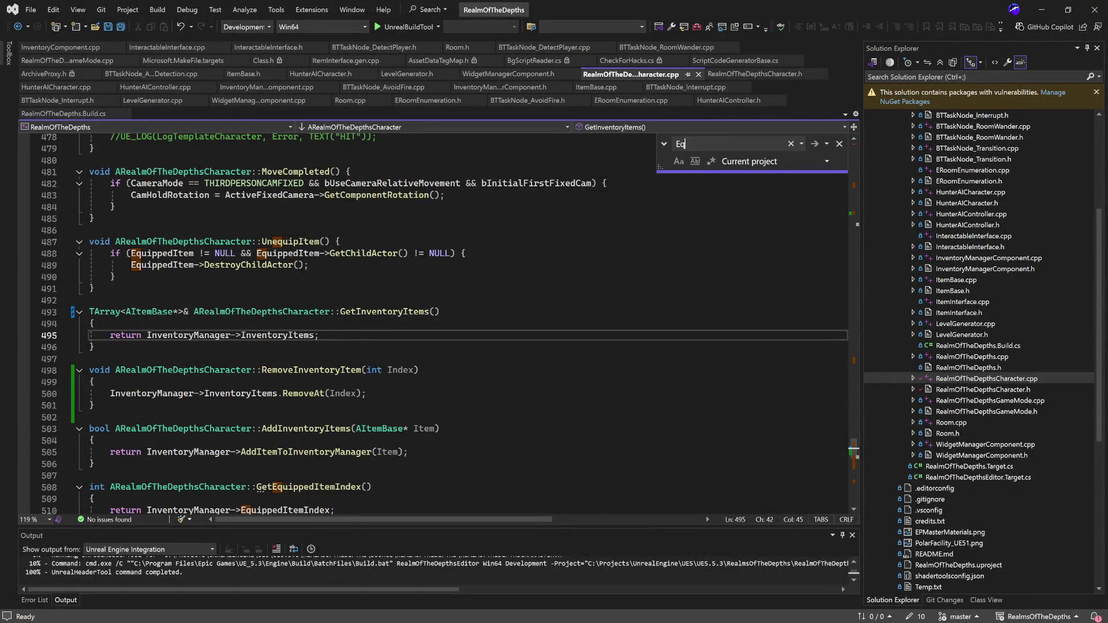
text(uipItem)
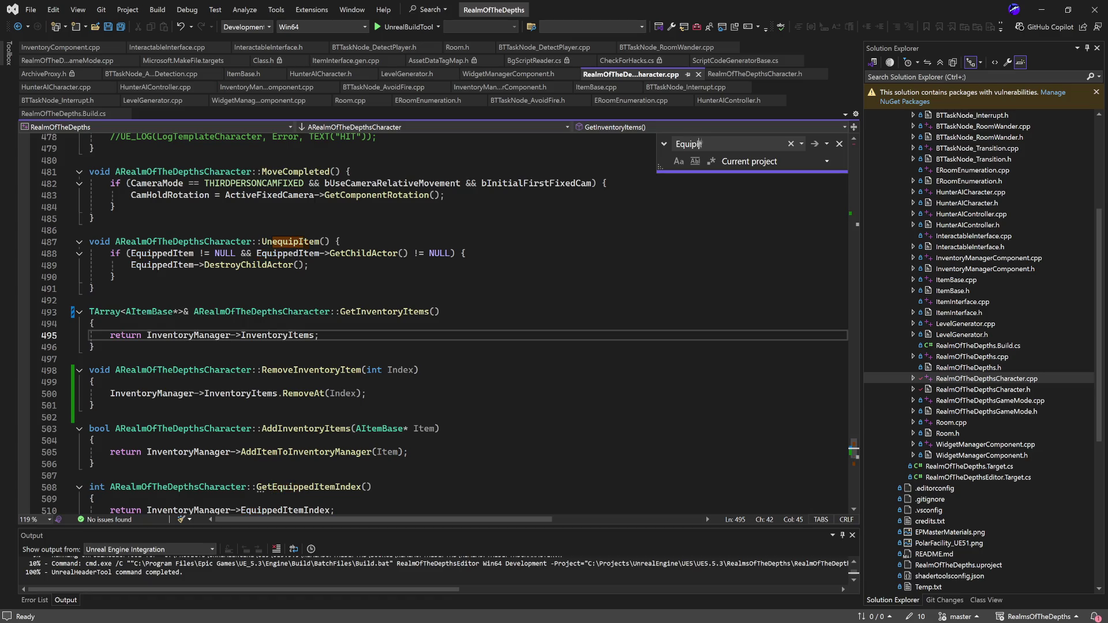
key(Return)
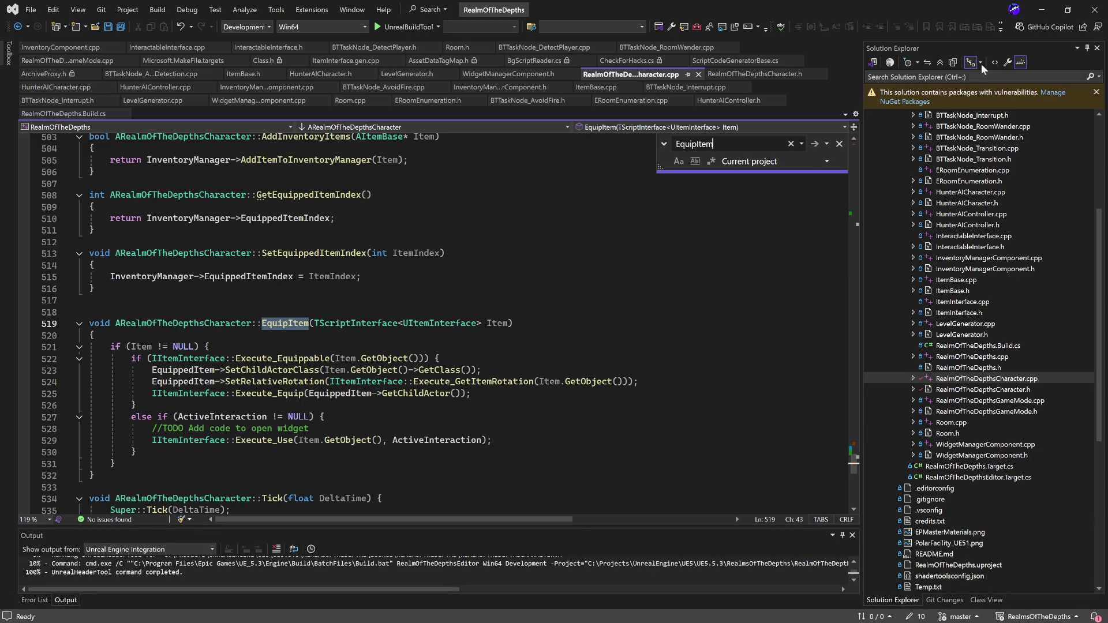
click(1041, 10)
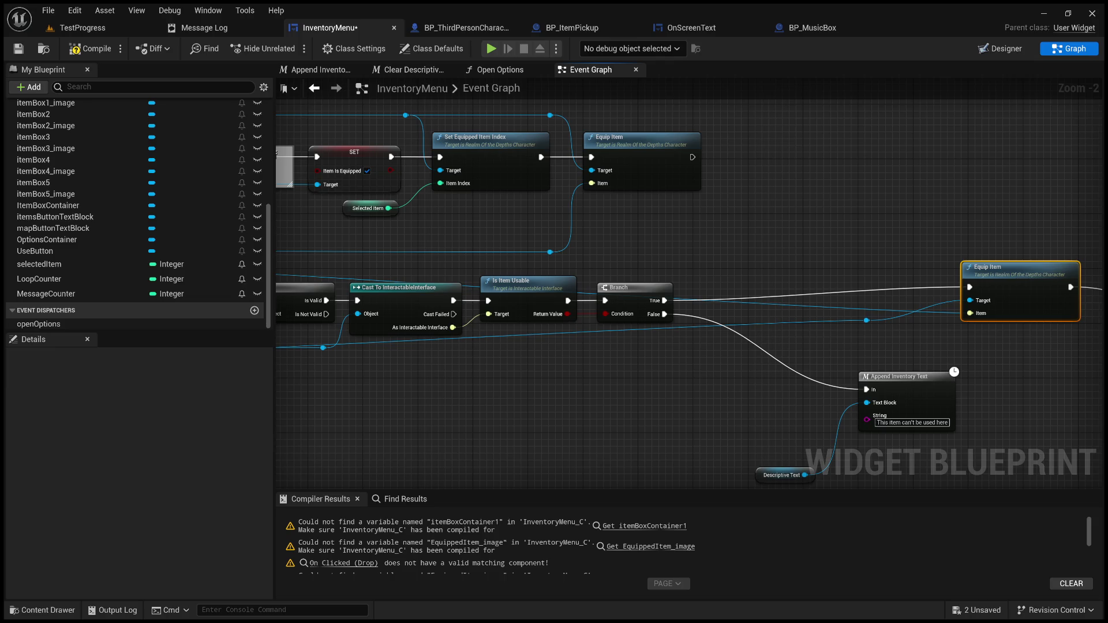
- Move Equip Item closer to the Branch and reroute the Branch False wire below it
mouse_move(1008, 268)
mouse_down()
mouse_move(773, 282)
mouse_move(942, 255)
mouse_up()
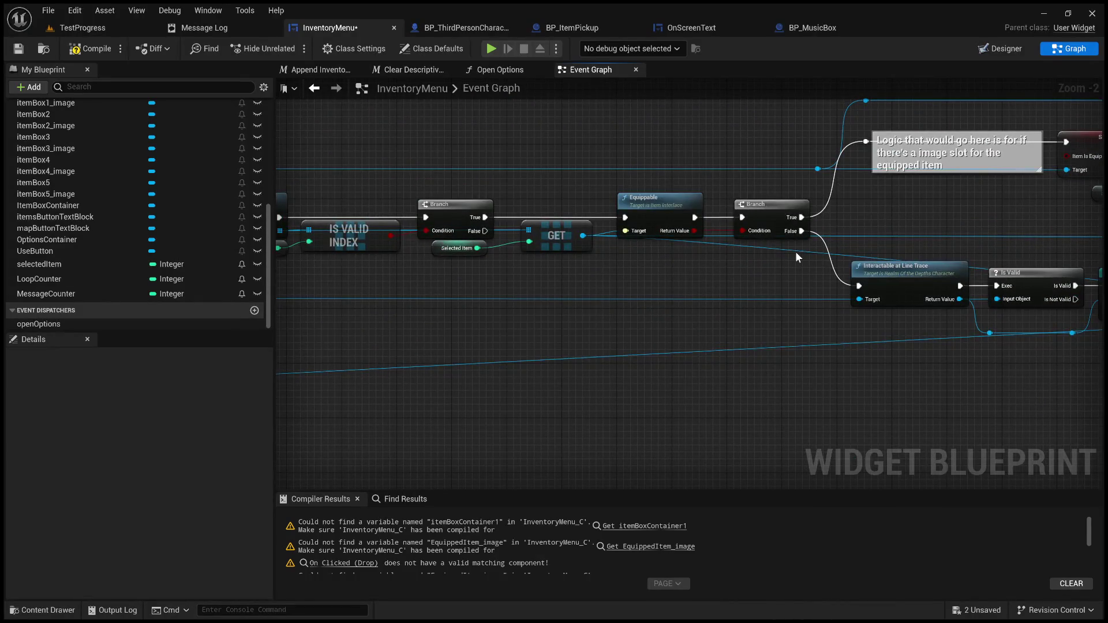
double_click(797, 252)
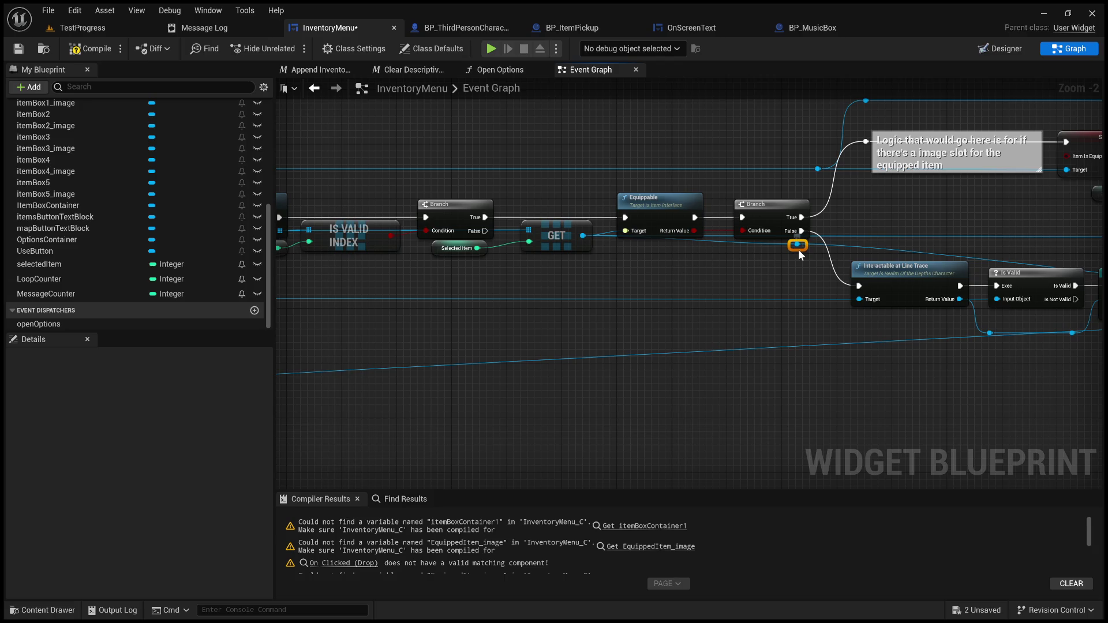
mouse_move(798, 250)
mouse_down()
mouse_move(748, 302)
mouse_move(648, 344)
mouse_move(382, 350)
mouse_up()
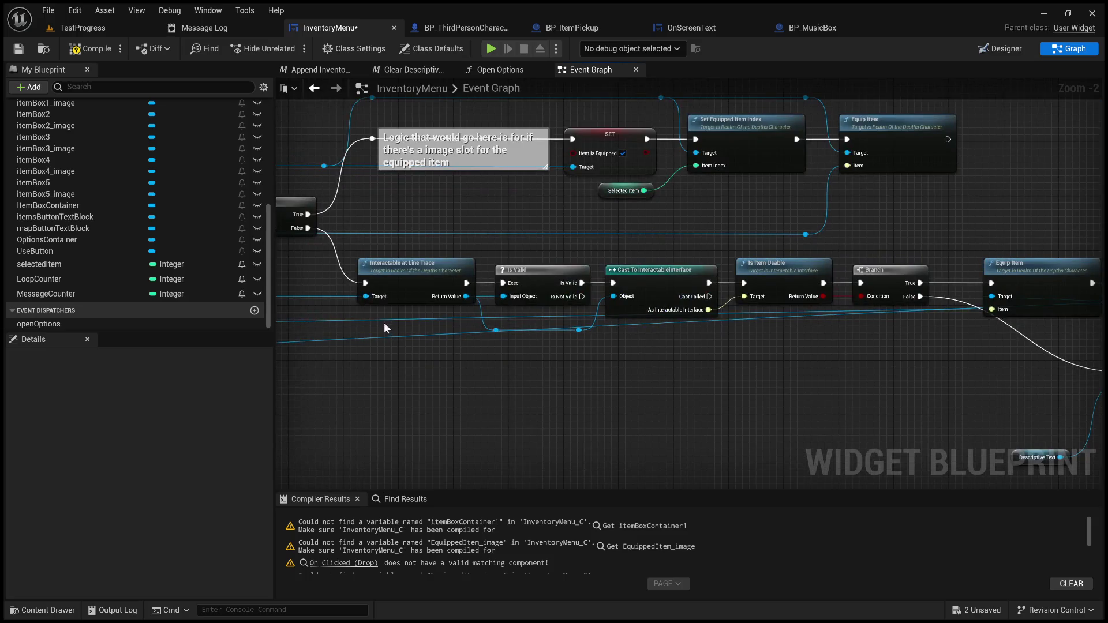
scroll(386, 321, down, 2)
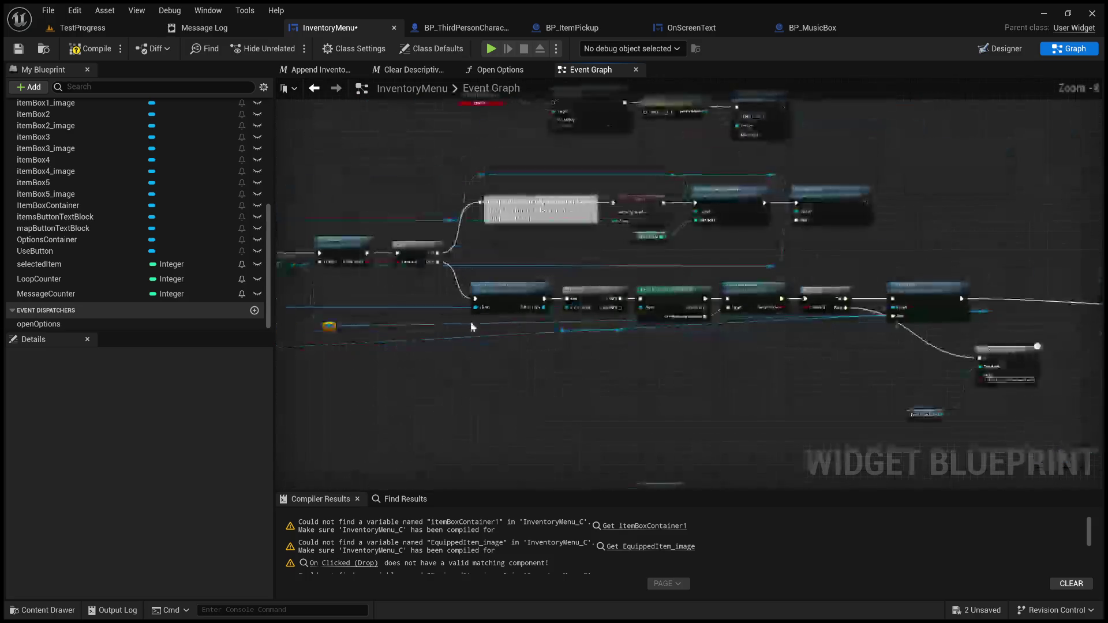
drag(448, 323, 458, 315)
alt+click(482, 333)
drag(666, 353, 524, 341)
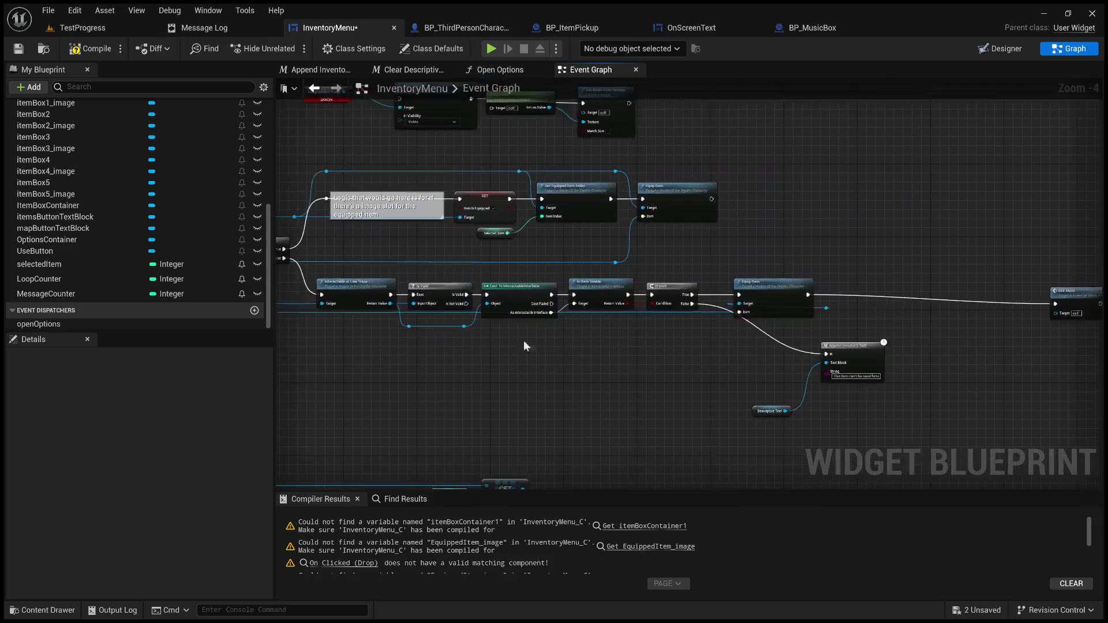
scroll(742, 337, up, 2)
- Add and align reroute points on the Equippable and Equip Item Target wires
double_click(868, 295)
mouse_move(811, 306)
mouse_down()
mouse_move(919, 322)
mouse_move(870, 339)
mouse_move(735, 319)
mouse_move(1087, 321)
mouse_move(519, 311)
mouse_move(629, 319)
mouse_up()
double_click(625, 248)
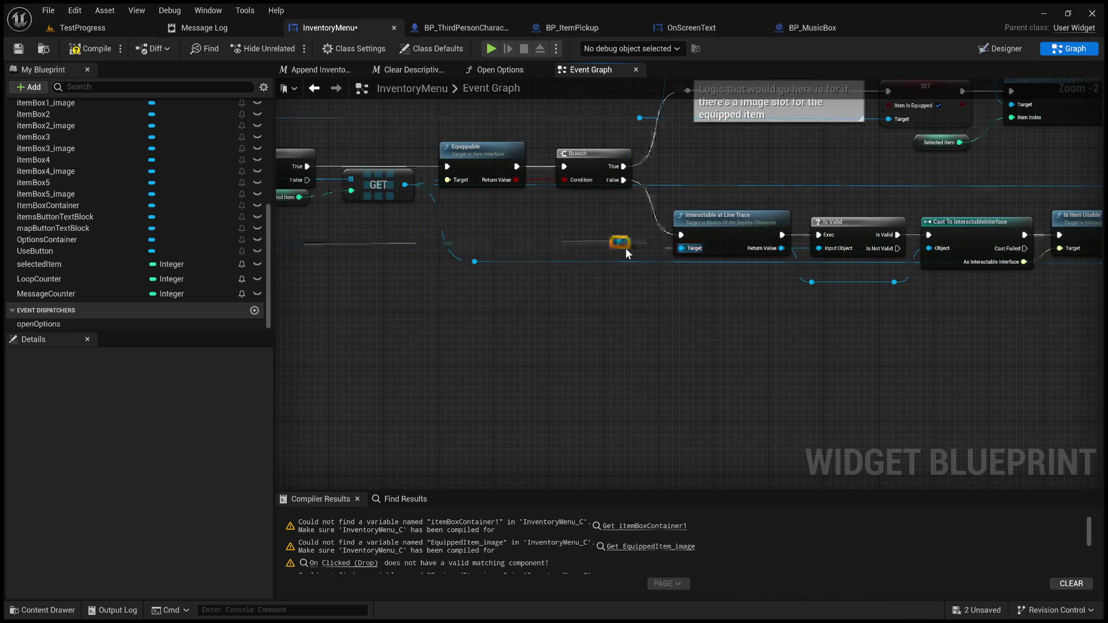
mouse_move(622, 244)
mouse_down()
mouse_move(822, 313)
mouse_move(1097, 326)
mouse_move(890, 248)
mouse_up()
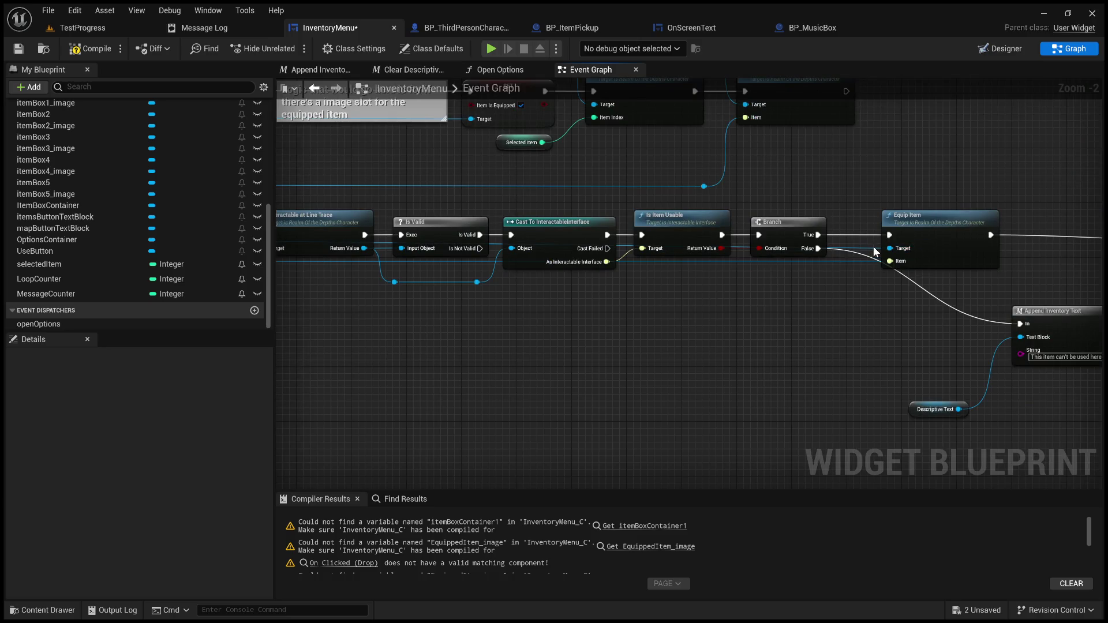
double_click(873, 248)
mouse_move(827, 289)
mouse_down()
mouse_move(1016, 311)
mouse_move(985, 288)
mouse_move(631, 316)
mouse_move(570, 303)
mouse_move(155, 302)
mouse_up()
double_click(985, 282)
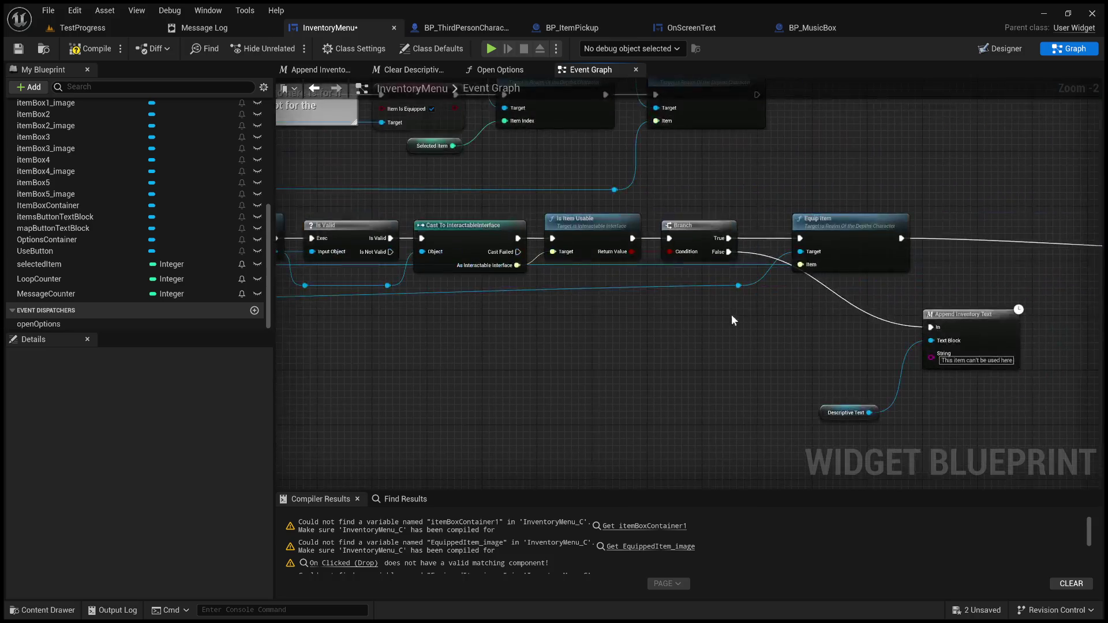
mouse_move(737, 286)
mouse_down()
mouse_move(731, 309)
mouse_move(822, 344)
mouse_up()
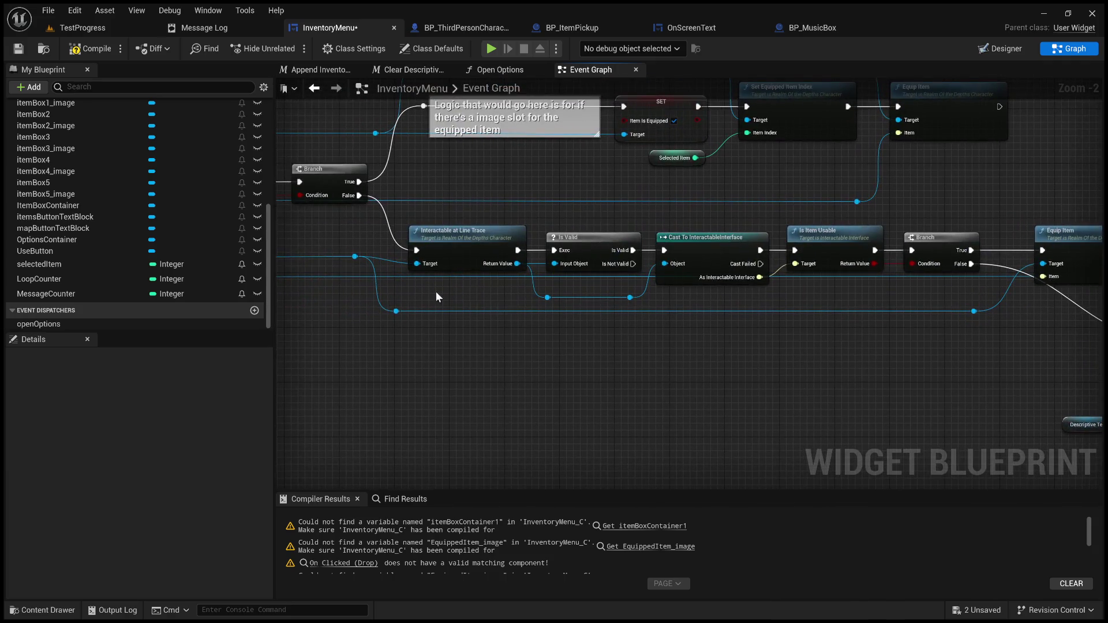
scroll(601, 313, up, 2)
mouse_move(594, 285)
mouse_down()
mouse_move(598, 298)
mouse_move(578, 288)
mouse_move(421, 305)
mouse_up()
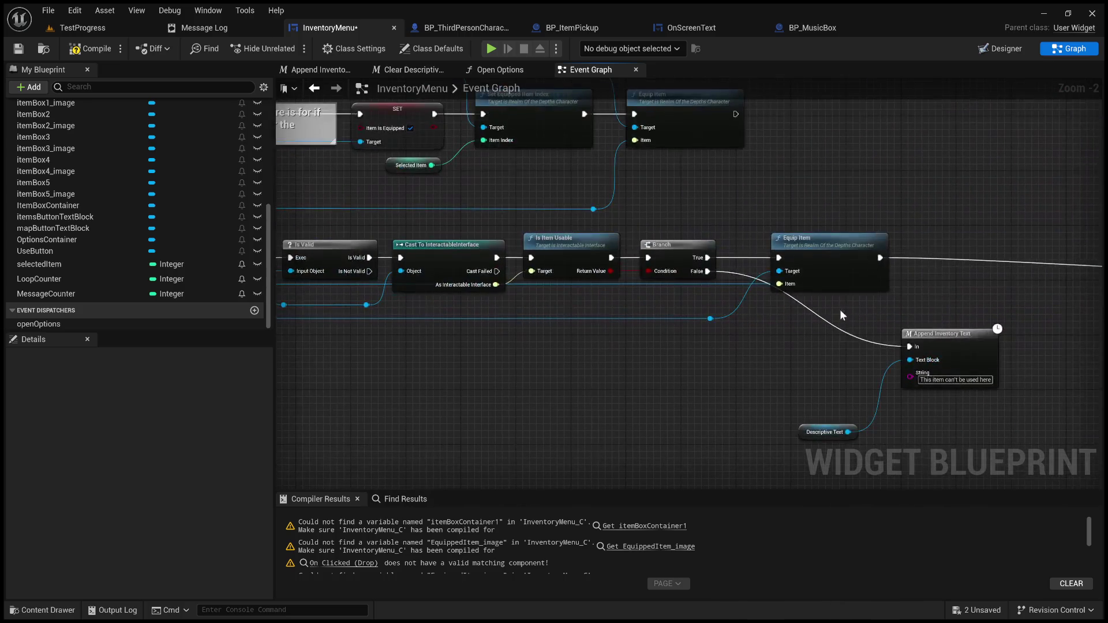
- Place Exit Menu right after Equip Item and select Descriptive Text with Append Inventory Text
drag(978, 293, 640, 287)
mouse_move(955, 228)
mouse_down()
mouse_move(702, 222)
mouse_move(613, 237)
mouse_up()
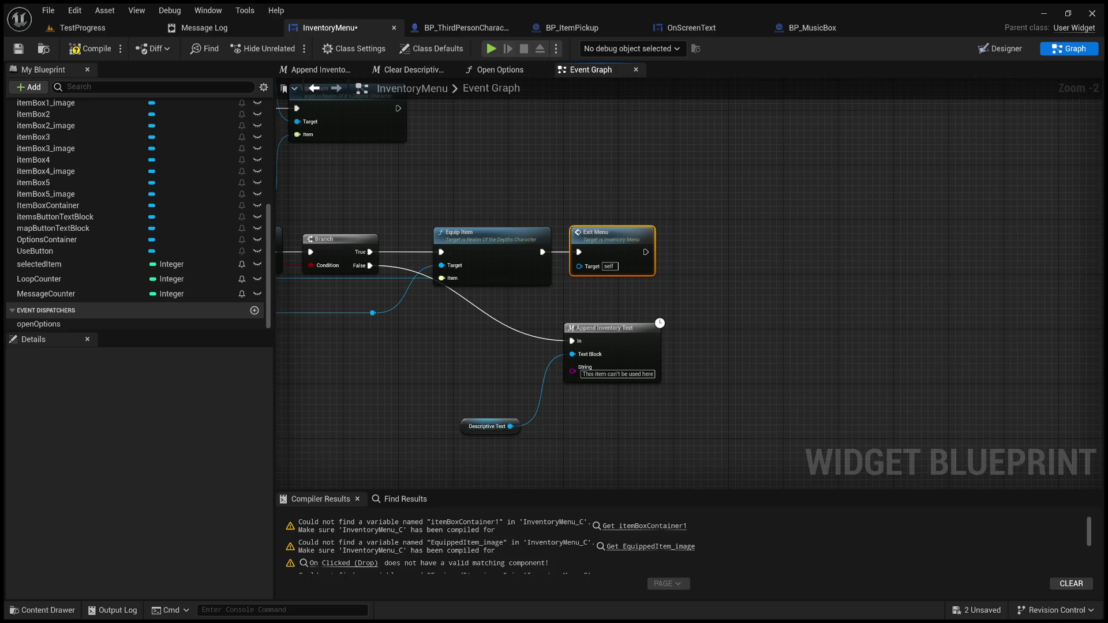
drag(623, 358, 828, 358)
mouse_move(707, 450)
mouse_down()
mouse_move(791, 416)
mouse_move(829, 338)
mouse_move(698, 306)
mouse_up()
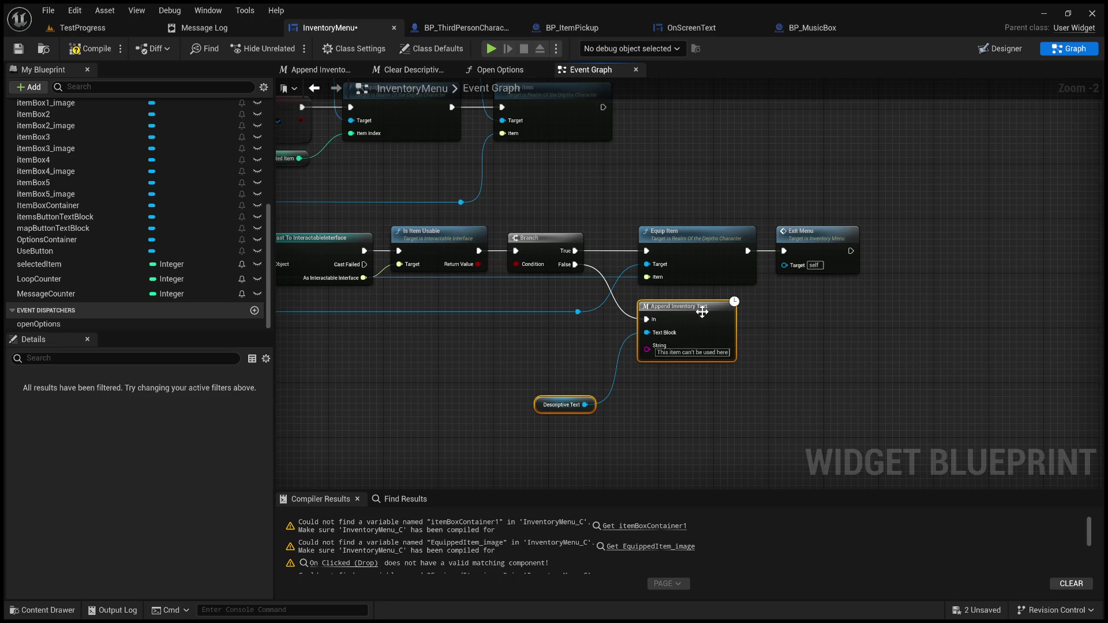
- Move Descriptive Text beside Append Inventory Text and wire Is Not Valid into it through a reroute point
click(612, 404)
mouse_move(579, 398)
mouse_down()
mouse_move(586, 347)
mouse_move(605, 330)
mouse_up()
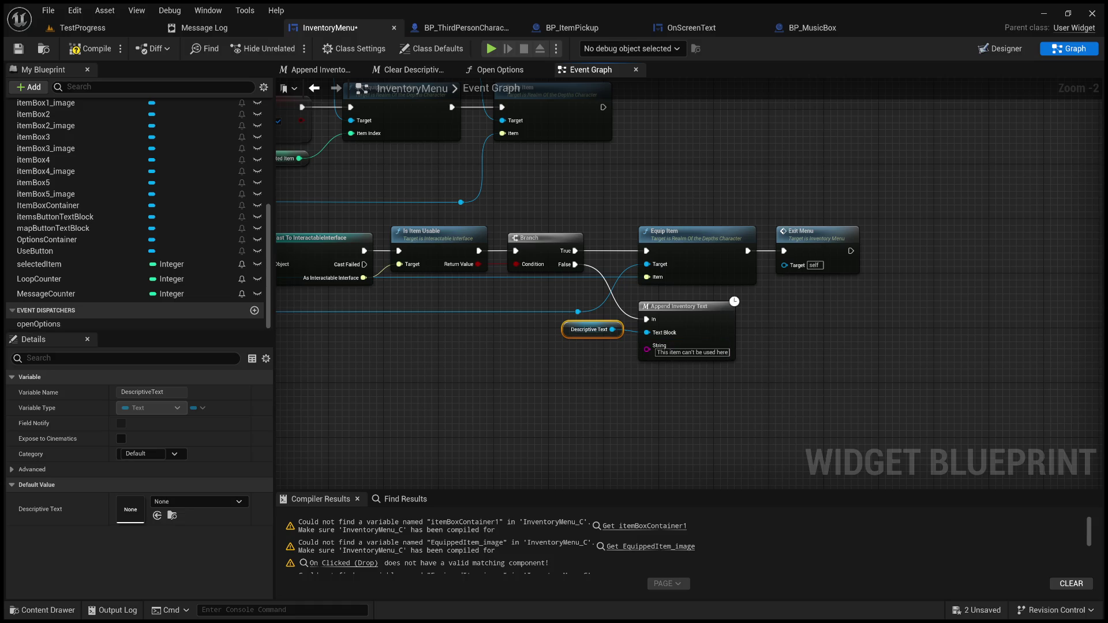
mouse_move(364, 278)
mouse_down()
mouse_move(277, 271)
mouse_move(989, 330)
mouse_move(1005, 320)
mouse_up()
click(792, 278)
double_click(792, 278)
mouse_move(792, 278)
mouse_down()
mouse_move(704, 286)
mouse_move(634, 313)
mouse_up()
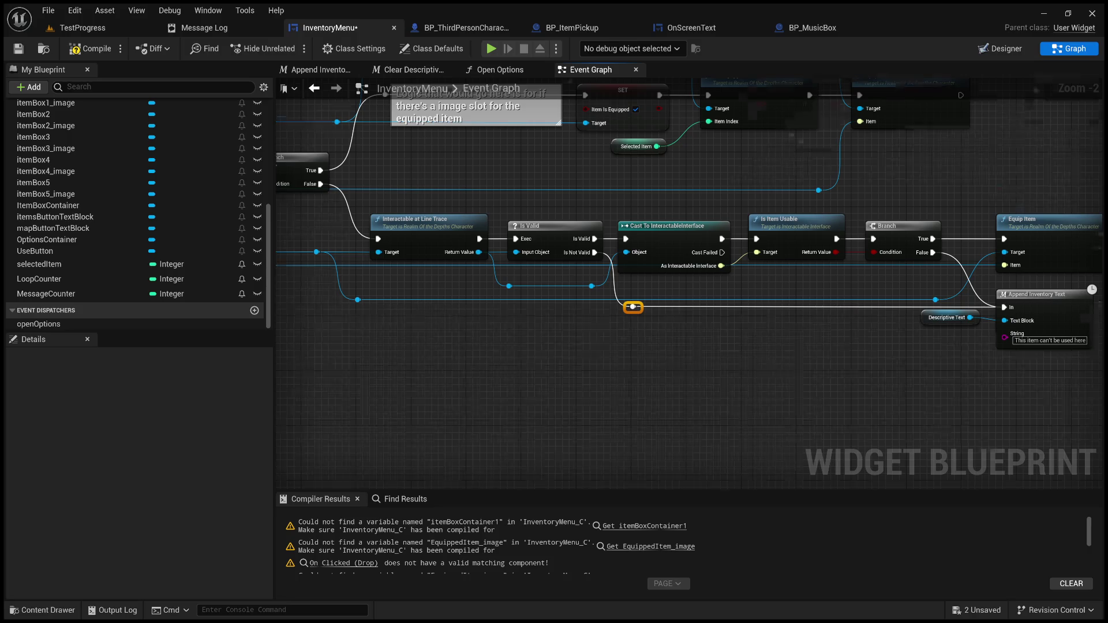
scroll(634, 312, down, 2)
mouse_move(684, 328)
mouse_down()
mouse_move(908, 321)
mouse_move(959, 333)
mouse_up()
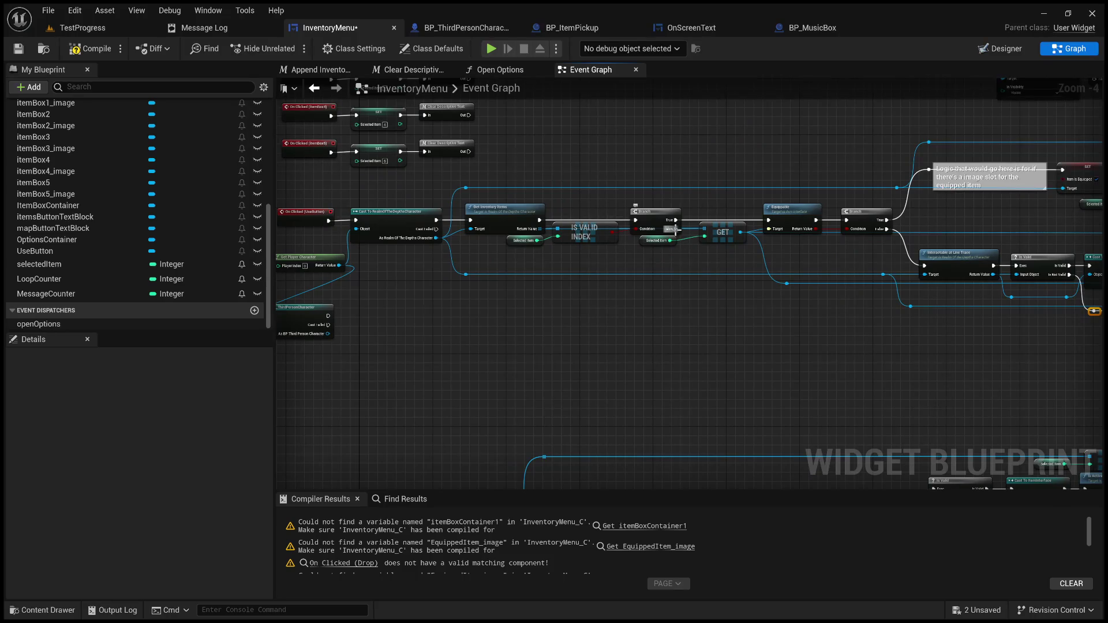
- Route the Is Valid Index Branch's False output through reroute points into the Append Inventory Text path
mouse_move(675, 229)
mouse_down()
mouse_move(913, 332)
mouse_move(1087, 315)
mouse_move(1059, 312)
mouse_up()
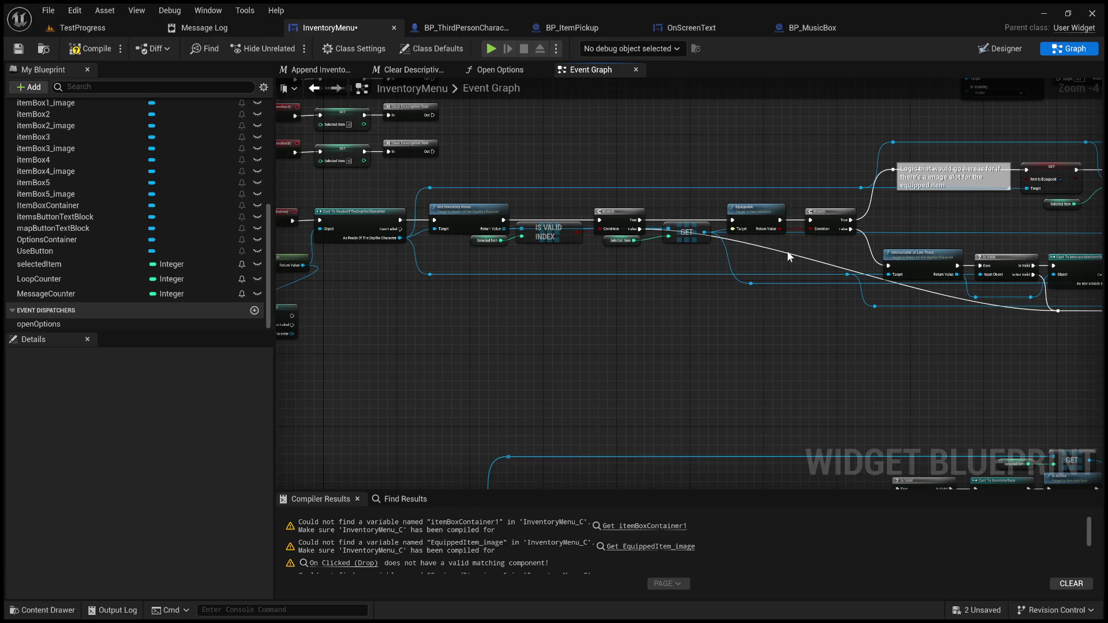
double_click(787, 253)
mouse_move(788, 254)
mouse_down()
mouse_move(666, 310)
mouse_move(679, 313)
mouse_up()
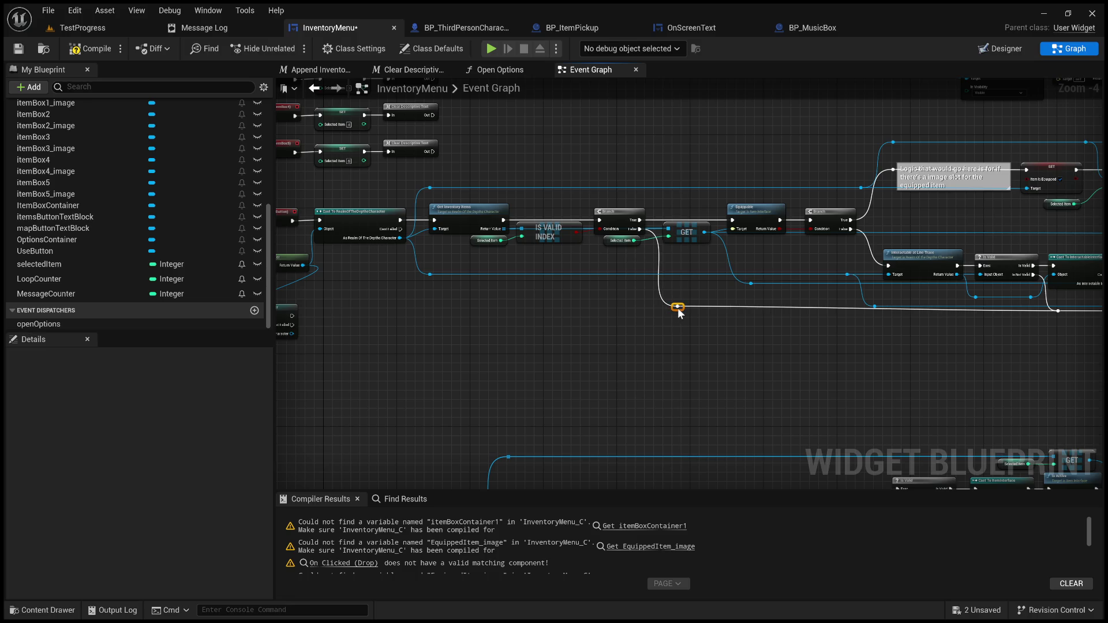
click(737, 337)
scroll(807, 352, down, 2)
scroll(772, 338, up, 1)
mouse_move(772, 338)
mouse_down()
mouse_move(774, 351)
mouse_move(910, 346)
mouse_move(1045, 324)
mouse_up()
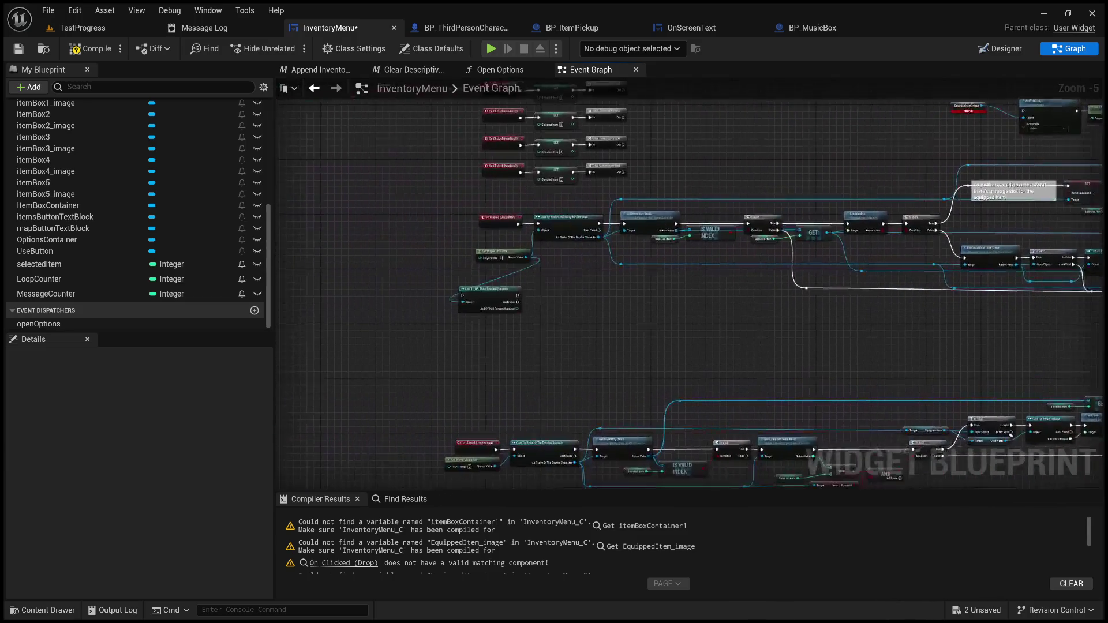
- Delete the Cast To BP_ThirdPersonCharacter node and move Get Player Character up into the gap
click(491, 290)
key(Delete)
drag(495, 255, 486, 237)
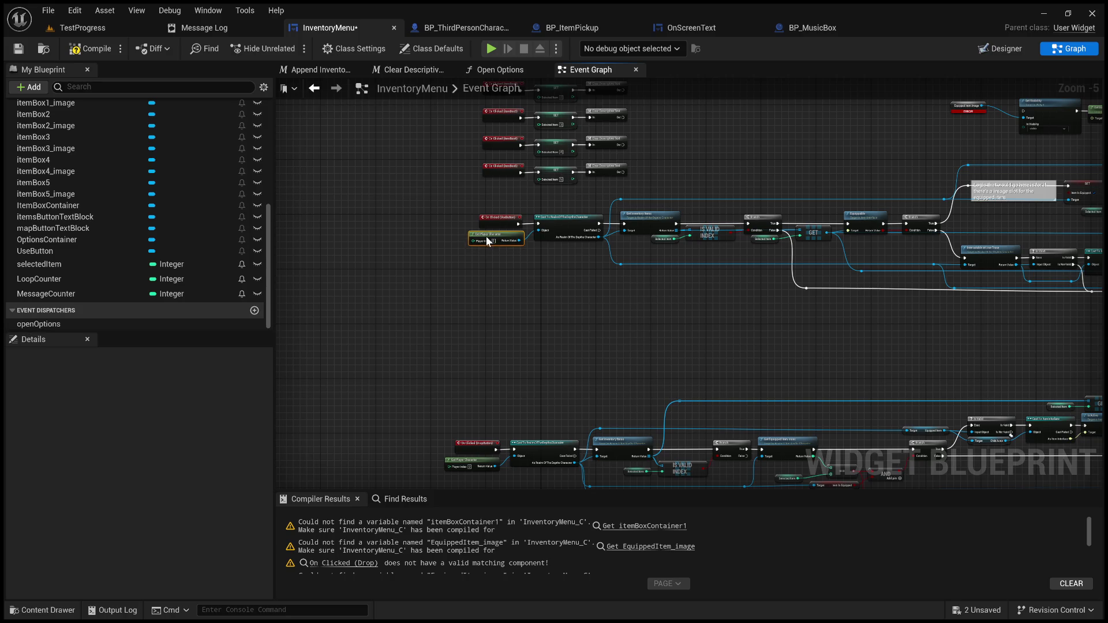
- Zoom and pan across the event graph to the Items and Hover Animation sections
scroll(497, 298, down, 2)
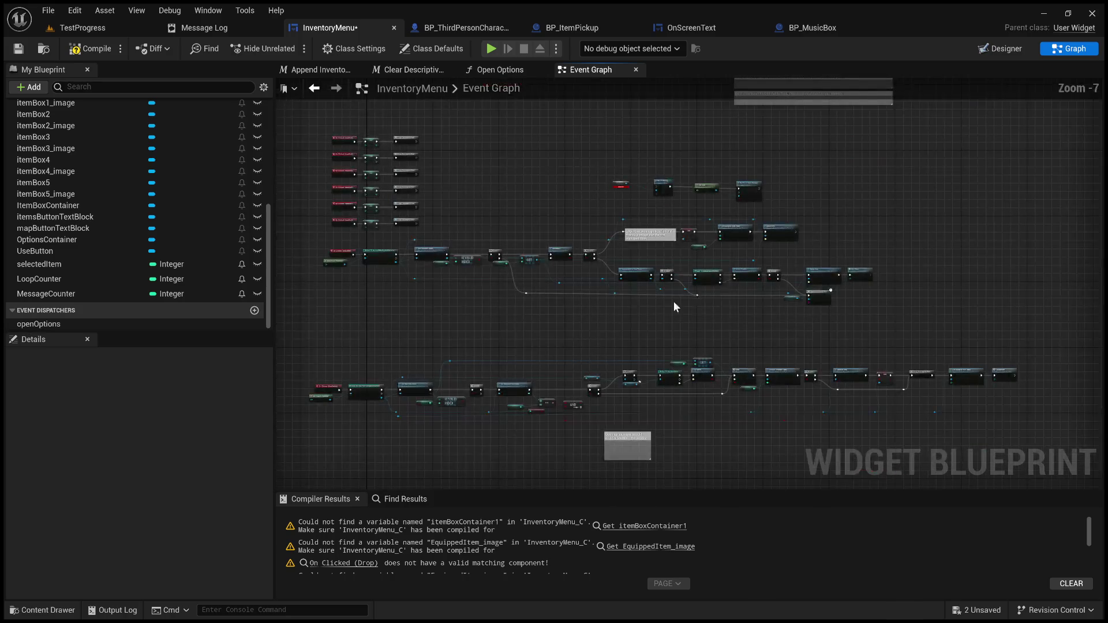
scroll(745, 191, down, 2)
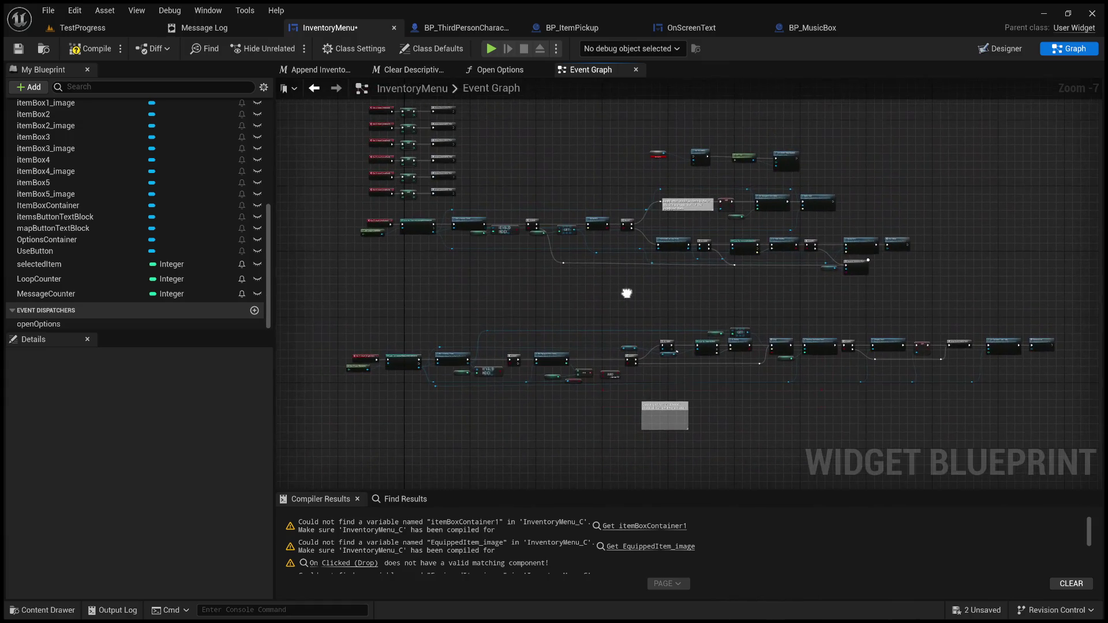
scroll(627, 294, down, 2)
scroll(930, 289, up, 2)
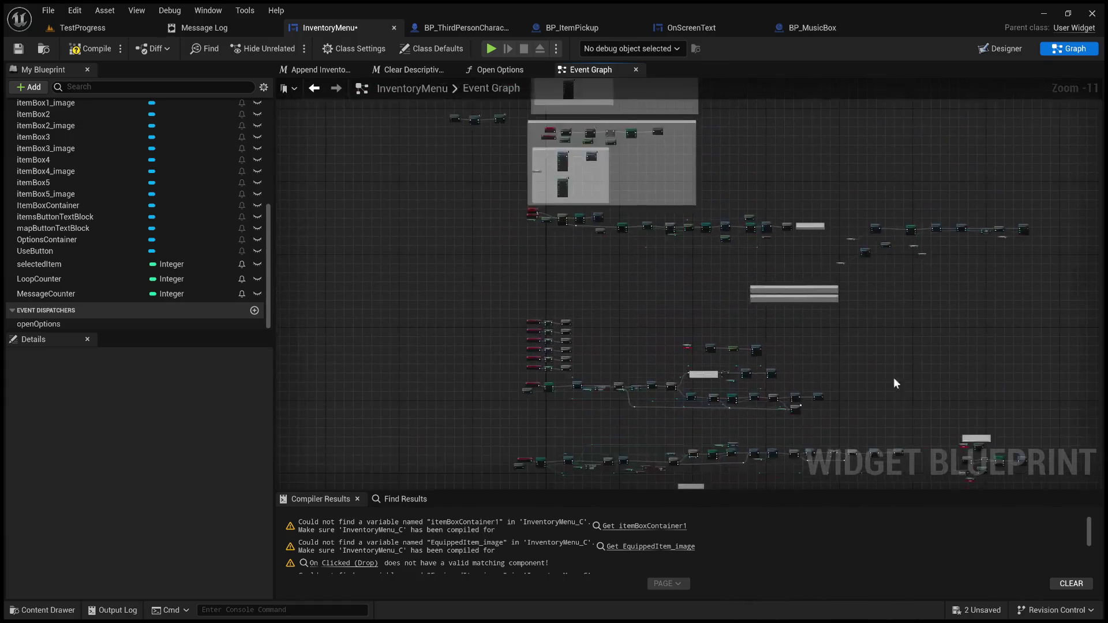
scroll(696, 307, up, 4)
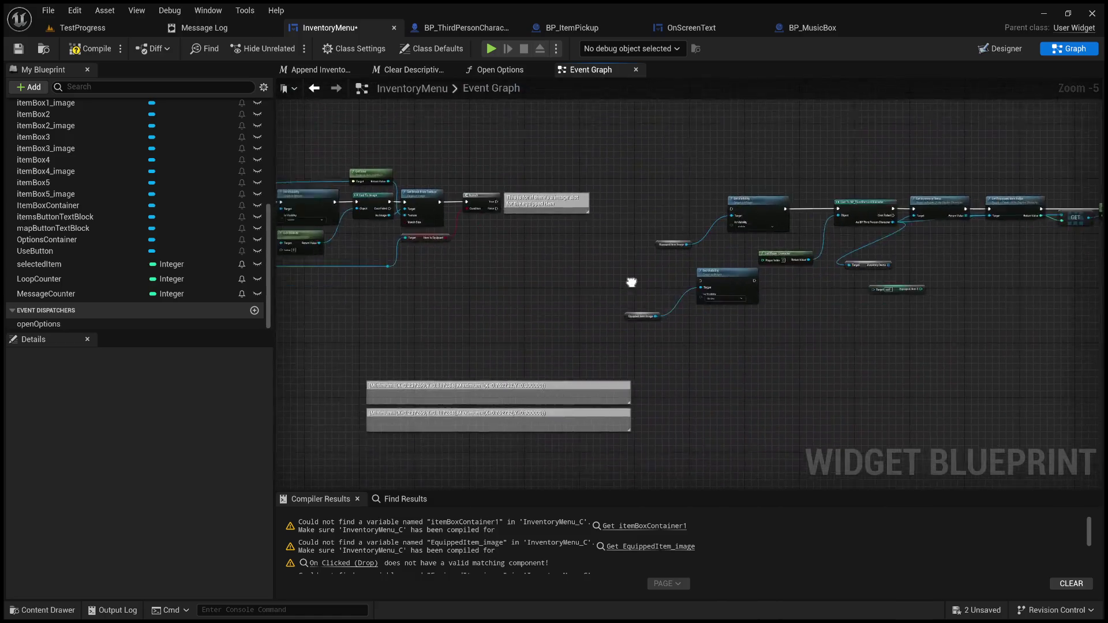
mouse_move(379, 270)
mouse_down()
mouse_move(552, 280)
mouse_move(973, 272)
mouse_up()
scroll(836, 300, down, 3)
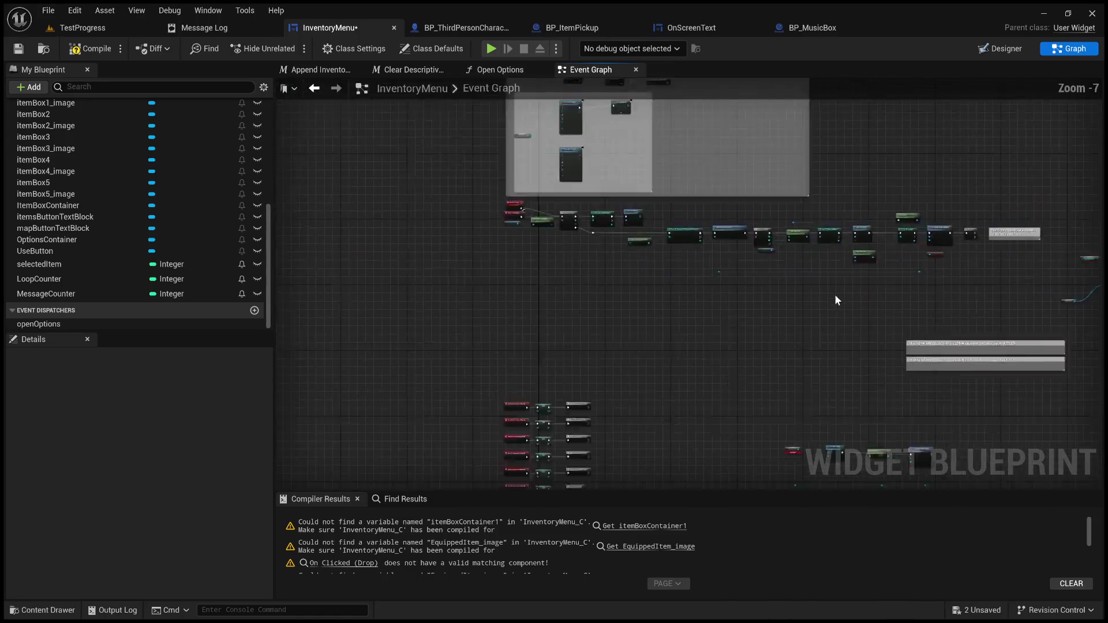
scroll(729, 193, up, 4)
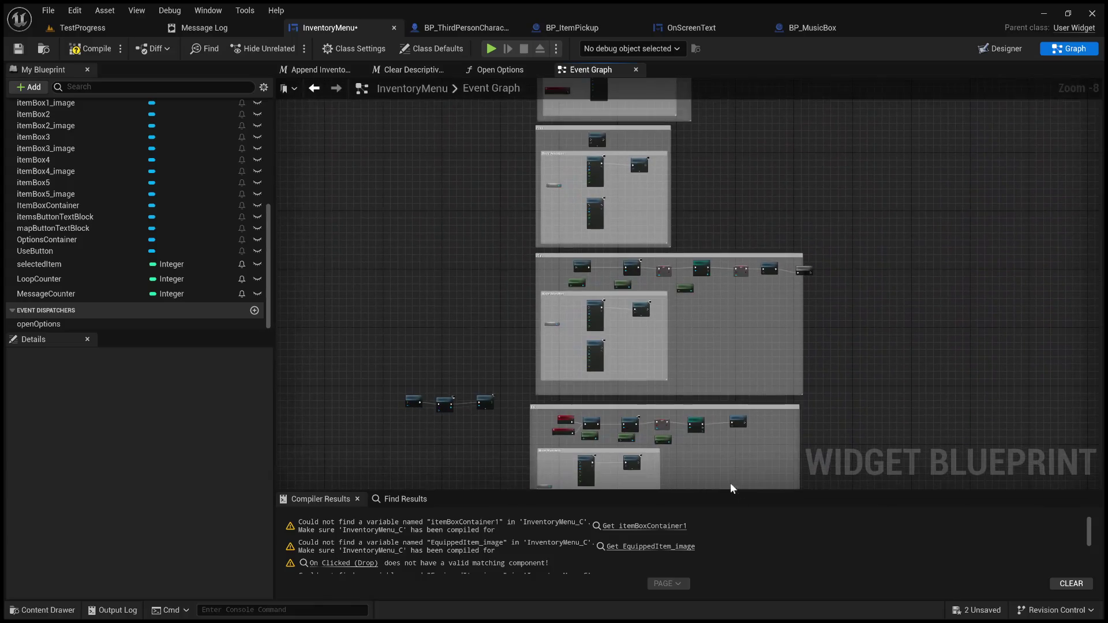
drag(549, 247, 554, 473)
scroll(600, 400, down, 4)
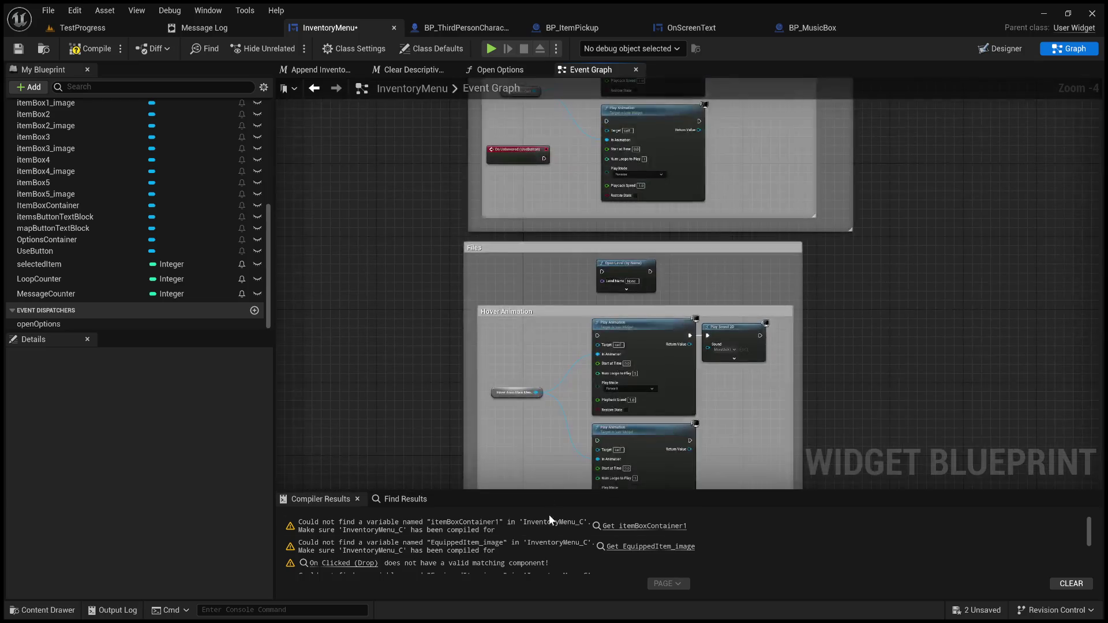
- Review the rows of button logic, then switch to the Designer and select the Examine button
drag(599, 400, 879, 218)
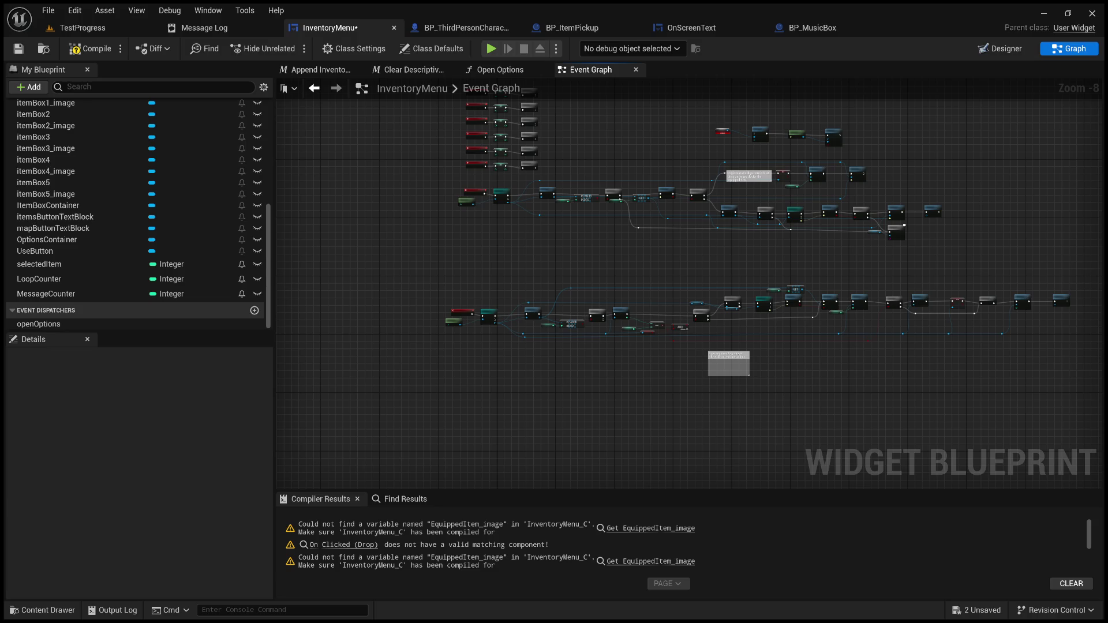
scroll(569, 314, up, 4)
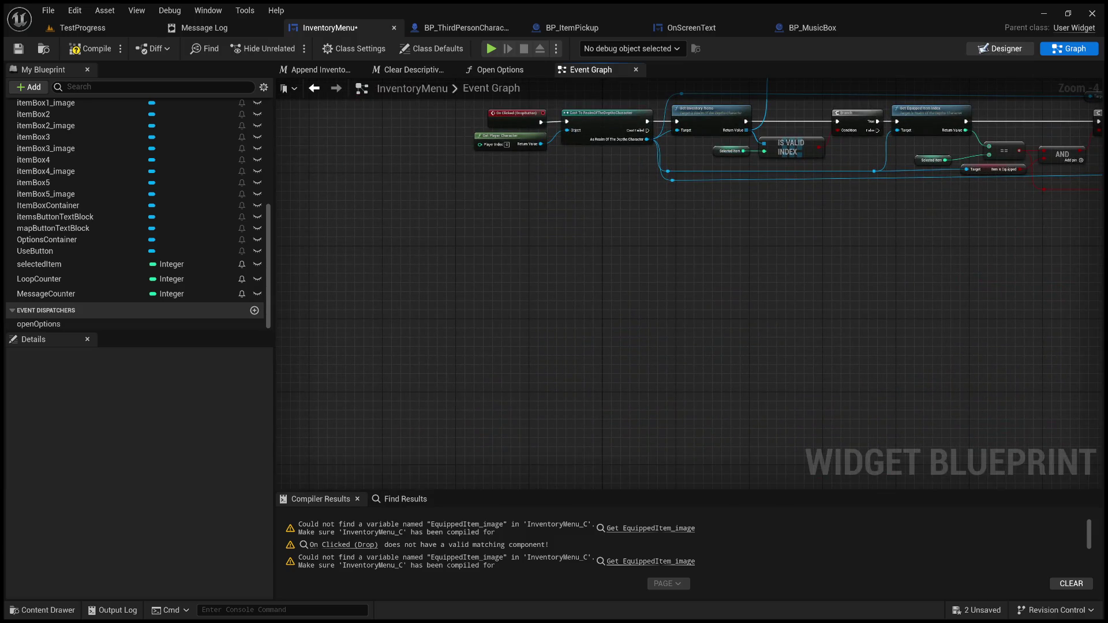
click(1000, 49)
click(636, 469)
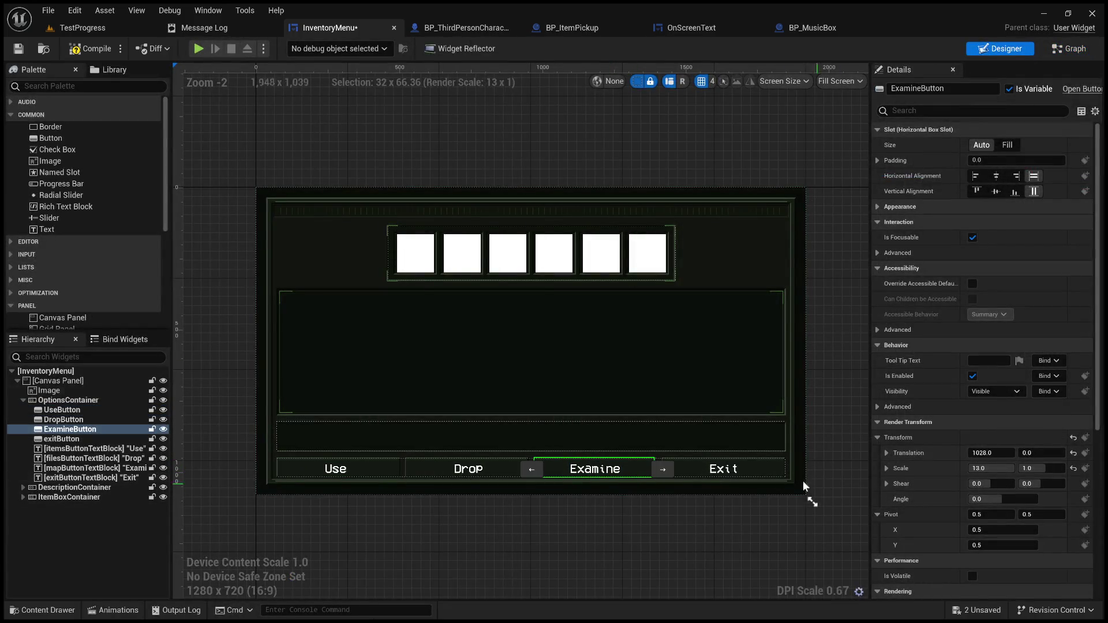
- Add an On Clicked (ExamineButton) event with Get Player Character and Cast To RealmOfTheDepthsCharacter beside it
scroll(937, 517, down, 10)
click(994, 551)
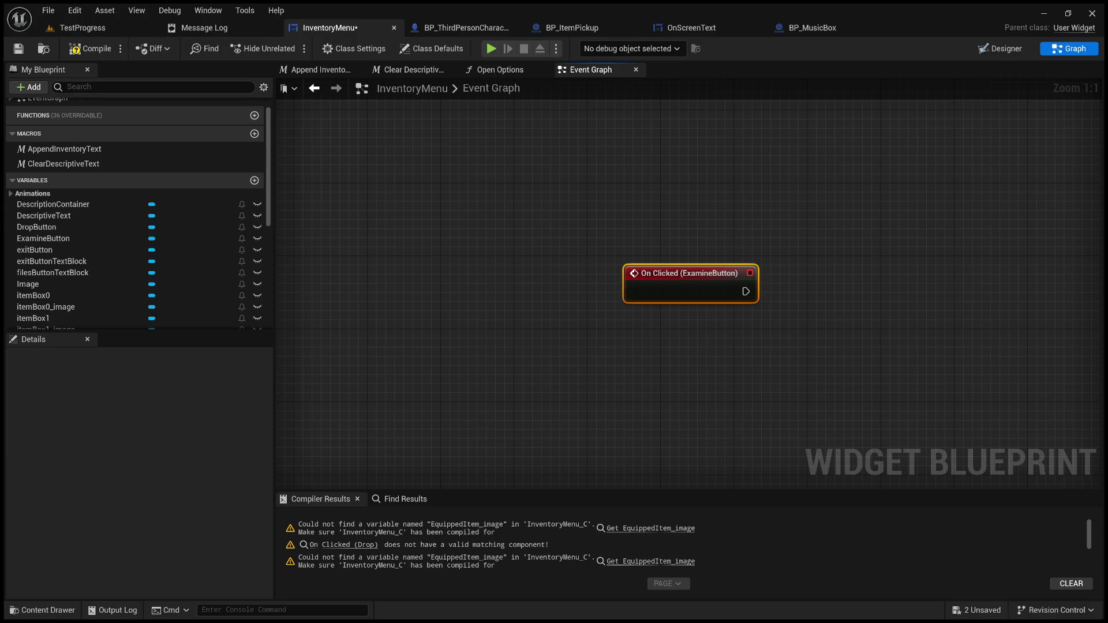
scroll(740, 371, down, 3)
click(774, 218)
ctrl+click(828, 195)
key(ctrl+x)
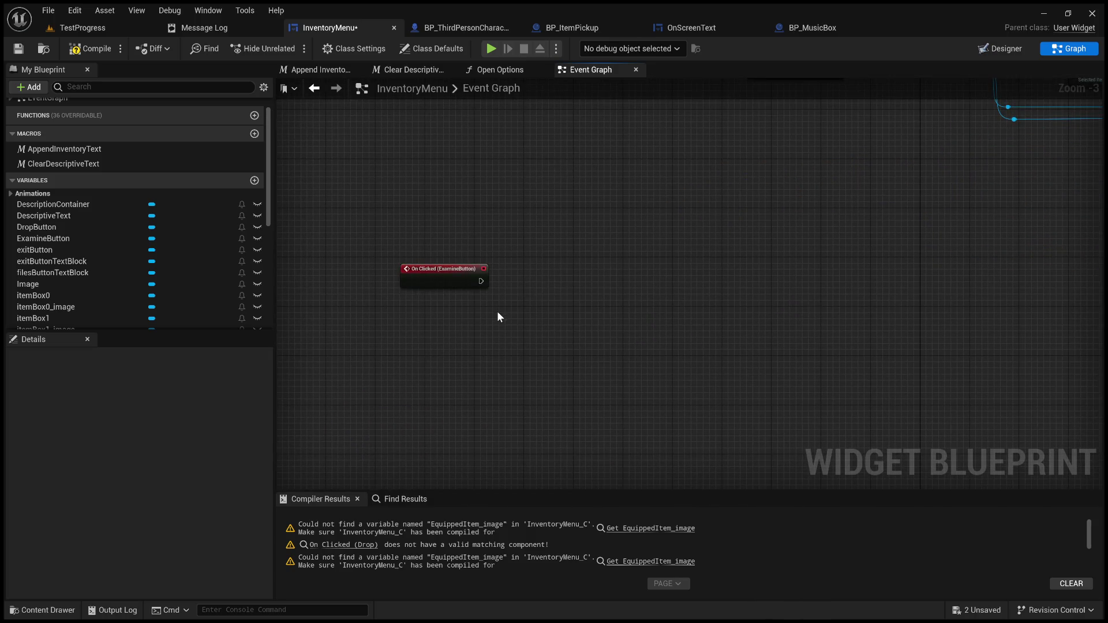
key(ctrl+v)
mouse_move(582, 304)
mouse_down()
mouse_move(579, 292)
mouse_move(534, 276)
mouse_up()
- Connect the Examine On Clicked event to the Cast To RealmOfTheDepthsCharacter node
scroll(485, 280, up, 3)
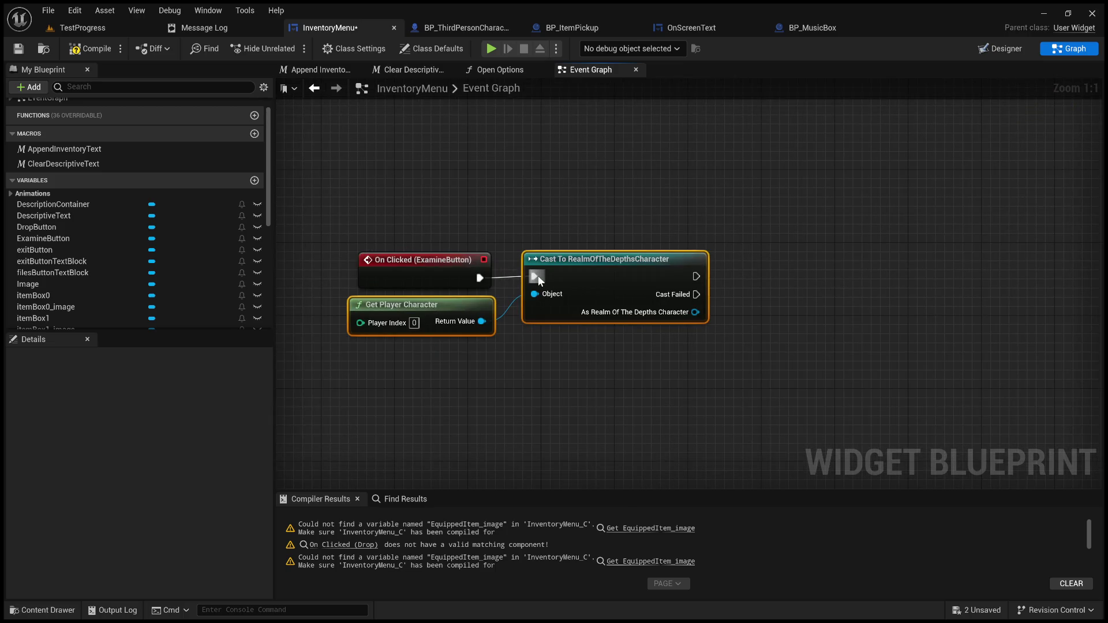
click(728, 219)
drag(729, 216, 573, 204)
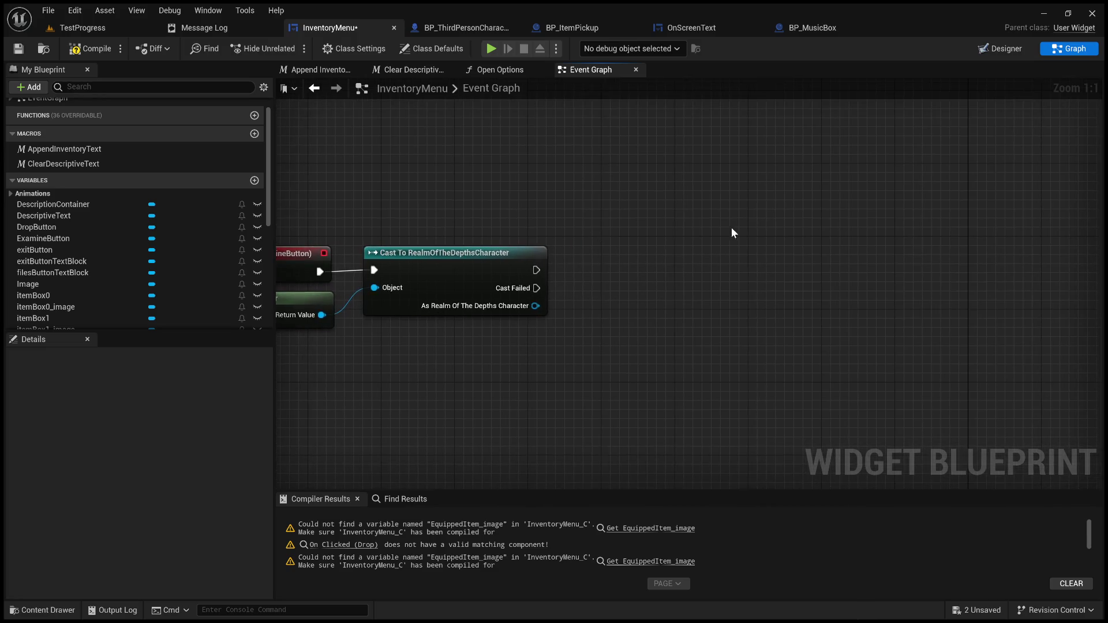
scroll(725, 227, down, 2)
- Paste Get Inventory Items, Selected Item and IS VALID INDEX, and feed the cast character into Get Inventory Items
drag(709, 249, 612, 307)
click(635, 214)
ctrl+click(662, 257)
drag(564, 331, 549, 369)
scroll(549, 369, up, 2)
key(ctrl+v)
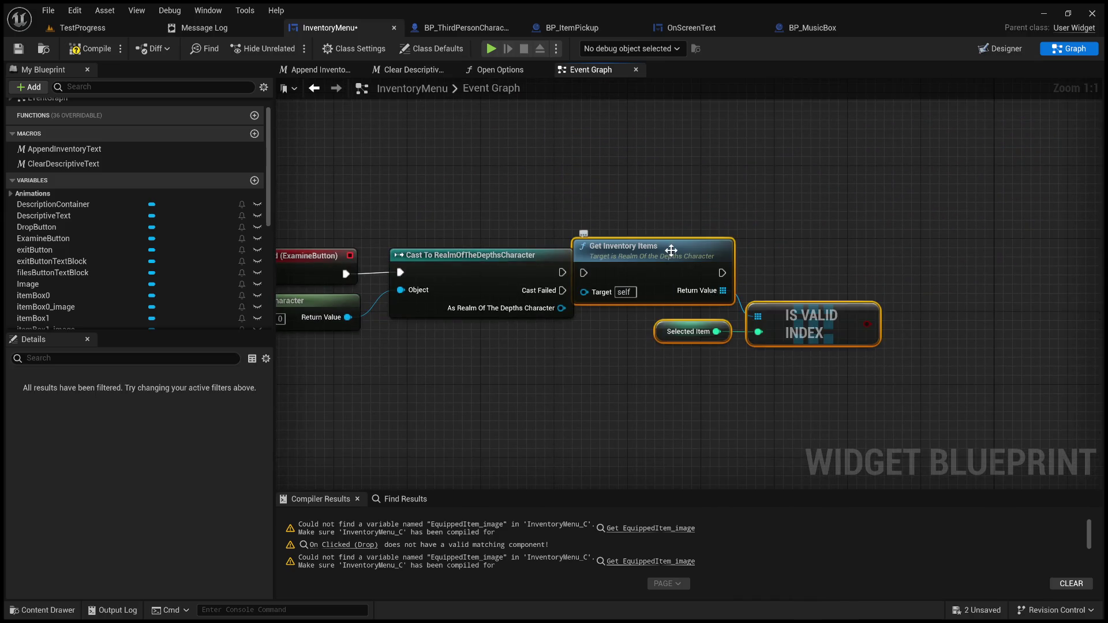
drag(667, 255, 695, 255)
drag(562, 272, 612, 273)
drag(561, 308, 612, 290)
click(615, 323)
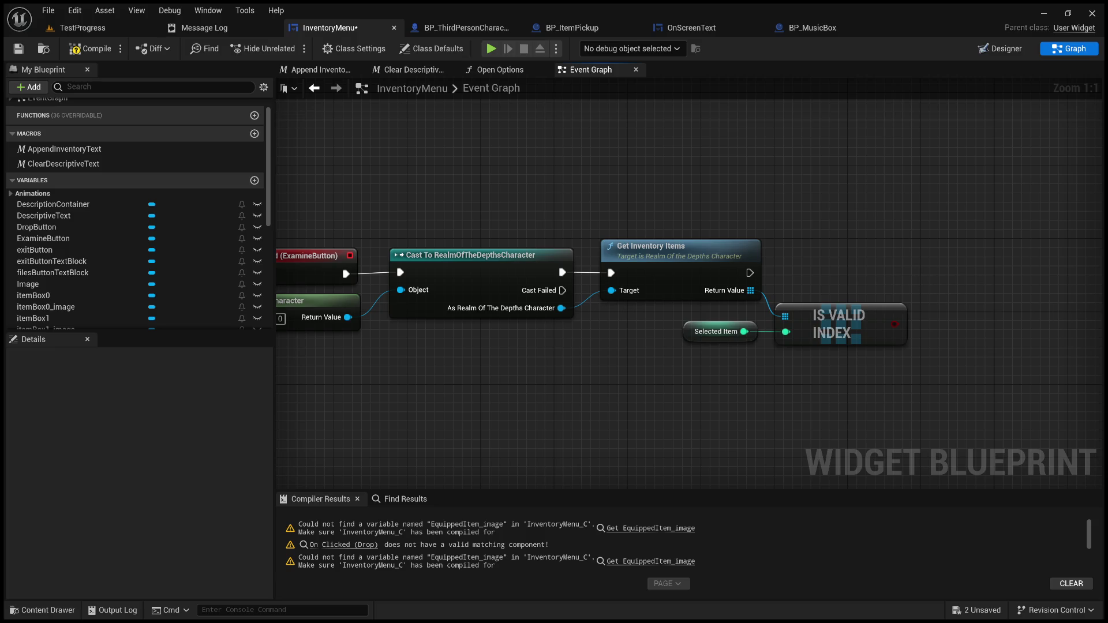
- Run Get Inventory Items' exec output into the Branch and shift the Branch slightly left
mouse_move(894, 324)
mouse_down()
mouse_move(765, 335)
mouse_move(824, 280)
mouse_up()
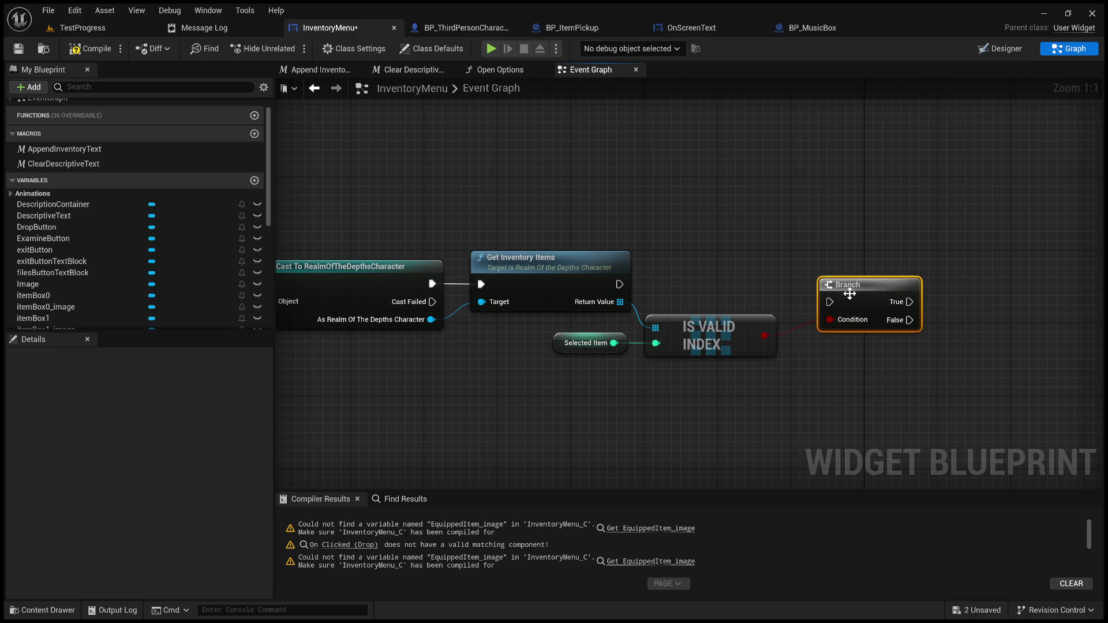
drag(620, 283, 824, 286)
click(861, 363)
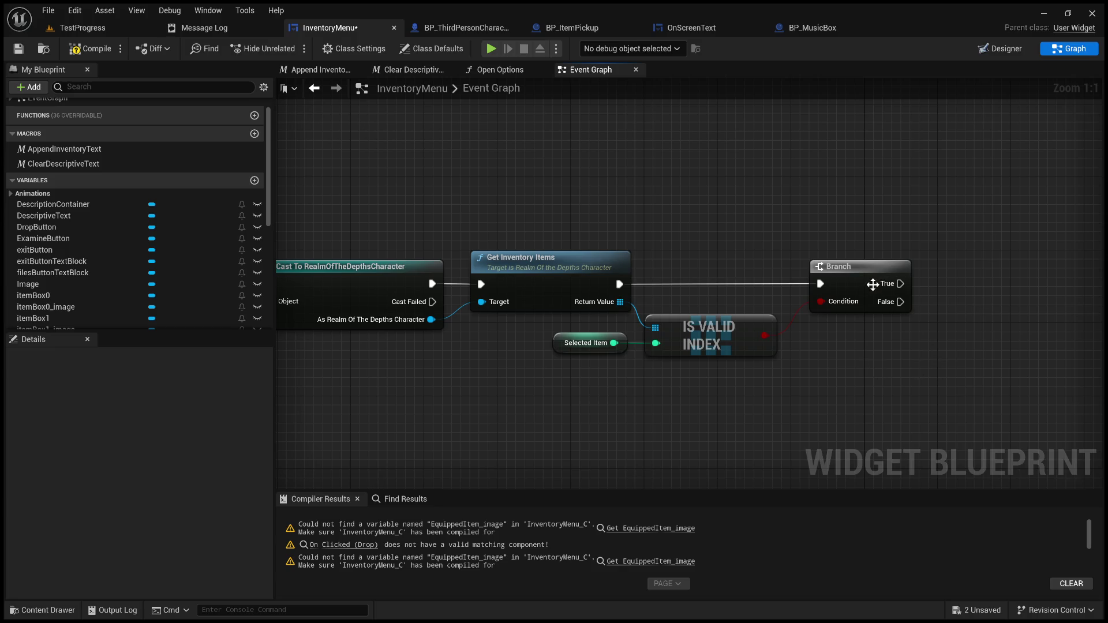
drag(864, 275, 846, 276)
drag(923, 352, 753, 369)
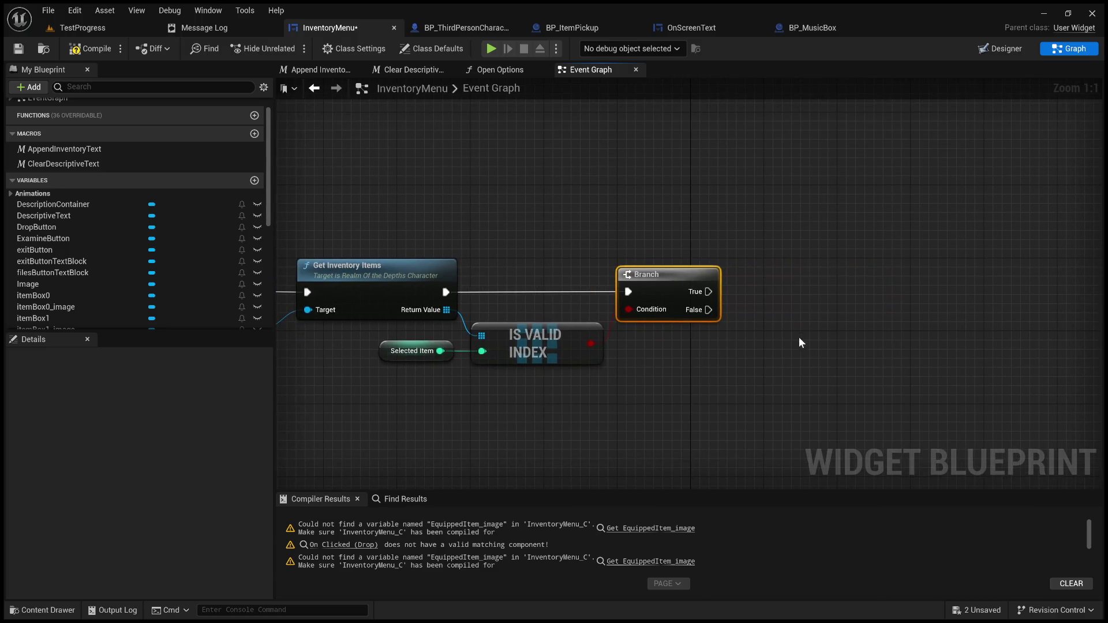
scroll(799, 340, down, 6)
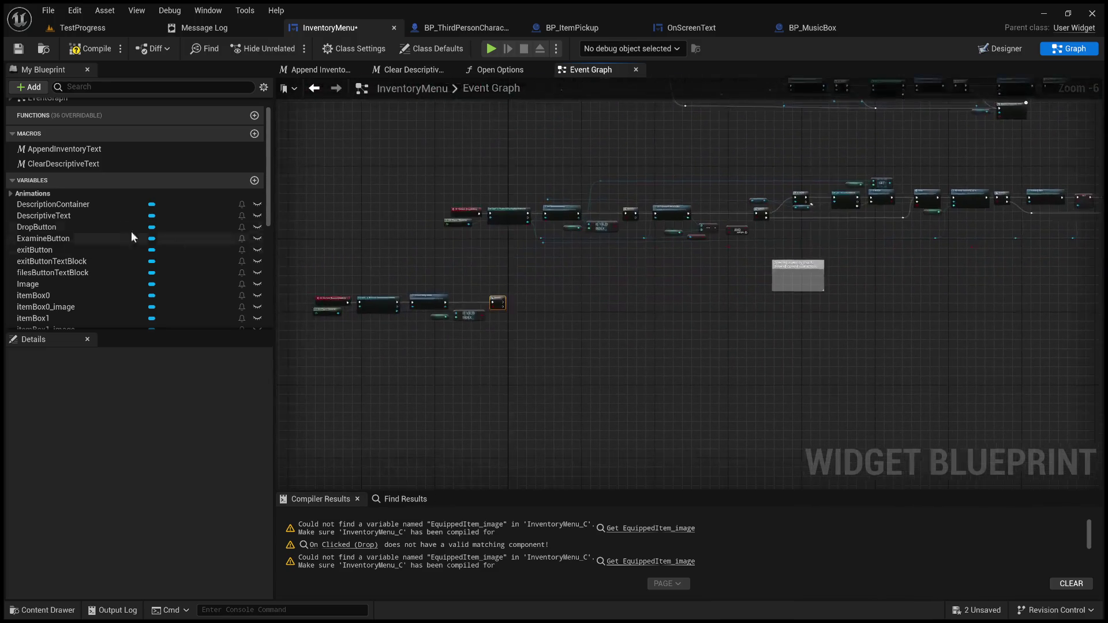
click(83, 149)
- Place an AppendInventoryText node and connect the Branch True output to it
drag(534, 306, 537, 304)
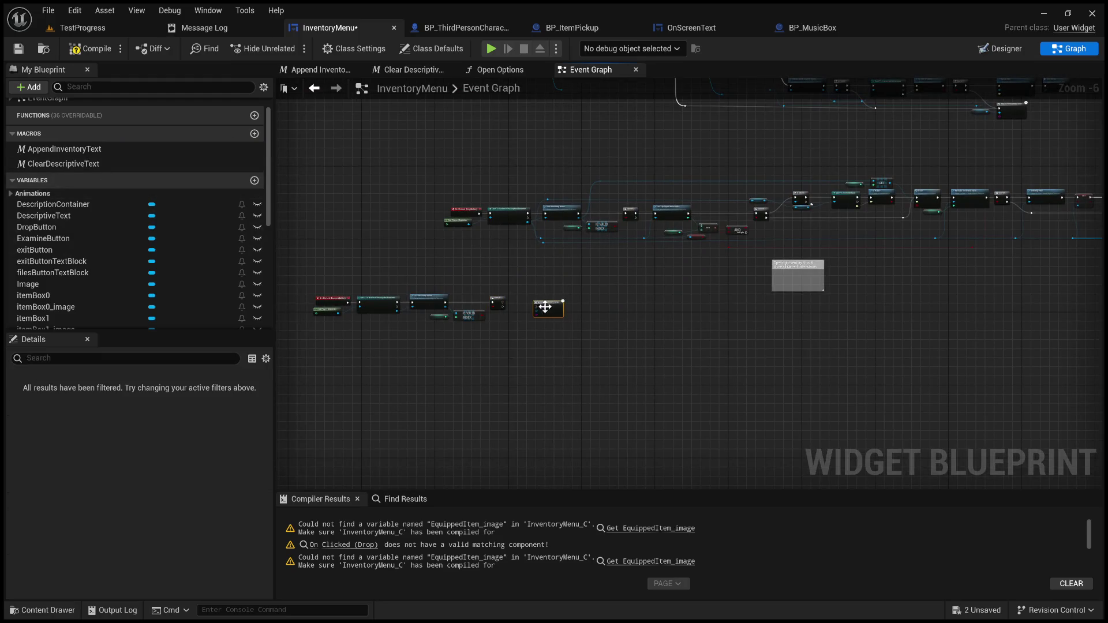
scroll(516, 314, up, 5)
drag(590, 260, 581, 260)
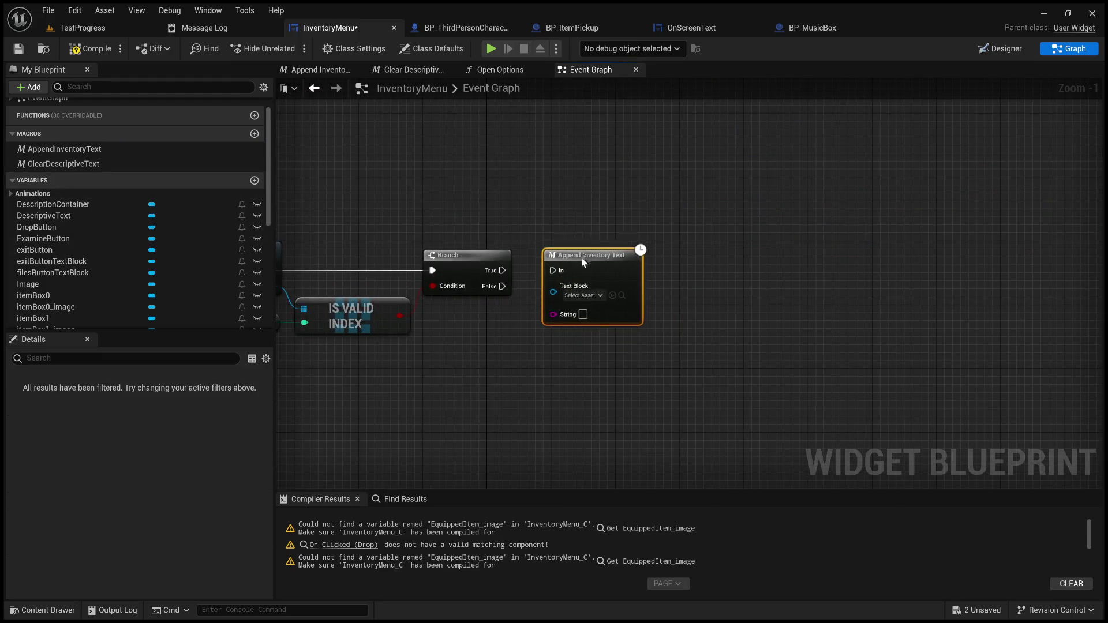
drag(505, 271, 557, 273)
drag(579, 258, 812, 259)
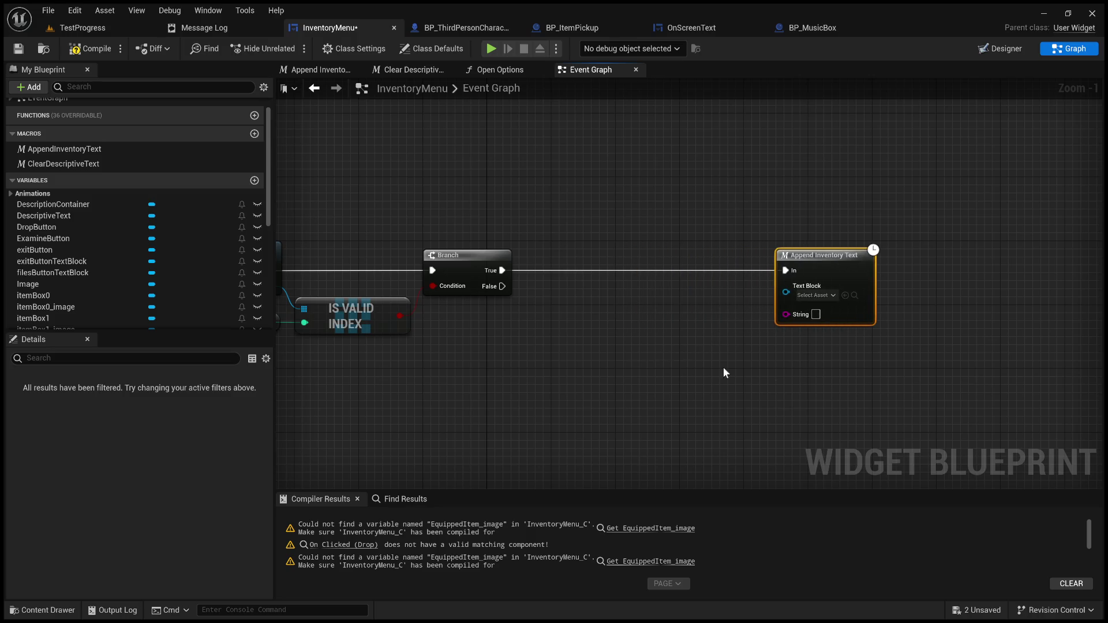
- Add a GET on the inventory array indexed by Selected Item, with a reroute point on that wire
mouse_move(770, 407)
mouse_down()
mouse_move(831, 386)
mouse_move(871, 339)
mouse_up()
drag(570, 246, 780, 347)
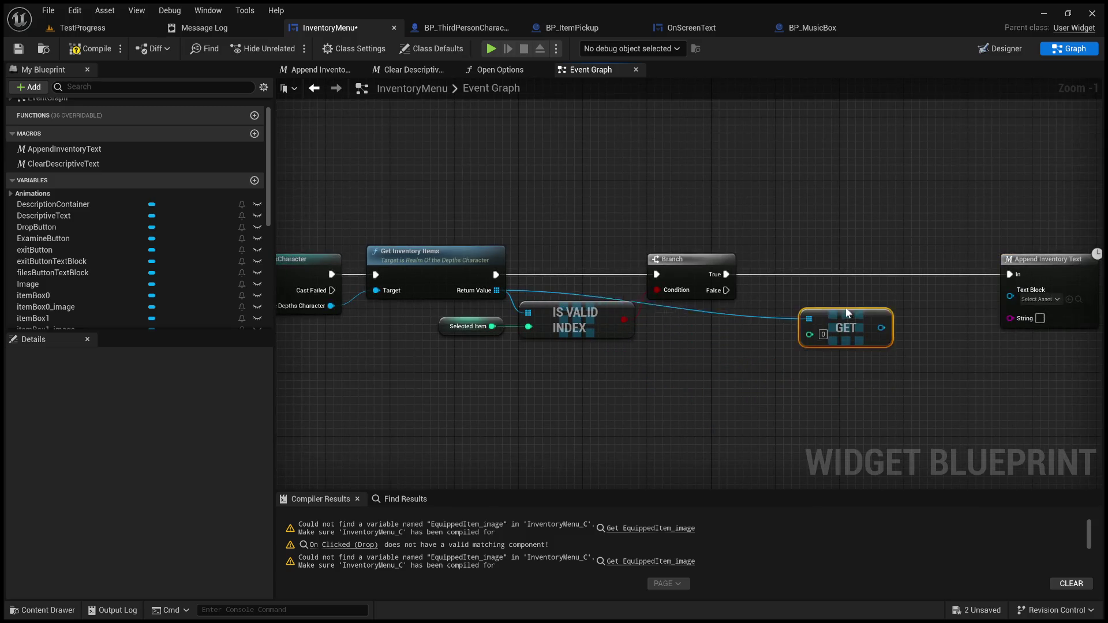
drag(847, 312, 797, 280)
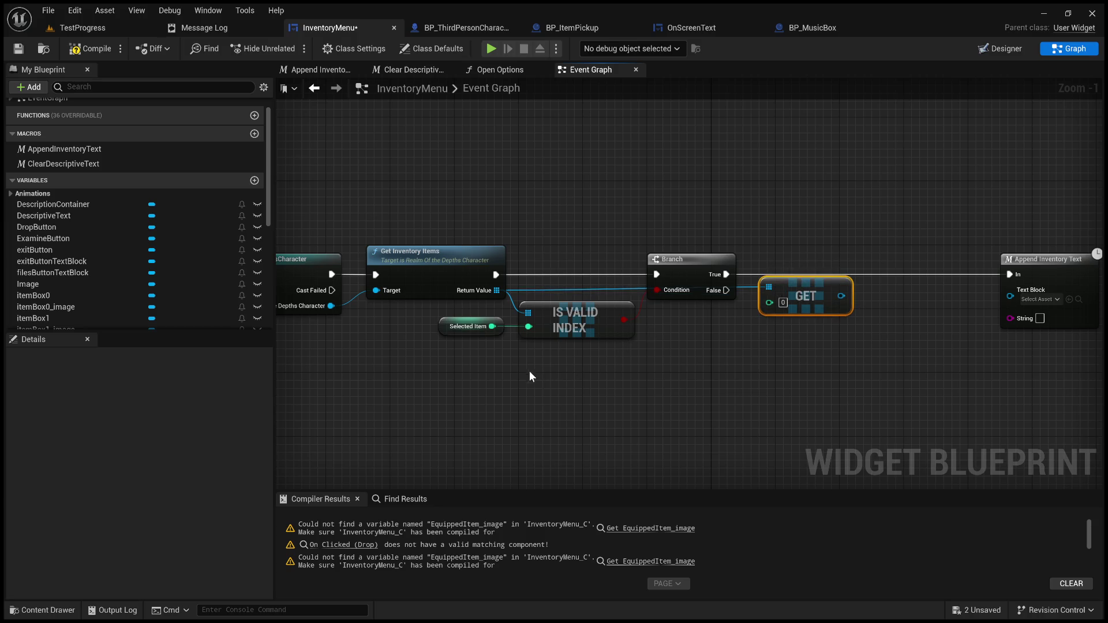
mouse_move(493, 328)
mouse_down()
mouse_move(629, 331)
mouse_move(769, 303)
mouse_move(725, 323)
mouse_move(735, 328)
mouse_up()
double_click(713, 304)
click(739, 334)
drag(911, 351, 693, 358)
- Feed the item's Get Description result into Append Inventory Text's String input
mouse_move(613, 303)
mouse_down()
mouse_move(670, 310)
mouse_move(689, 296)
mouse_move(681, 290)
mouse_up()
click(739, 431)
drag(764, 370, 620, 384)
drag(714, 311, 802, 312)
drag(599, 310, 752, 329)
drag(662, 287, 671, 318)
scroll(99, 291, down, 6)
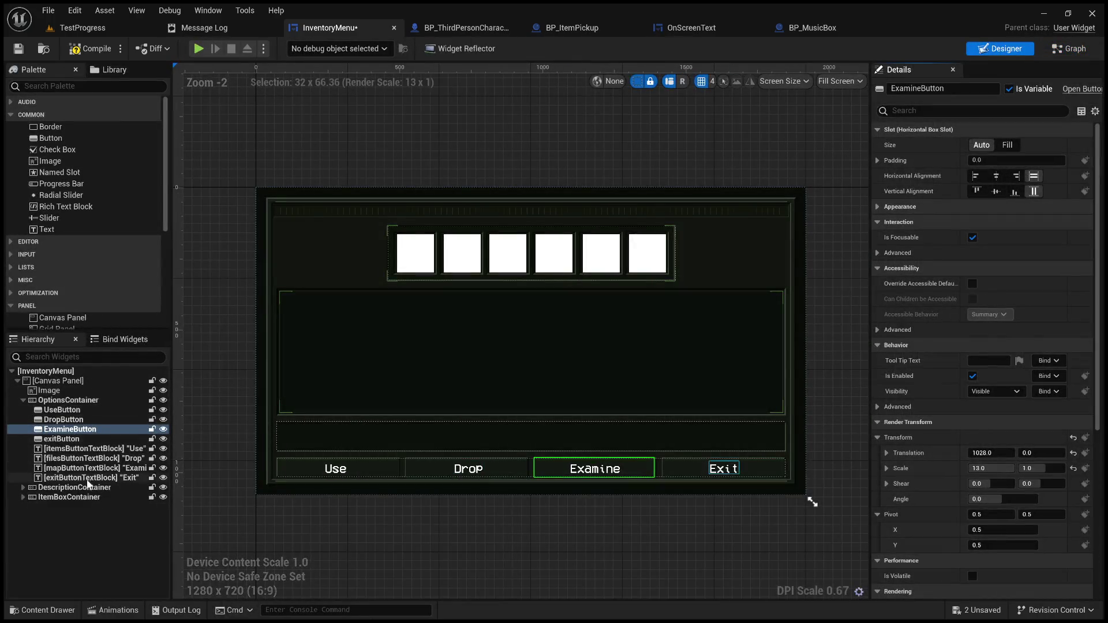
click(44, 488)
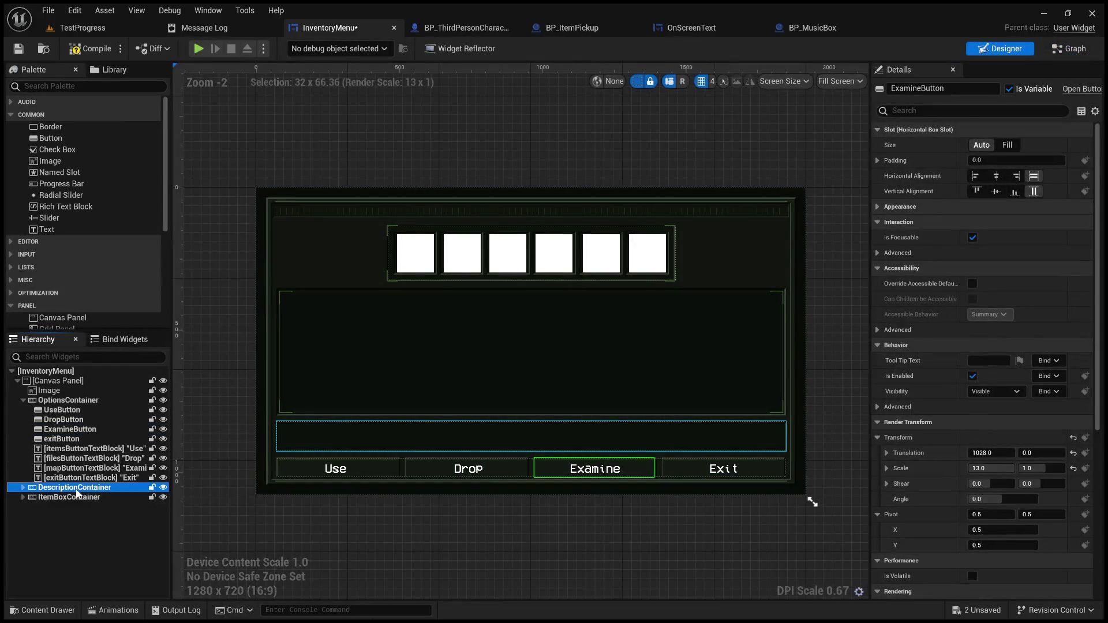
- Expose the Descriptive Text element inside DescriptionContainer as a variable
click(22, 487)
click(69, 497)
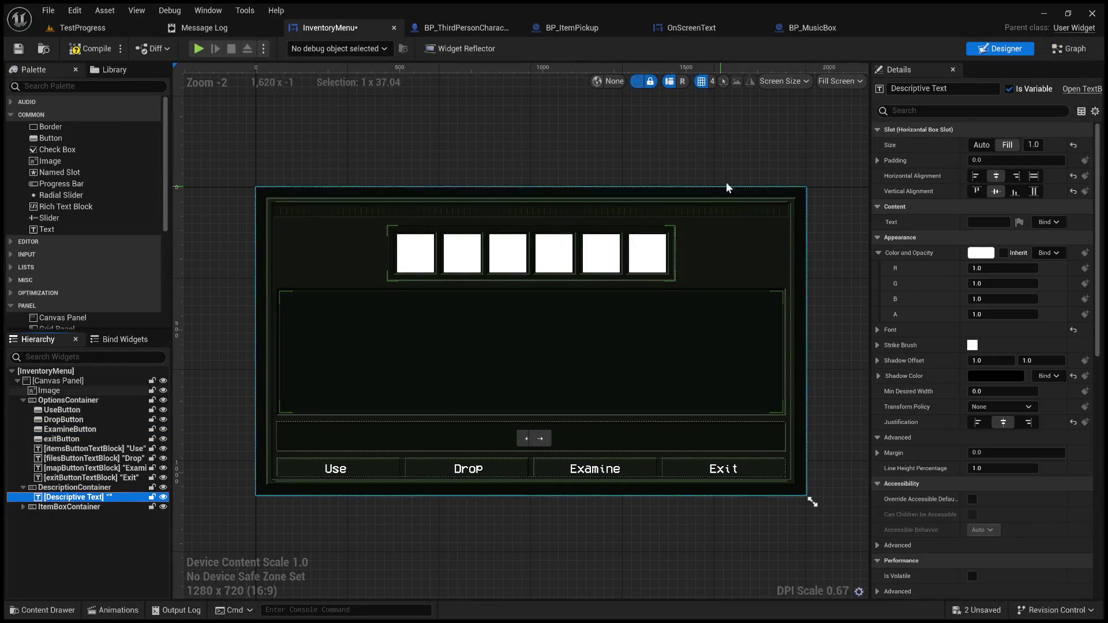
click(1011, 88)
click(1073, 48)
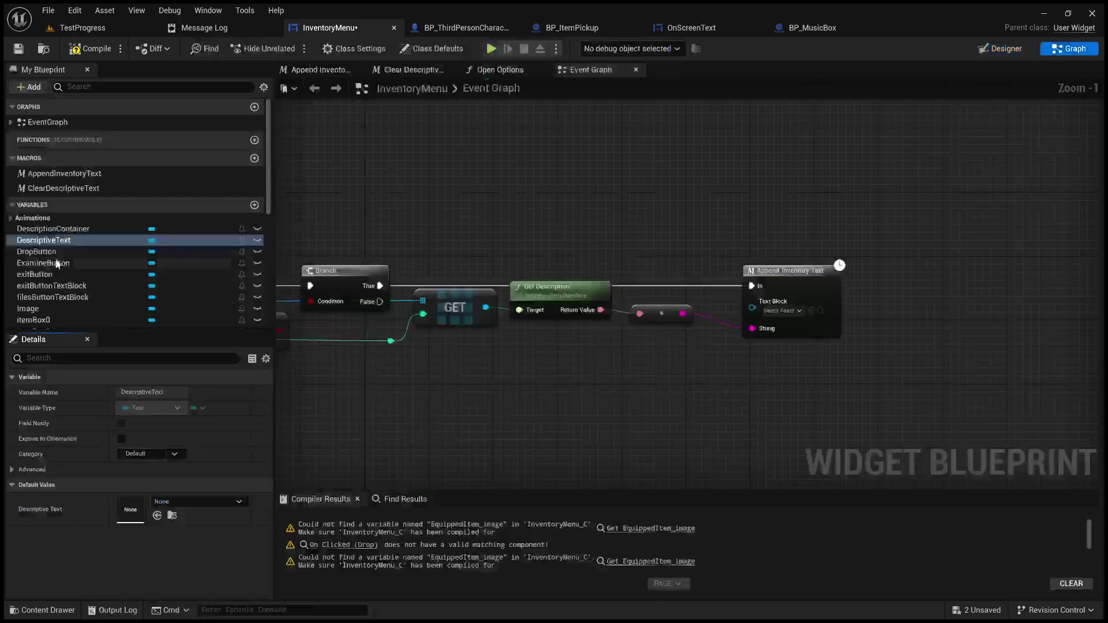
- Wire a DescriptiveText getter into Append Inventory Text's Text Block input
click(61, 243)
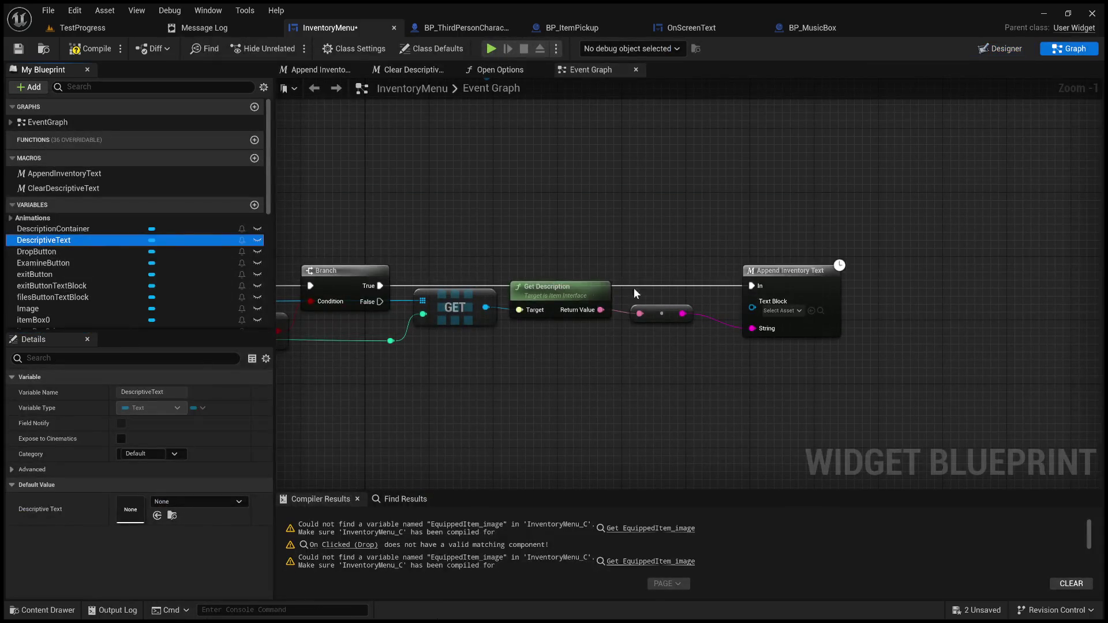
click(694, 264)
drag(697, 250, 750, 310)
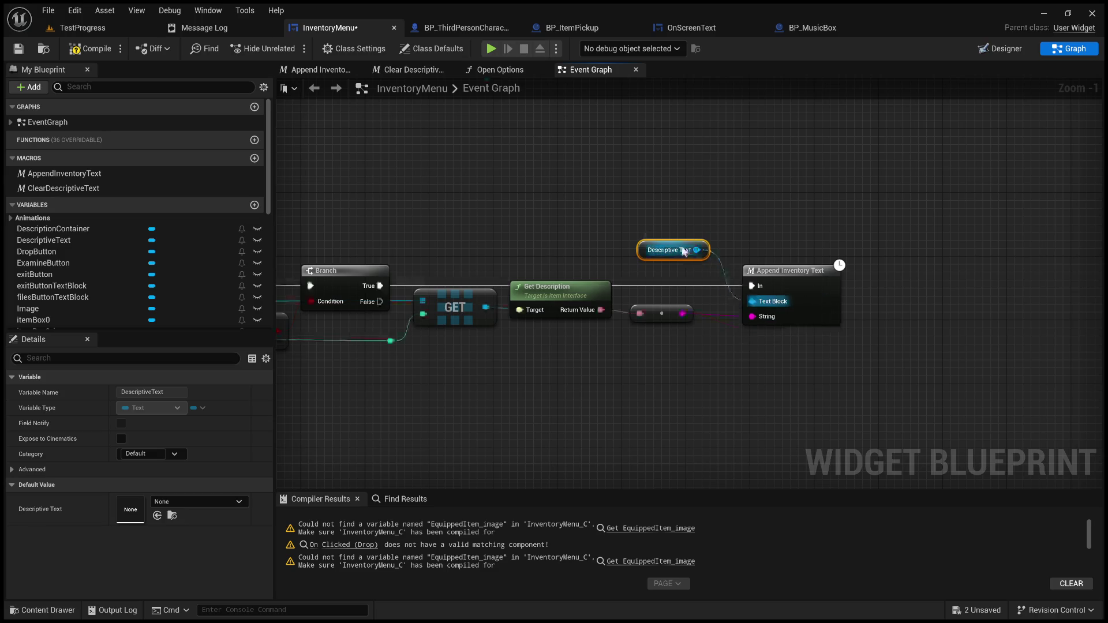
drag(687, 248, 671, 272)
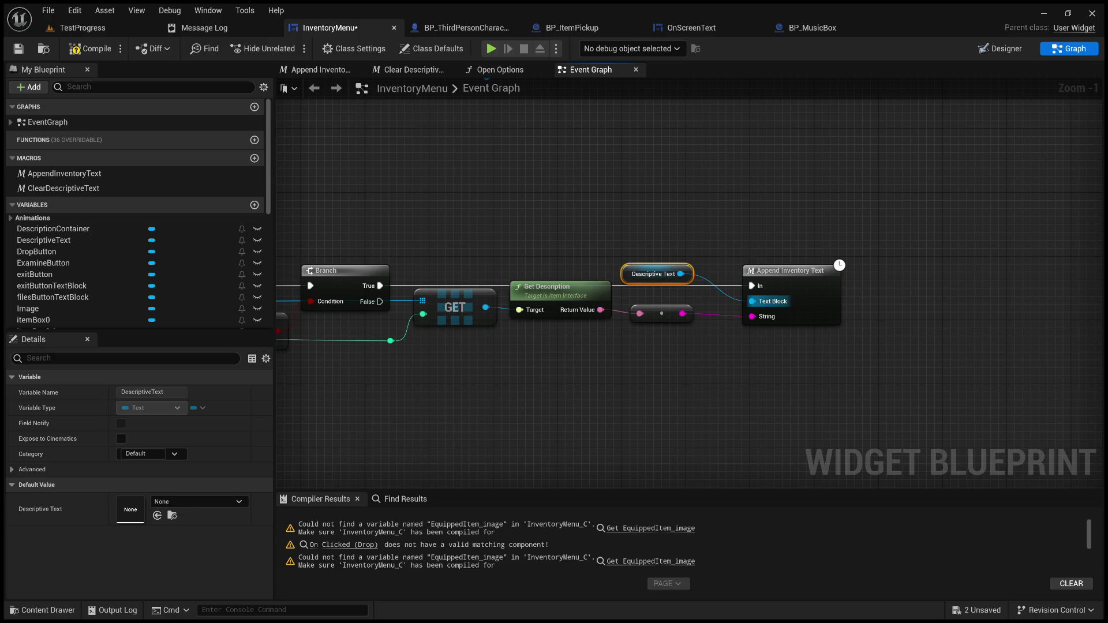
mouse_move(323, 403)
mouse_down()
mouse_move(422, 330)
mouse_move(705, 359)
mouse_up()
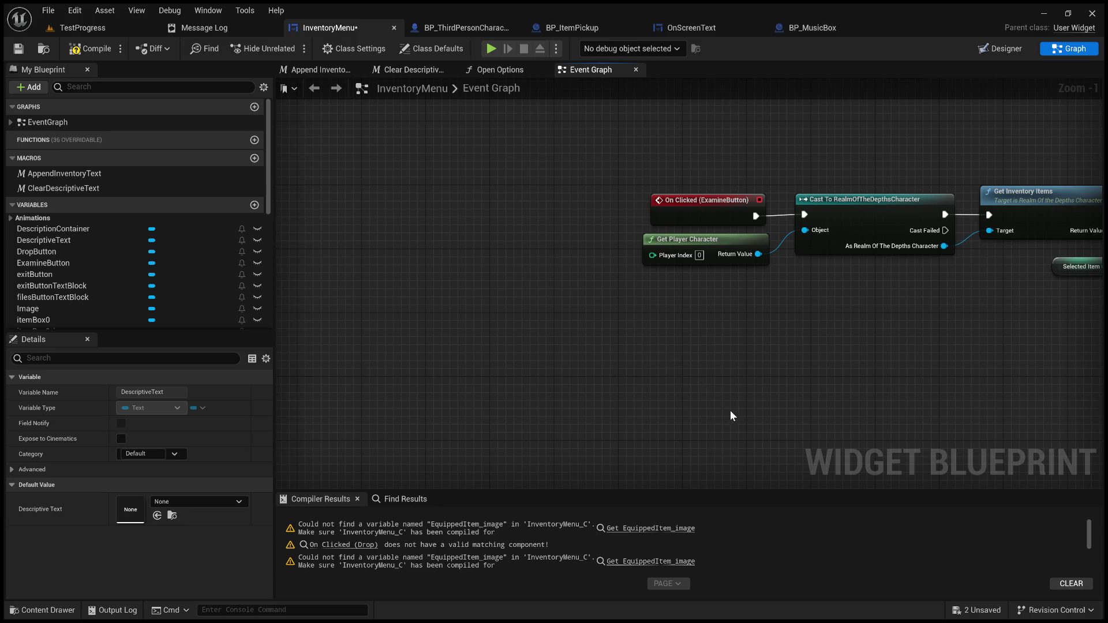
- Add a custom event named DisplayName in empty graph space
key(ctrl+v)
click(700, 363)
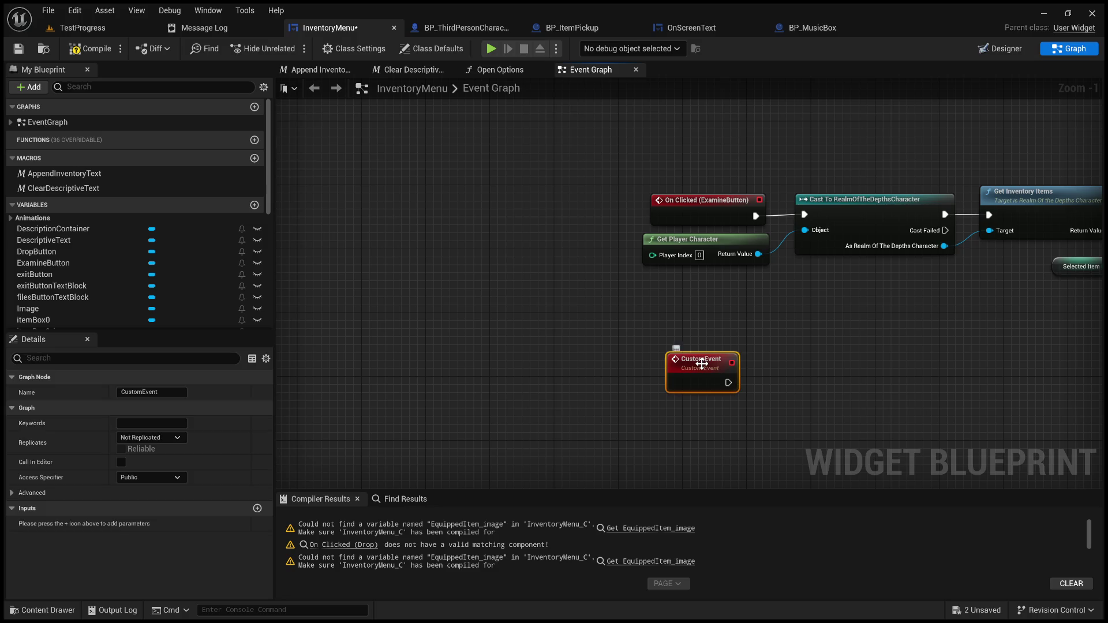
click(146, 391)
text(Disp)
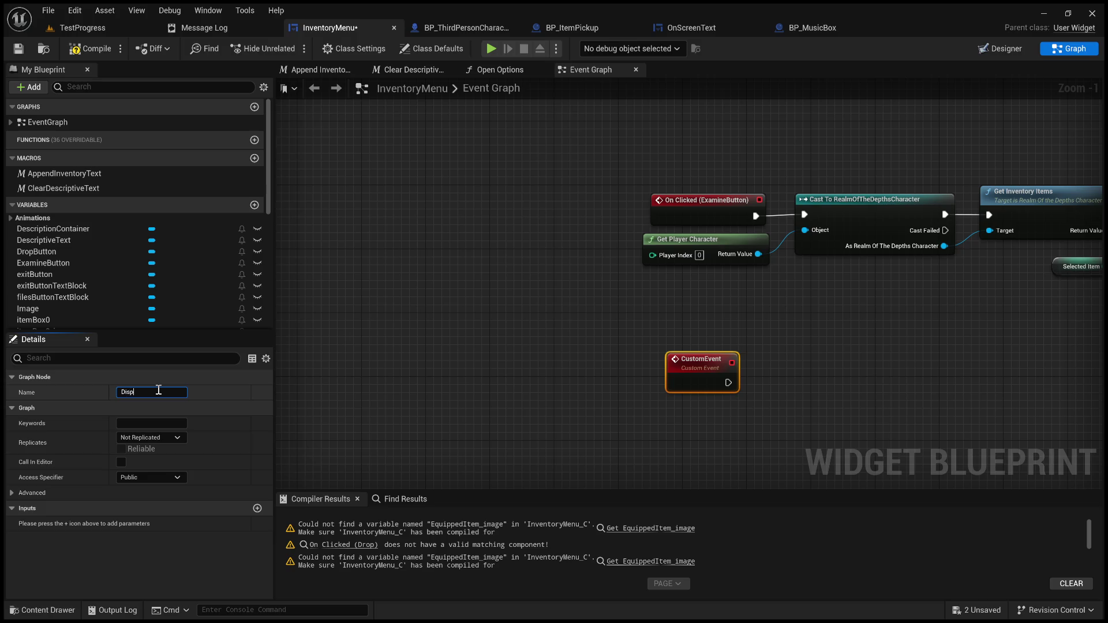
text(layName)
key(Return)
scroll(588, 328, down, 3)
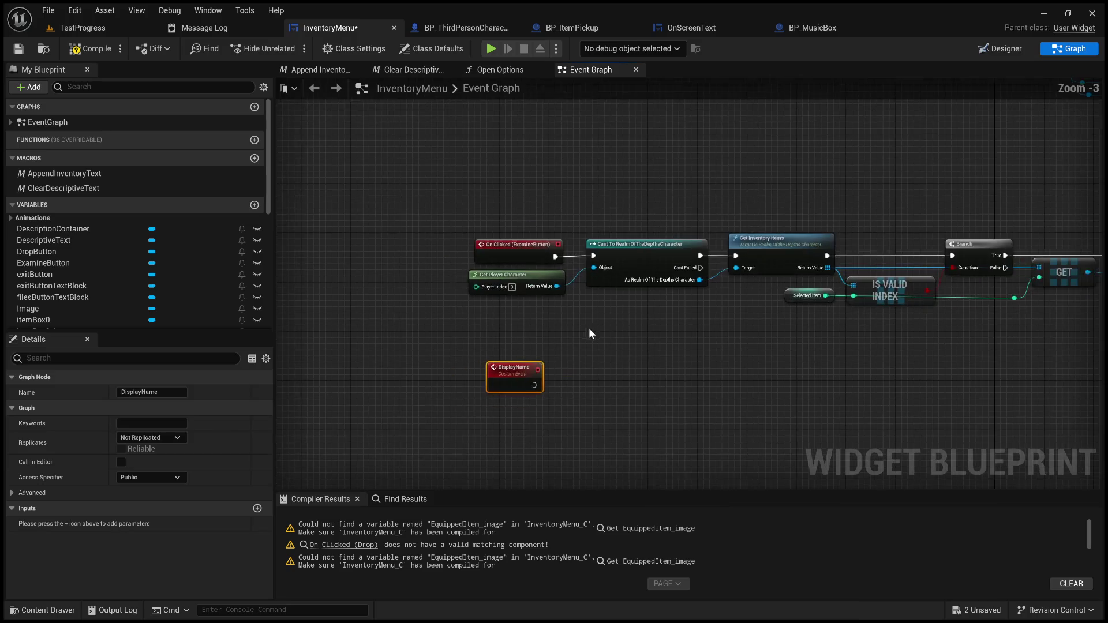
click(685, 331)
scroll(566, 340, down, 1)
- Duplicate the Examine logic chain and line it up after DisplayName
drag(822, 335, 520, 281)
key(ctrl+c)
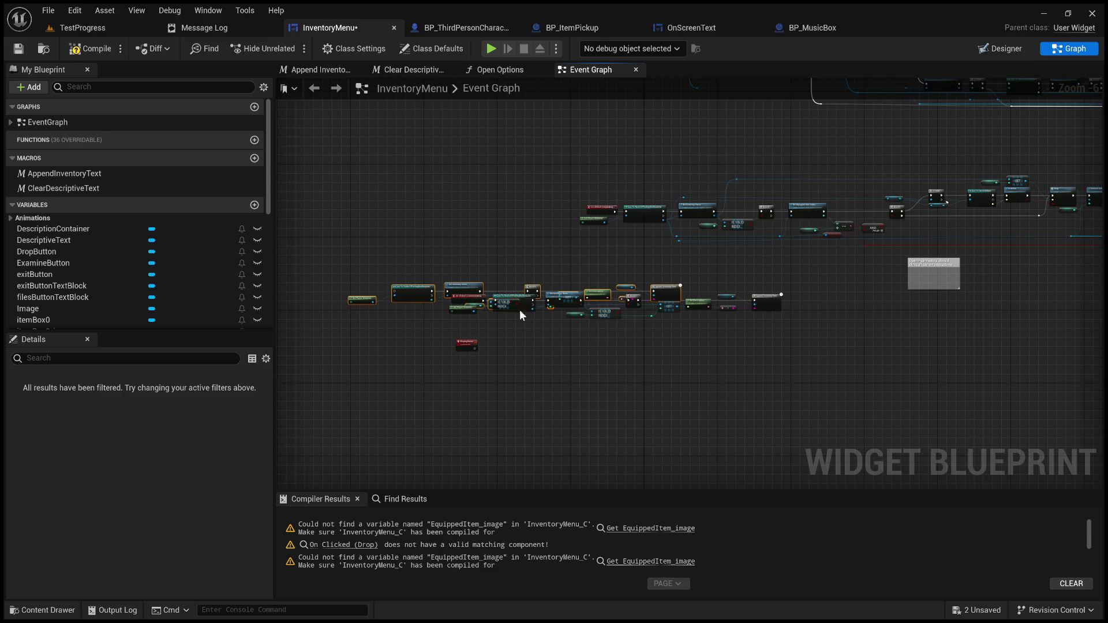
key(ctrl+v)
drag(518, 354, 521, 352)
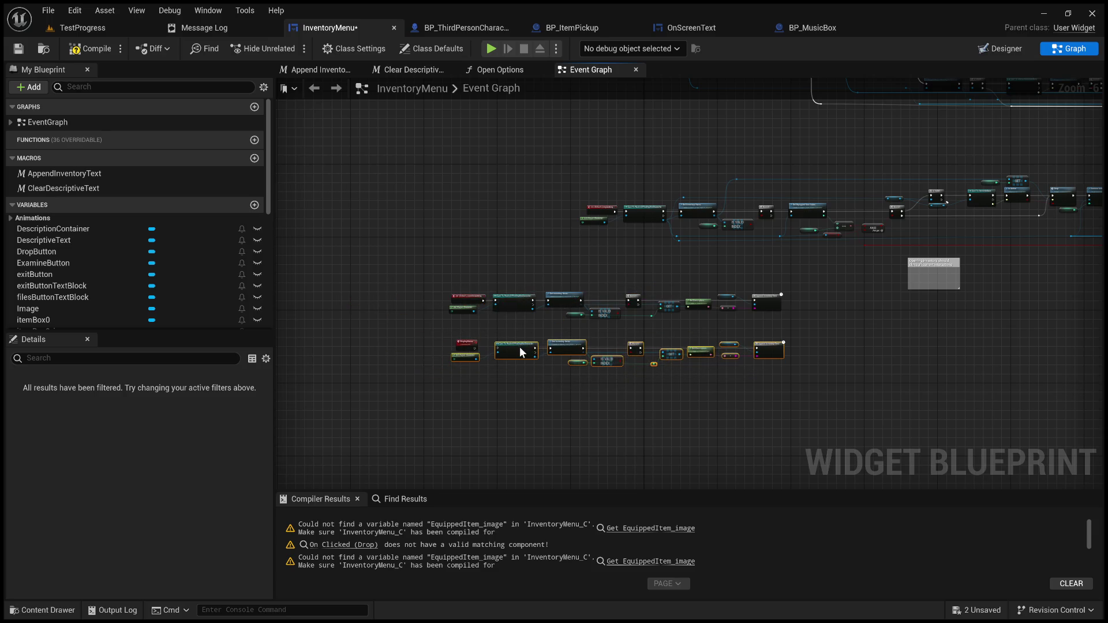
scroll(499, 372, up, 5)
drag(535, 292, 495, 292)
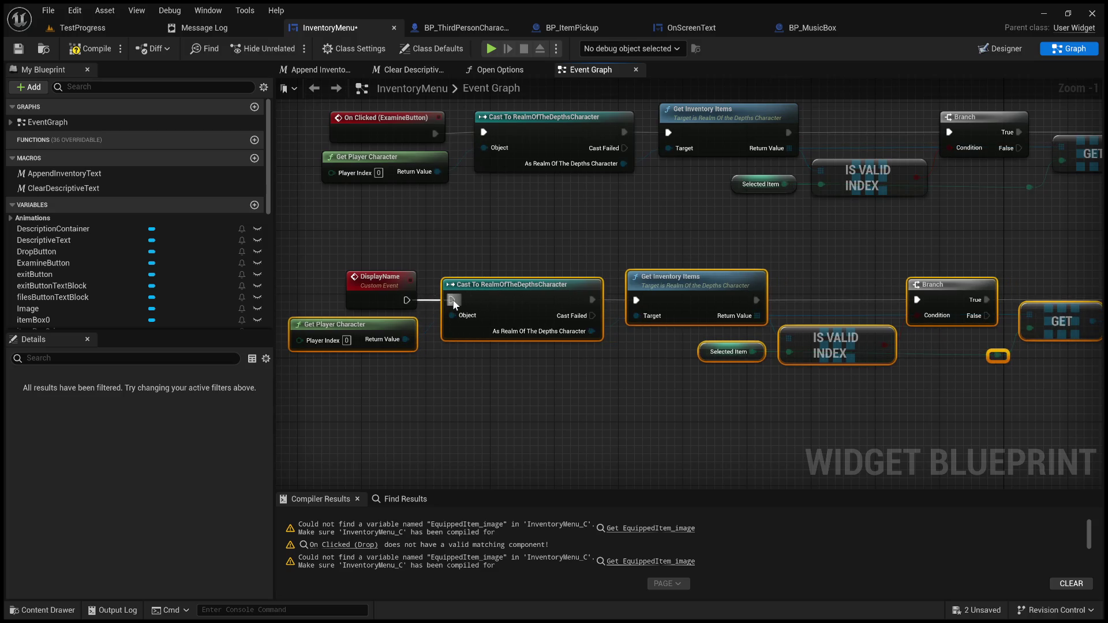
click(430, 300)
- Replace the copied Get Description with a Get Name node feeding the string conversion
drag(847, 296, 363, 296)
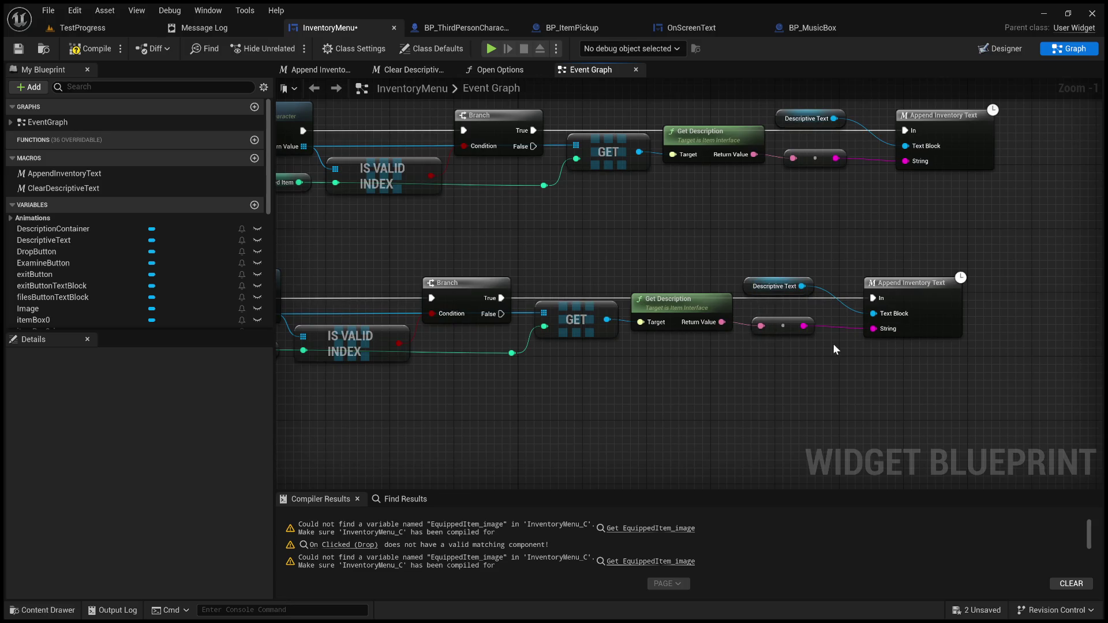
drag(843, 344, 791, 372)
click(634, 337)
key(Delete)
drag(554, 347, 627, 361)
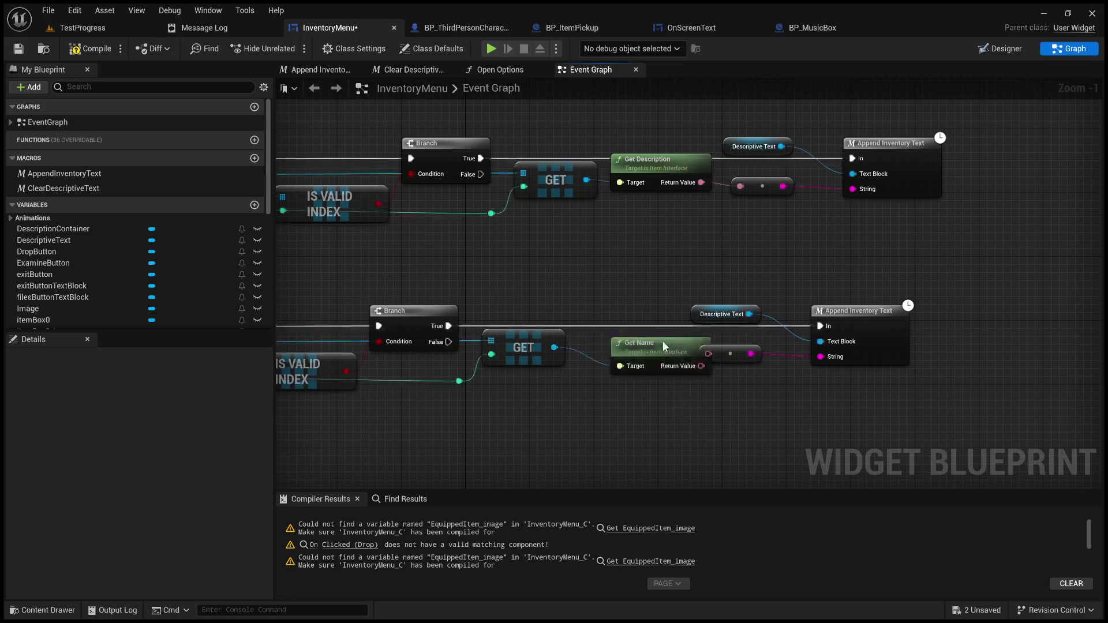
click(641, 328)
drag(677, 351, 709, 353)
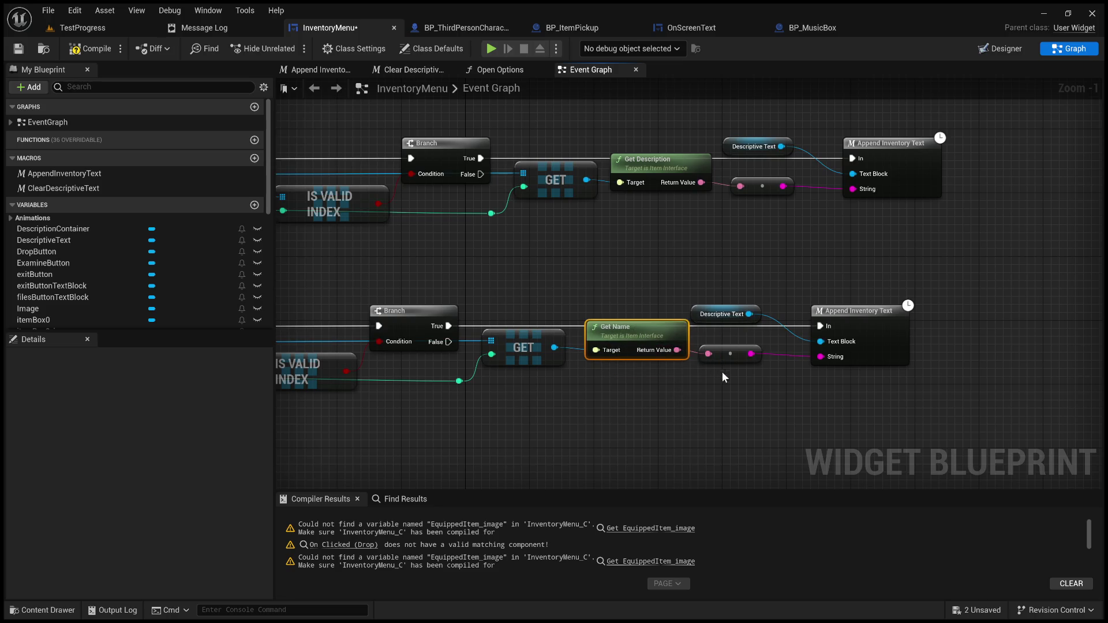
scroll(638, 267, down, 4)
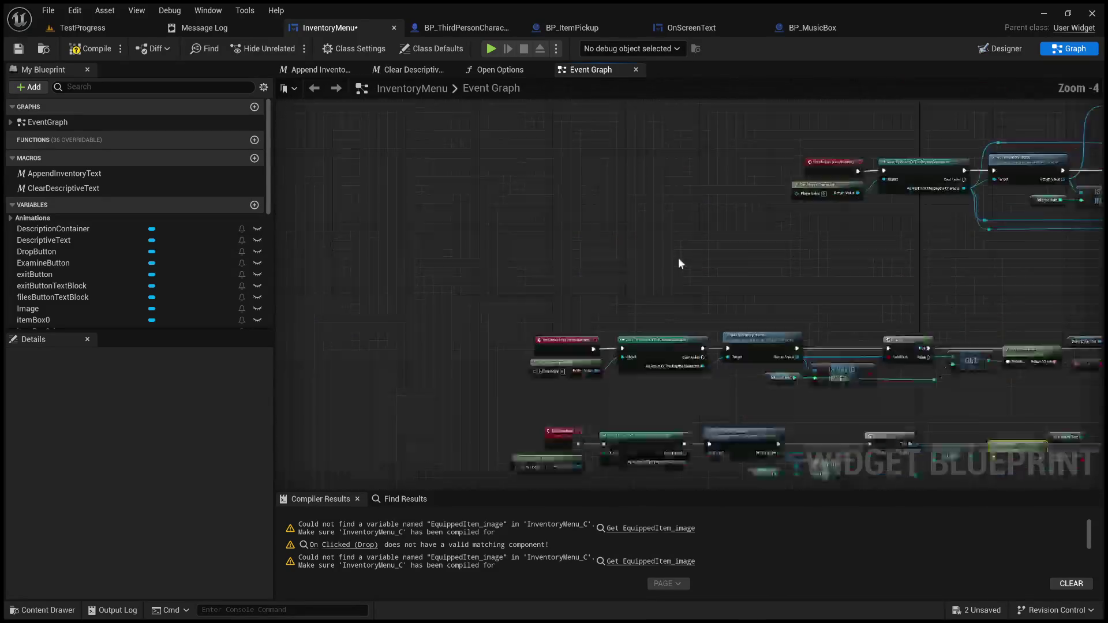
- Add a Display Name call after the first item box's Clear Descriptive Text node
scroll(676, 476, up, 3)
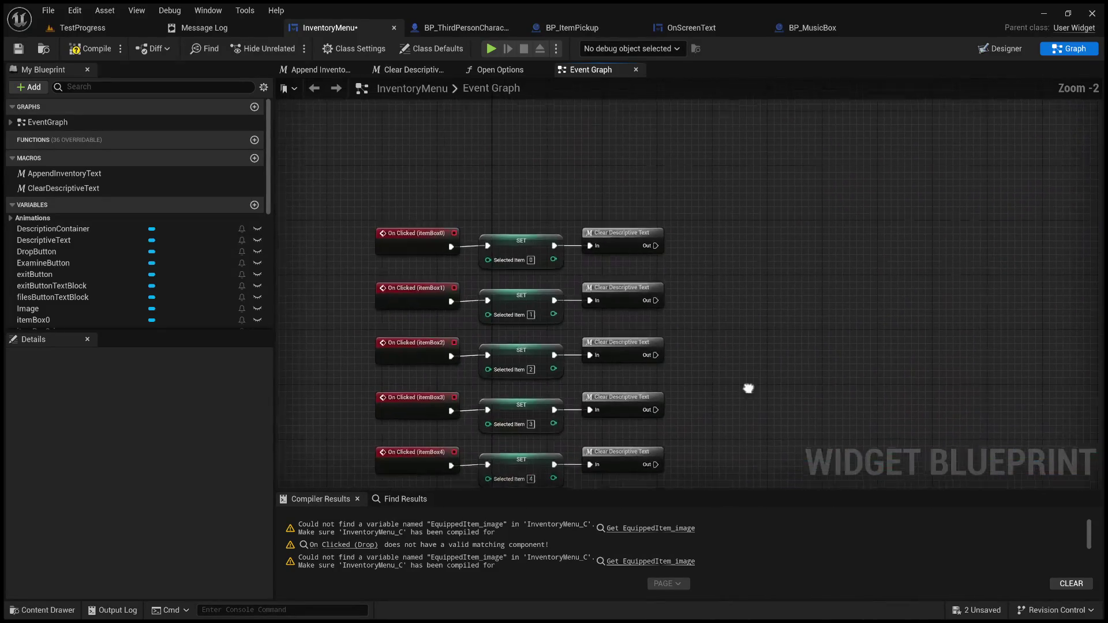
mouse_move(655, 247)
mouse_down()
mouse_move(726, 257)
mouse_move(742, 360)
mouse_up()
click(791, 295)
- Wire item boxes two through six from Clear Descriptive Text into Display Name
drag(592, 250, 673, 311)
drag(592, 305, 674, 313)
drag(592, 359, 670, 311)
click(624, 344)
alt+click(592, 359)
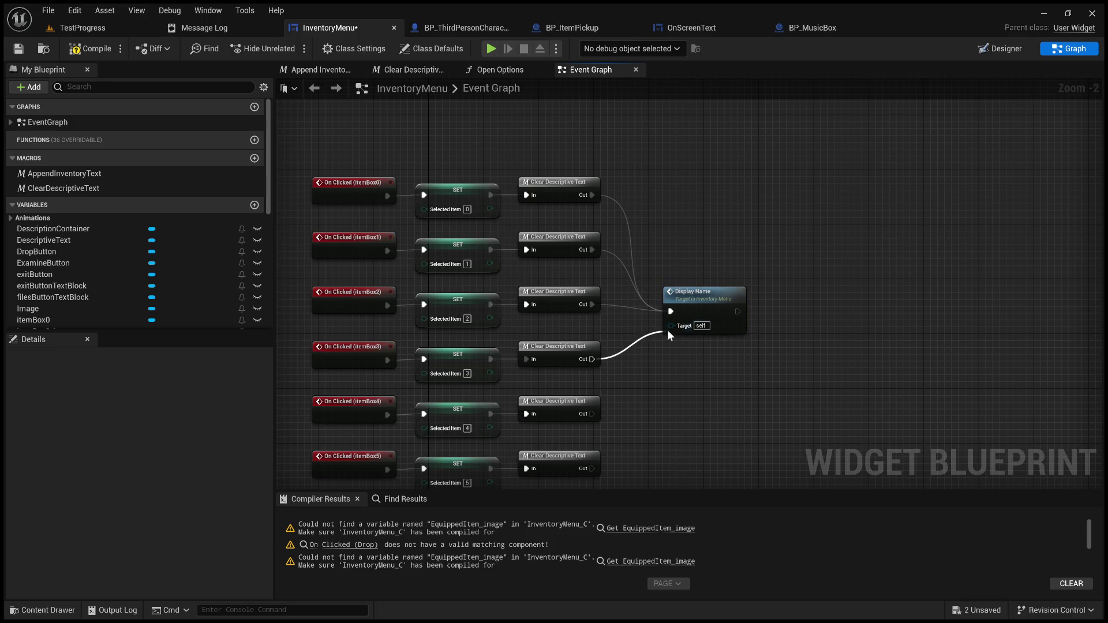
drag(592, 414, 678, 319)
mouse_move(592, 469)
mouse_down()
mouse_move(655, 331)
mouse_move(693, 317)
mouse_up()
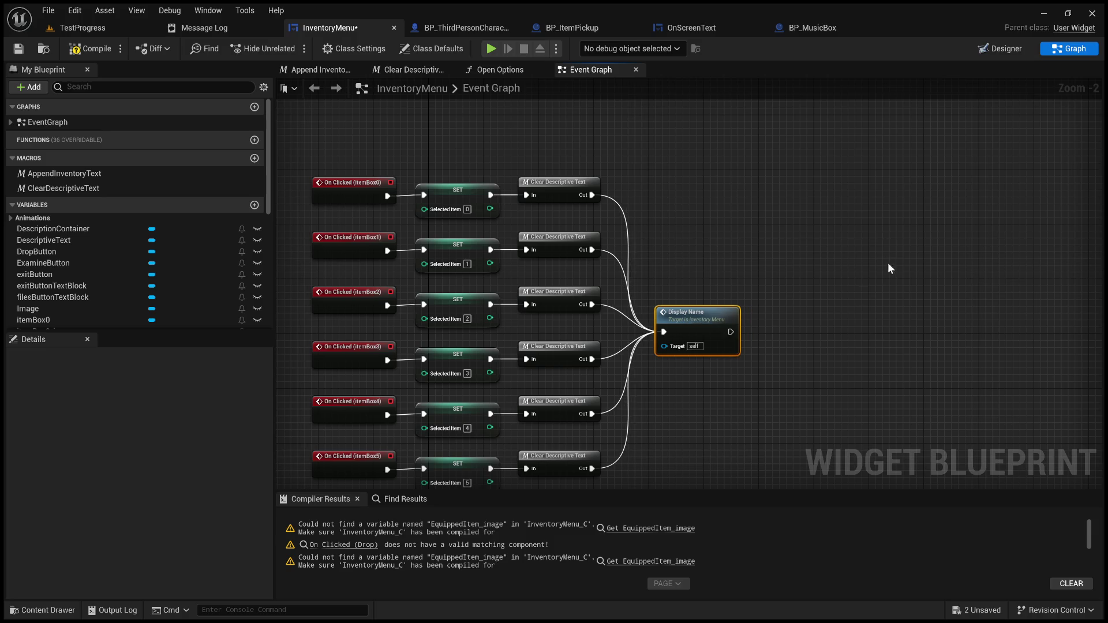
- Compile InventoryMenu and check the animation binding warning
click(90, 48)
click(18, 49)
click(566, 524)
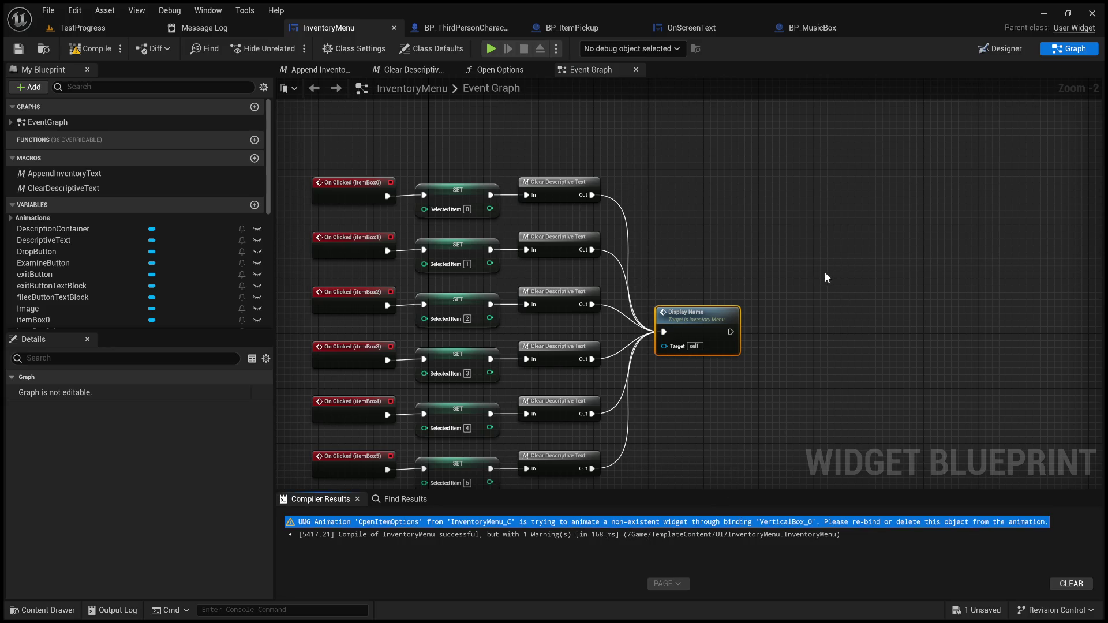
- Read the compiler warning about the OpenItemOptions animation
scroll(793, 382, down, 6)
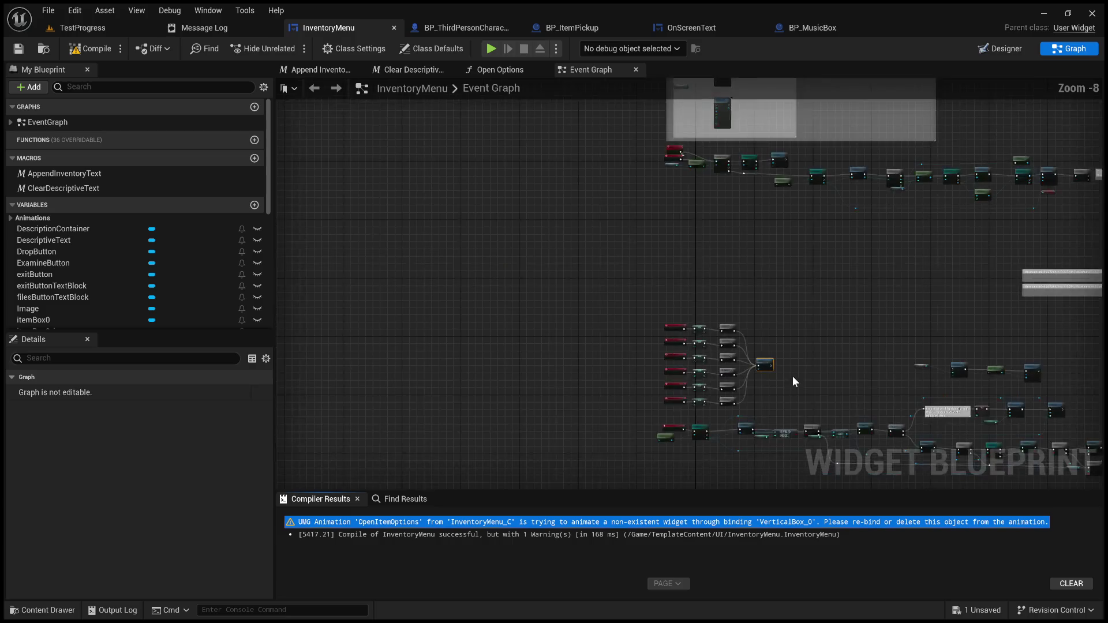
click(340, 524)
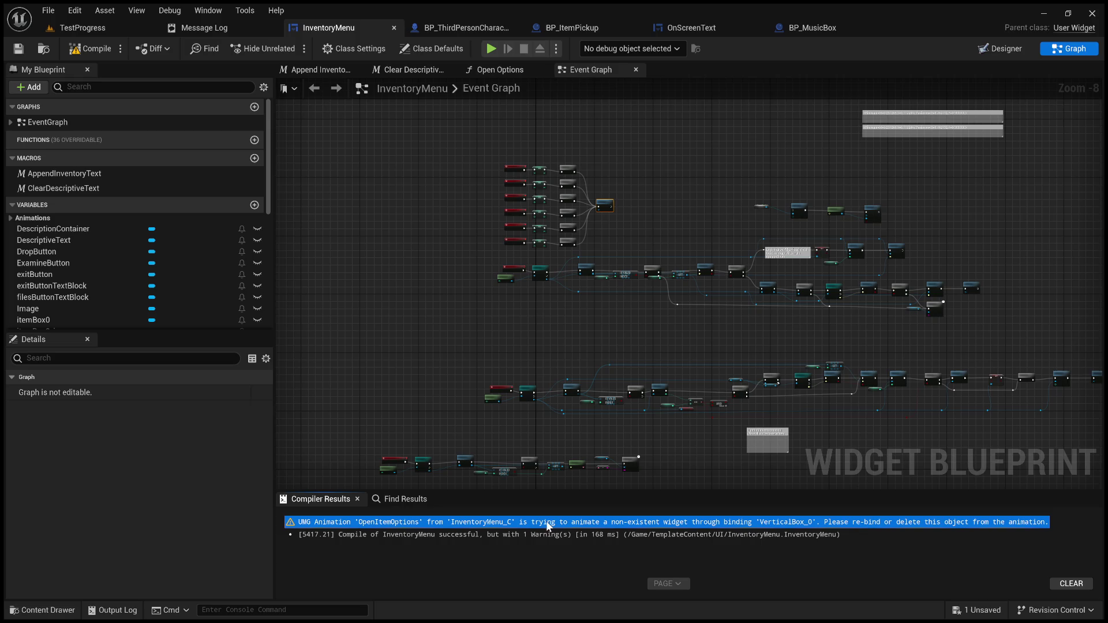
scroll(75, 288, down, 5)
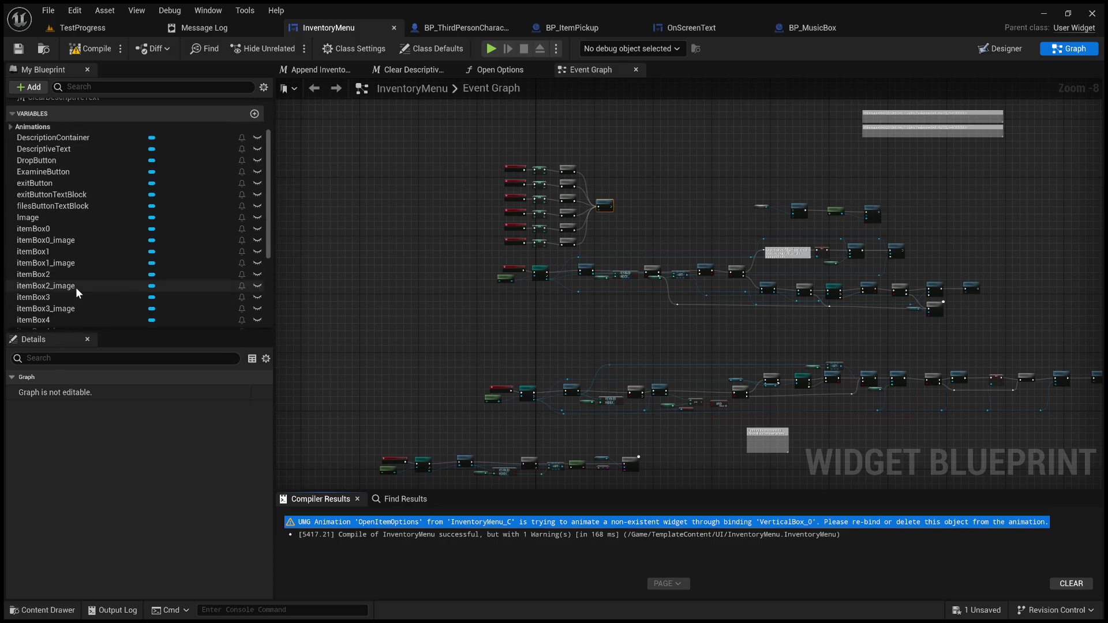
scroll(76, 289, down, 3)
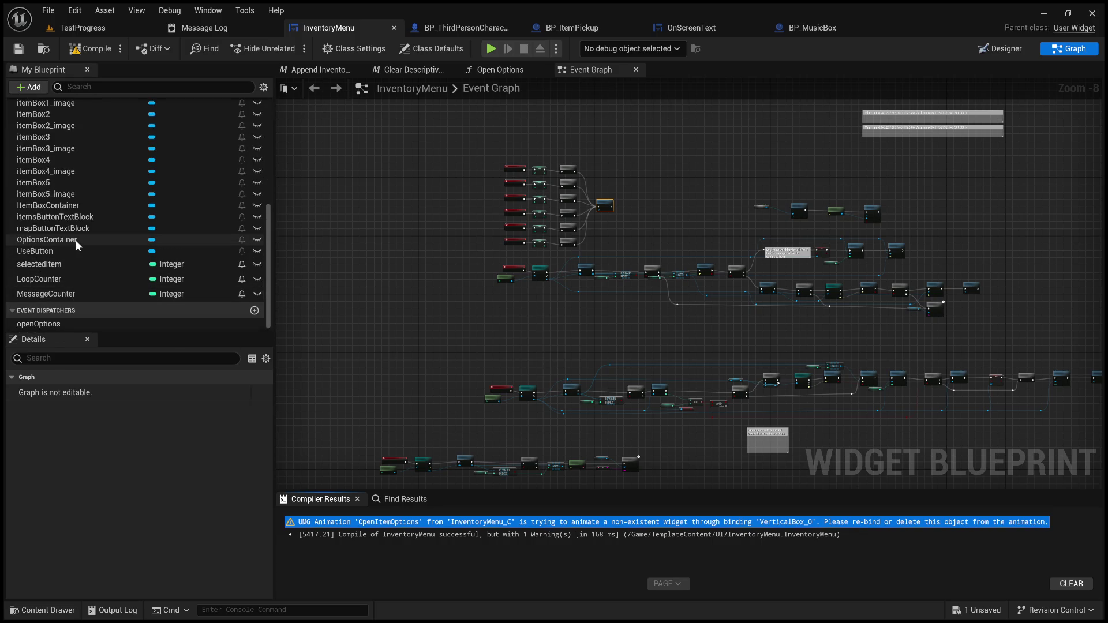
- Survey the event graph's comment boxes and node clusters
mouse_move(464, 169)
mouse_down()
mouse_move(552, 237)
mouse_move(553, 273)
mouse_up()
mouse_move(578, 314)
mouse_down()
mouse_move(581, 235)
mouse_move(694, 556)
mouse_up()
drag(635, 259, 601, 377)
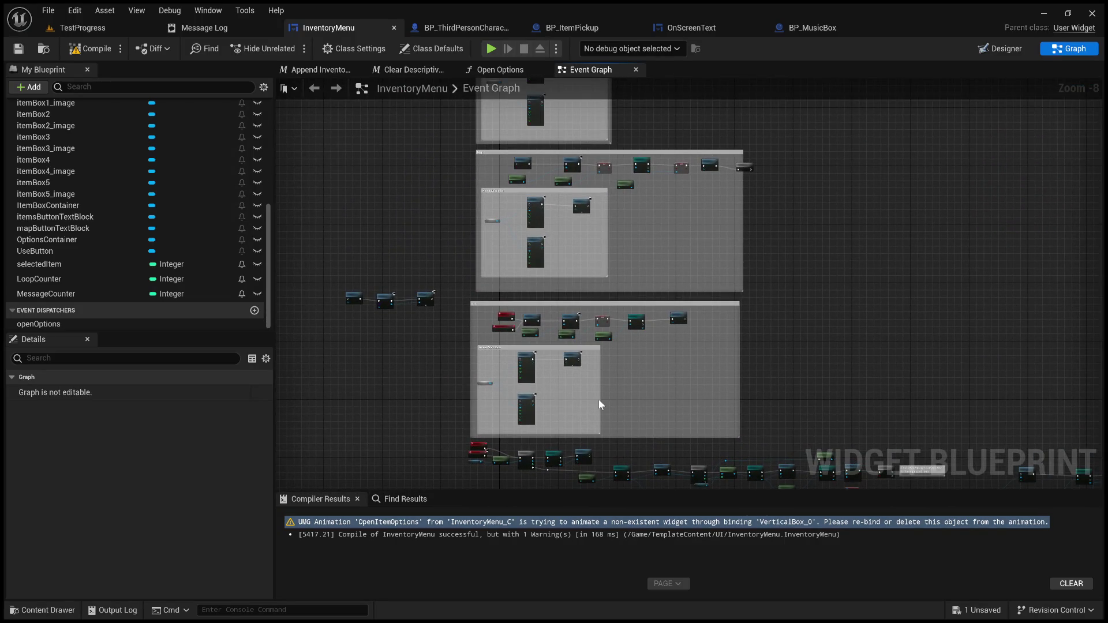
scroll(601, 397, up, 4)
mouse_move(601, 397)
mouse_down()
mouse_move(680, 349)
mouse_move(718, 241)
mouse_move(719, 250)
mouse_up()
scroll(718, 250, down, 3)
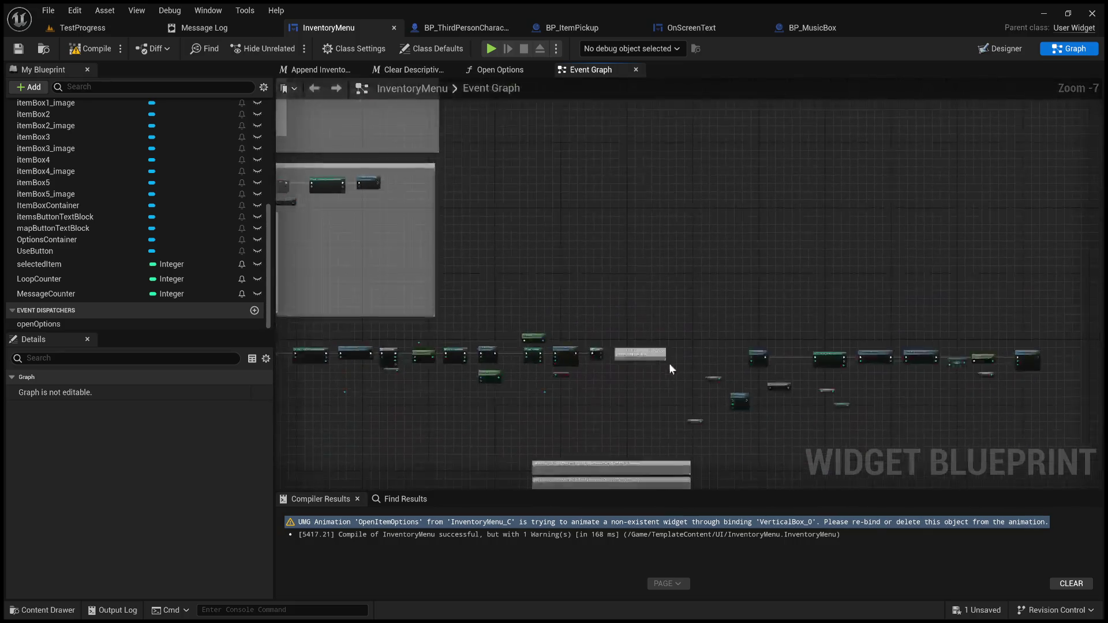
scroll(620, 300, up, 2)
scroll(620, 314, down, 2)
scroll(878, 182, down, 1)
drag(878, 182, 932, 125)
scroll(621, 272, up, 5)
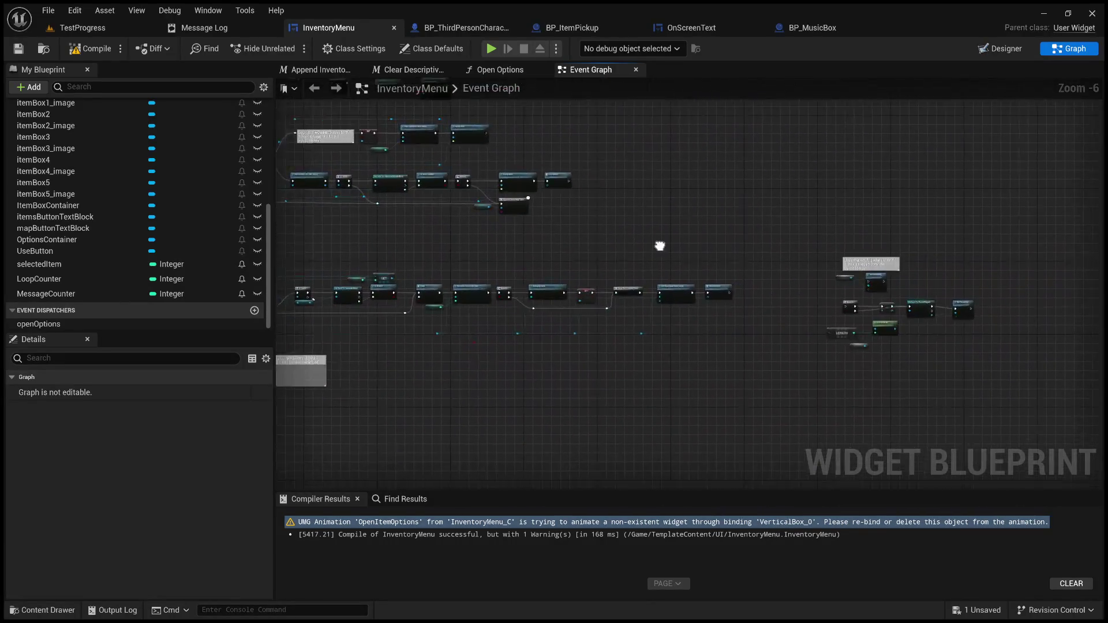
scroll(621, 271, down, 3)
mouse_move(571, 174)
mouse_down()
mouse_move(517, 396)
mouse_move(612, 268)
mouse_move(618, 336)
mouse_up()
- Look over the event nodes and equipped-item group, then return to the Designer layout
scroll(618, 337, up, 2)
mouse_move(497, 356)
mouse_down()
mouse_move(305, 335)
mouse_move(715, 321)
mouse_up()
scroll(668, 366, down, 4)
drag(667, 366, 787, 154)
scroll(632, 268, up, 3)
mouse_move(606, 285)
mouse_down()
mouse_move(950, 109)
mouse_move(927, 425)
mouse_move(722, 190)
mouse_move(718, 280)
mouse_move(739, 311)
mouse_move(750, 271)
mouse_move(894, 439)
mouse_move(605, 323)
mouse_move(565, 266)
mouse_move(554, 173)
mouse_move(375, 98)
mouse_up()
mouse_move(902, 267)
mouse_down()
mouse_move(575, 260)
mouse_move(553, 283)
mouse_up()
mouse_move(492, 324)
mouse_down()
mouse_move(455, 95)
mouse_move(686, 260)
mouse_move(877, 306)
mouse_move(812, 293)
mouse_move(779, 231)
mouse_move(750, 219)
mouse_up()
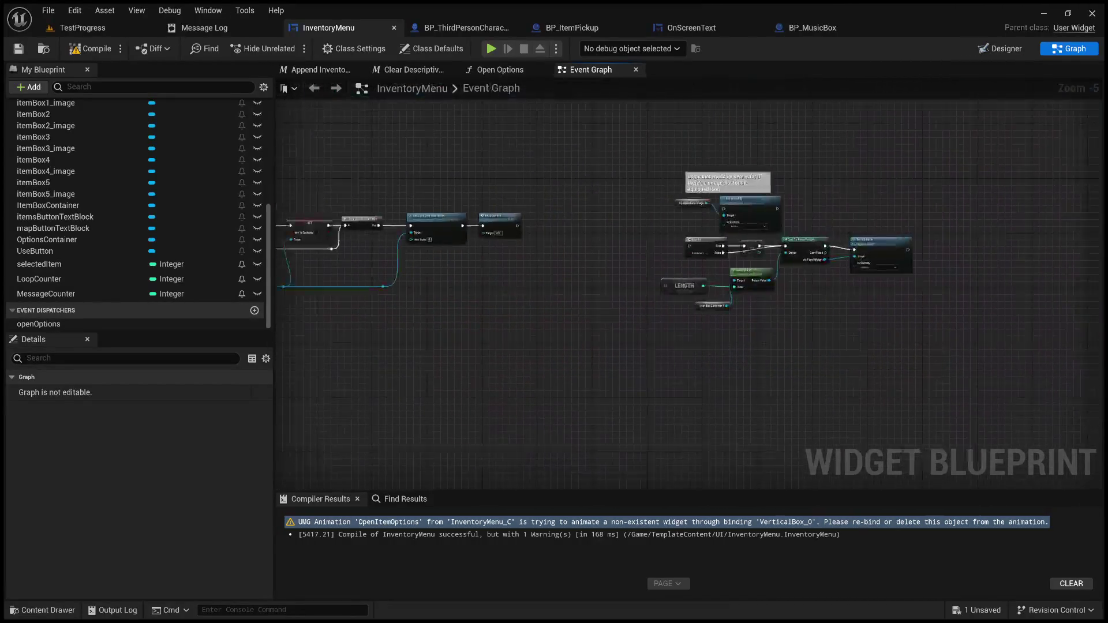
scroll(693, 313, up, 2)
drag(692, 312, 541, 293)
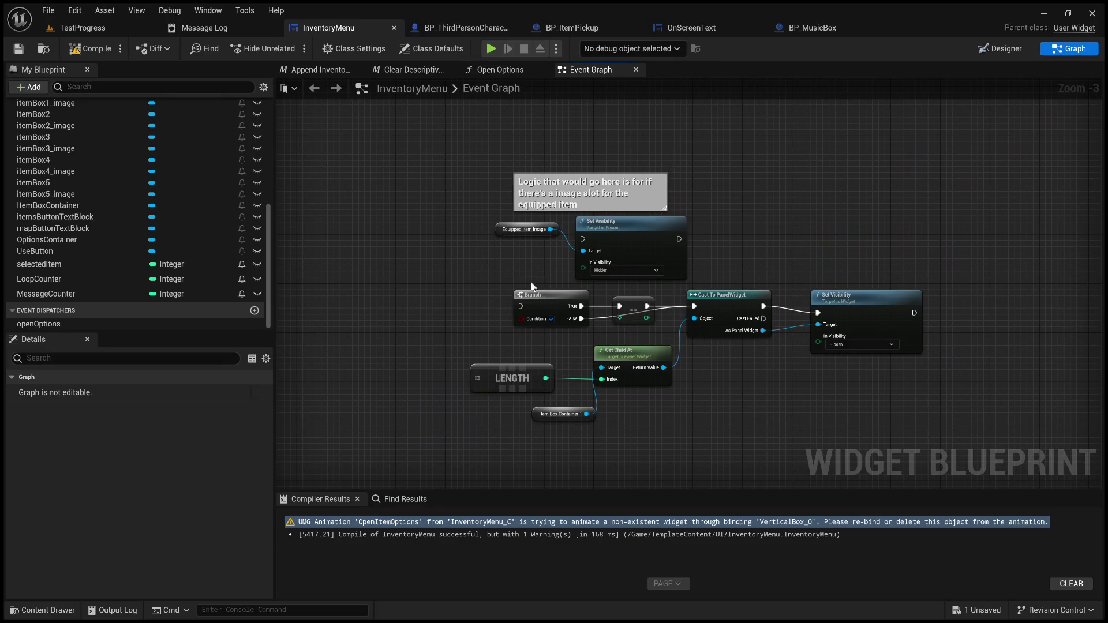
scroll(471, 261, down, 2)
mouse_move(470, 261)
mouse_down()
mouse_move(522, 323)
mouse_move(471, 285)
mouse_move(573, 288)
mouse_move(775, 366)
mouse_move(670, 376)
mouse_up()
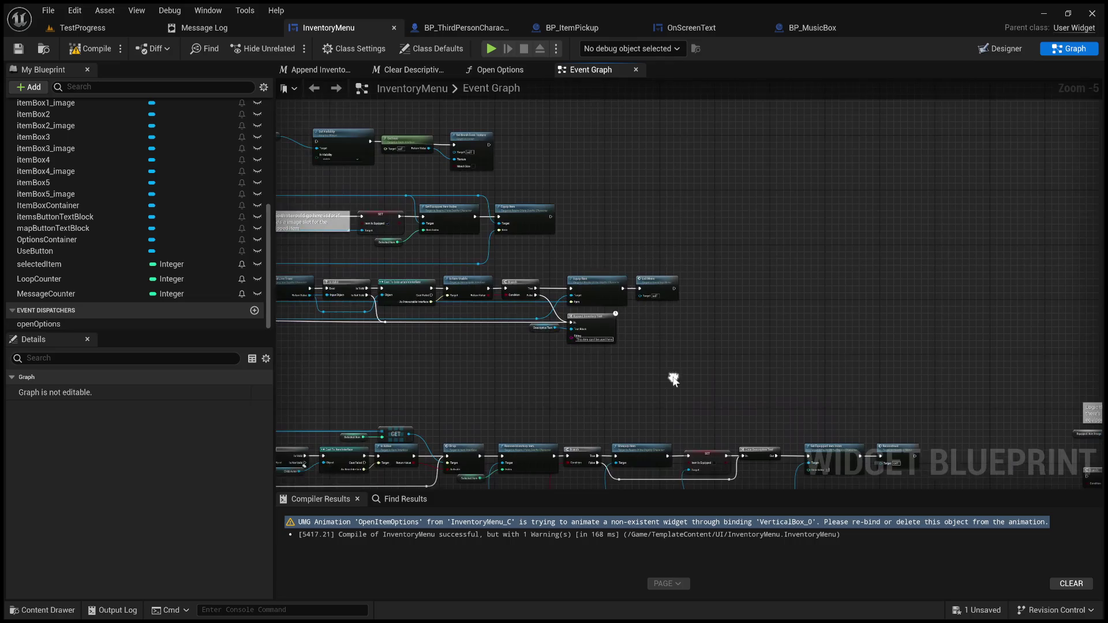
scroll(672, 378, up, 1)
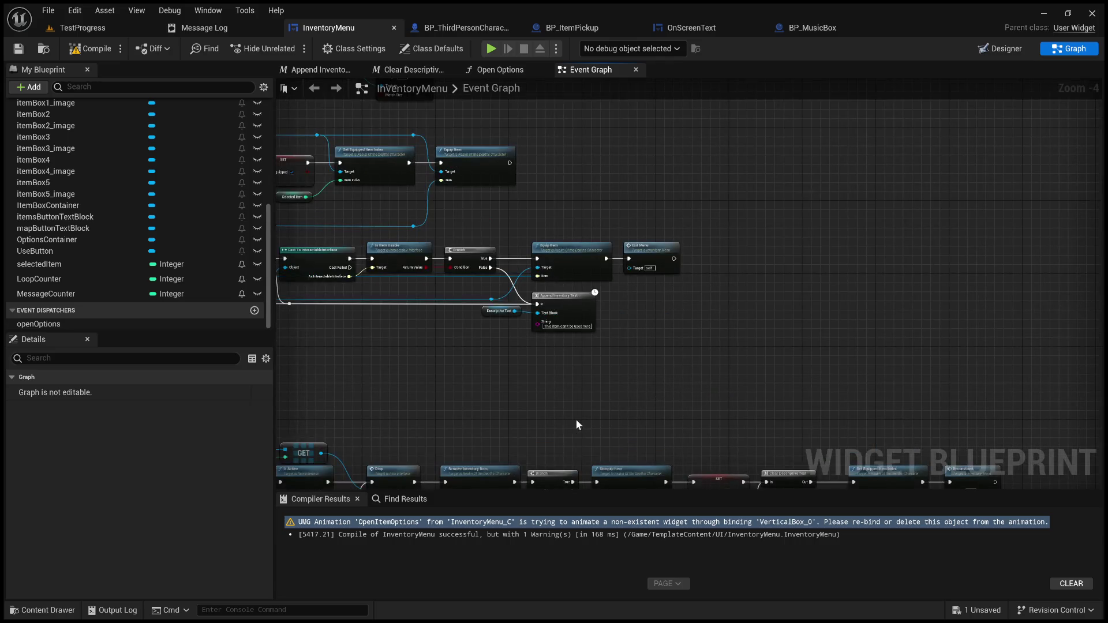
mouse_move(480, 418)
mouse_down()
mouse_move(652, 432)
mouse_move(662, 448)
mouse_up()
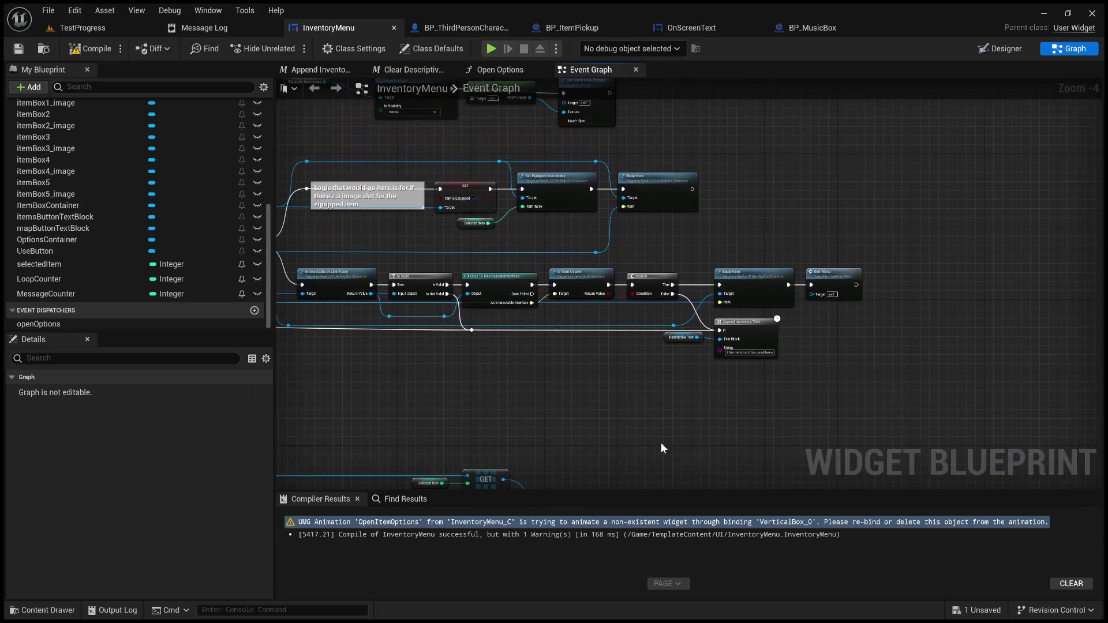
click(1009, 49)
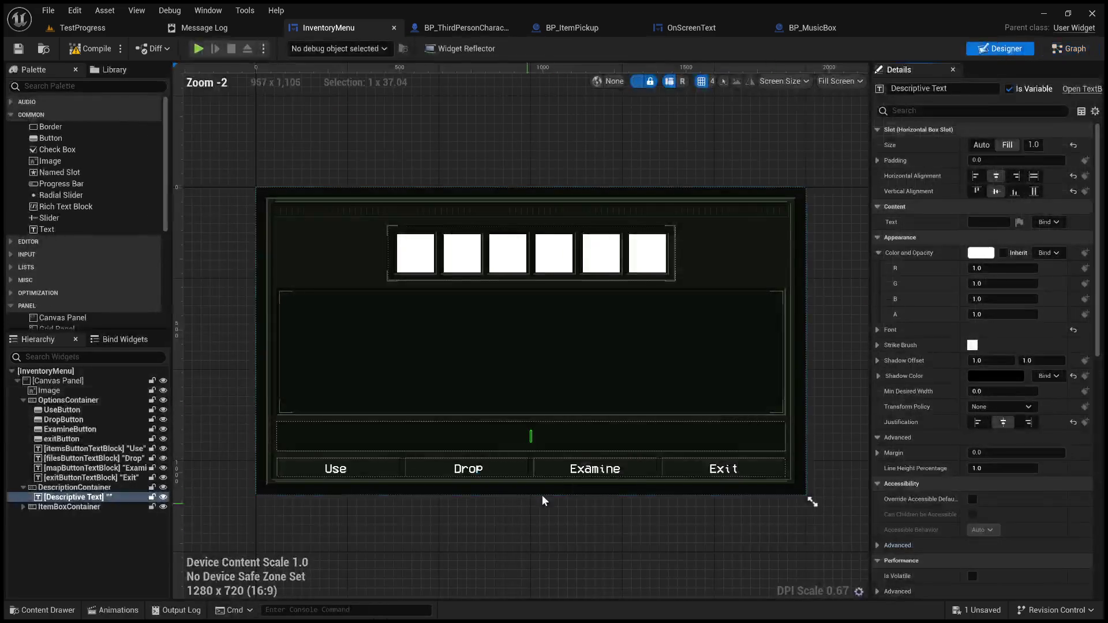
- Delete the OpenItemOptions animation, recompile InventoryMenu, and switch to the TestProgress level
click(113, 610)
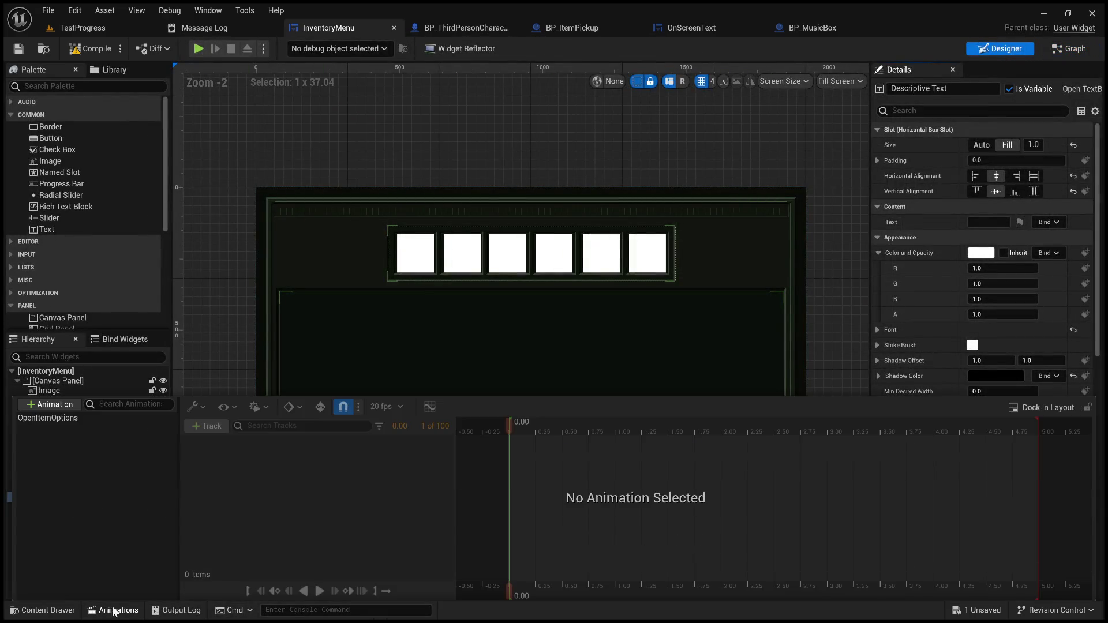
click(67, 419)
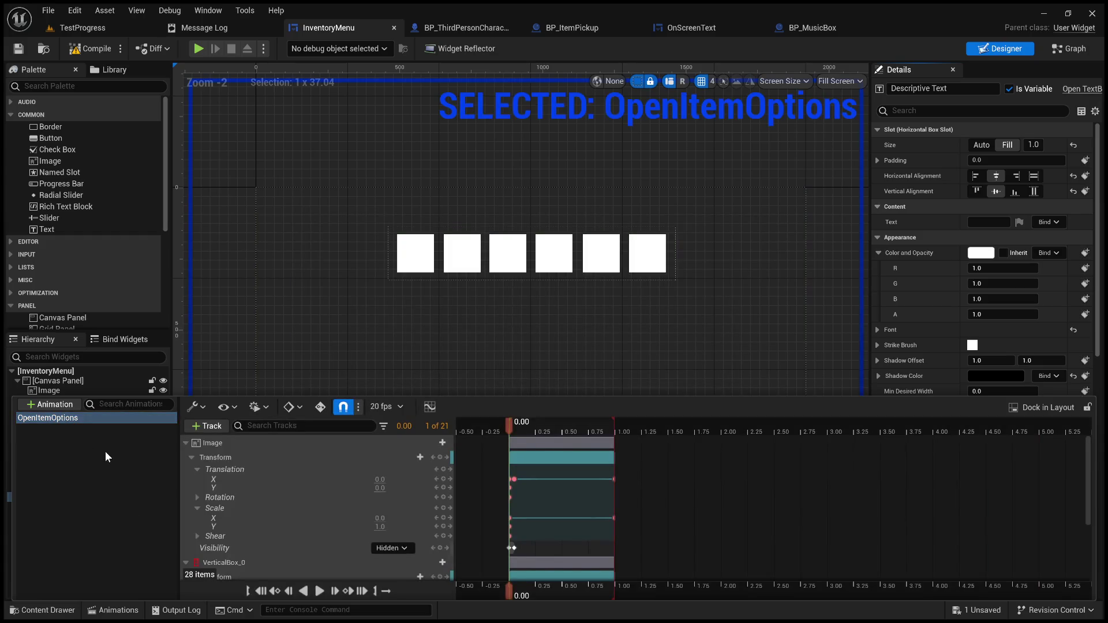
key(Delete)
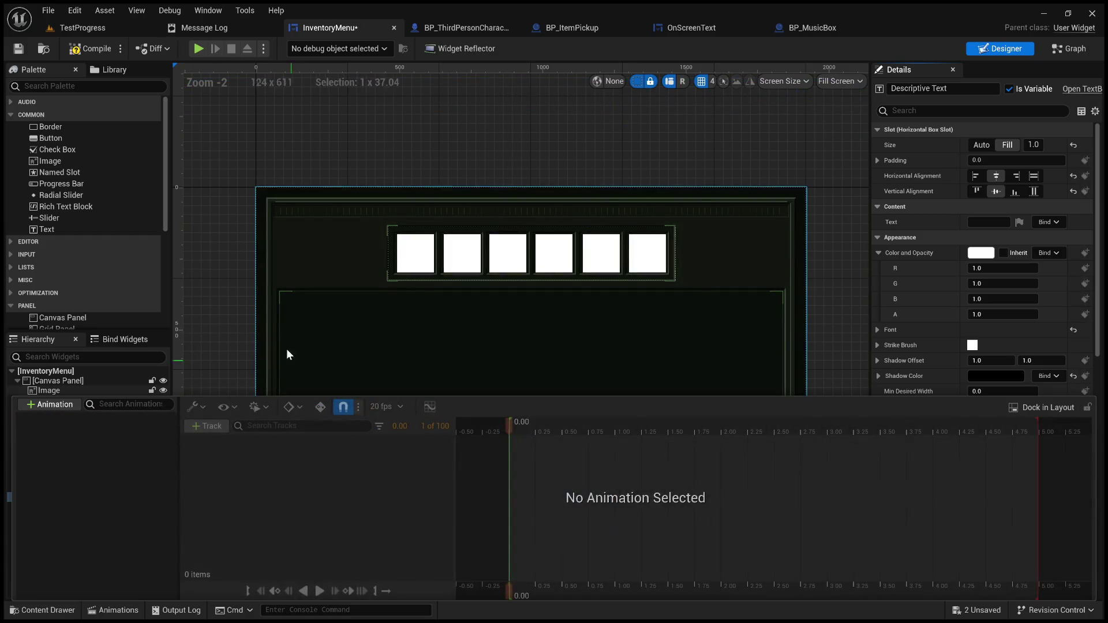
click(93, 51)
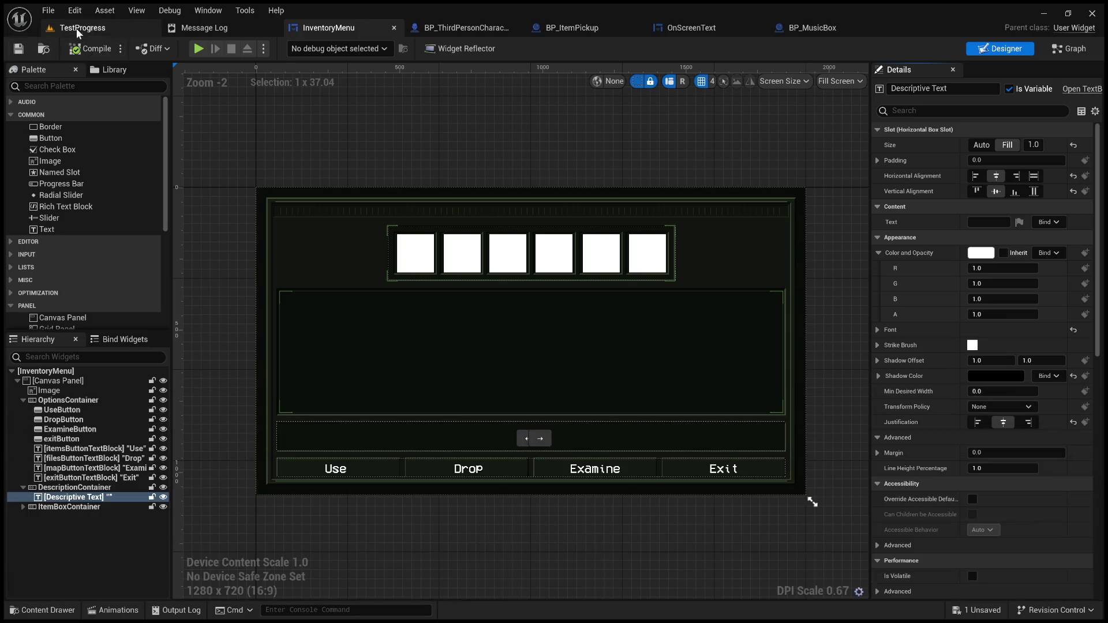
click(92, 25)
- Fly the viewport camera down the TestProgress corridor
drag(479, 237, 427, 231)
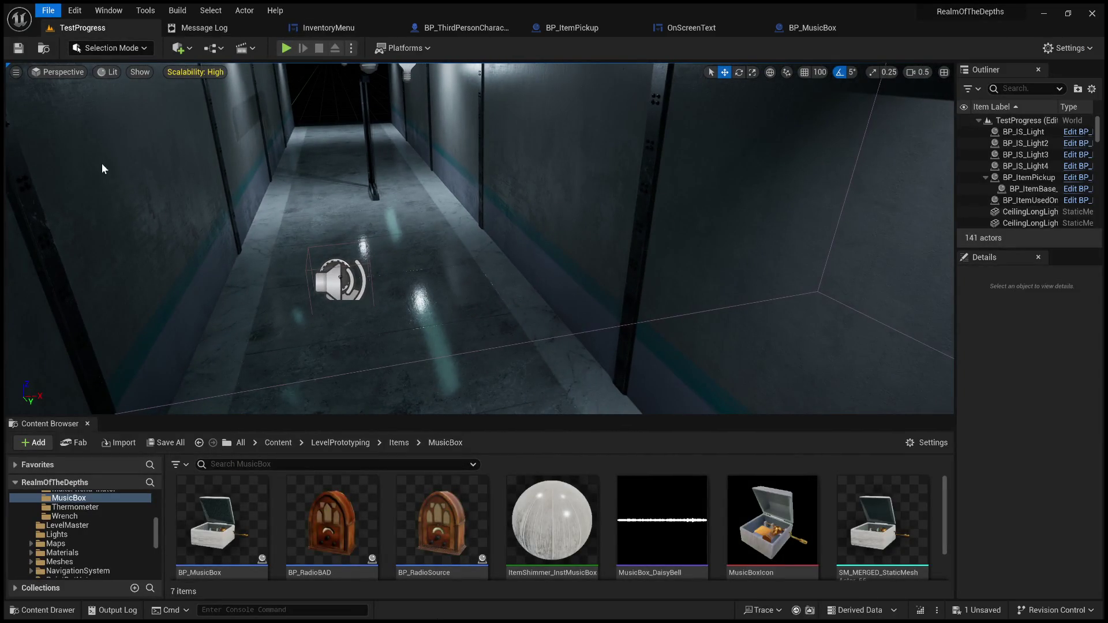
drag(346, 260, 530, 359)
click(531, 358)
- Play the level, open the inventory with I, stop, and return to InventoryMenu
key(alt+p)
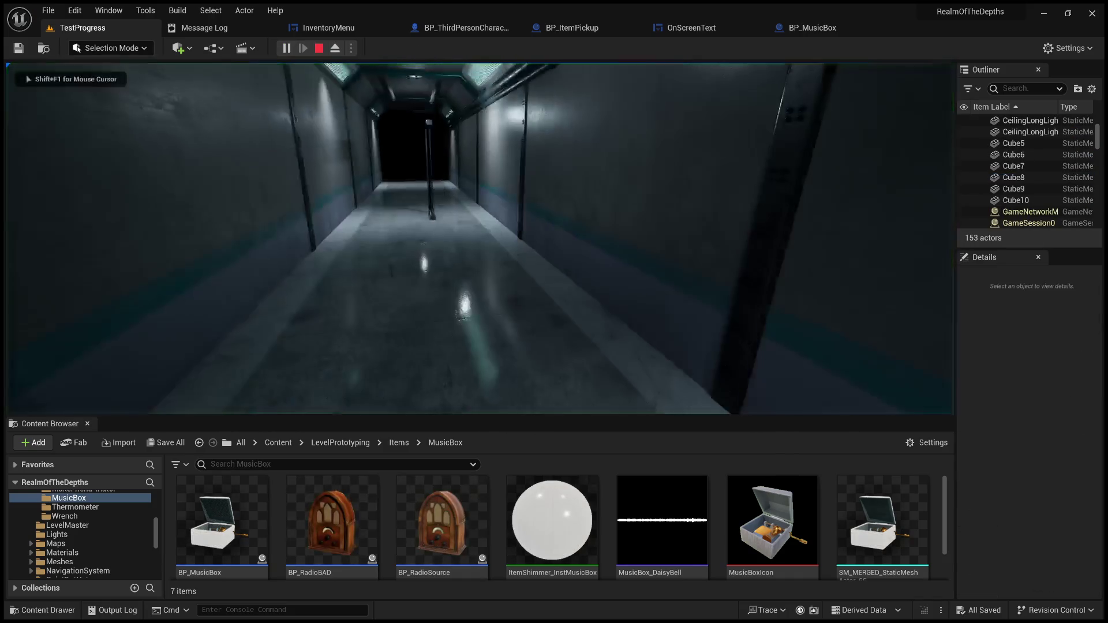
key(i)
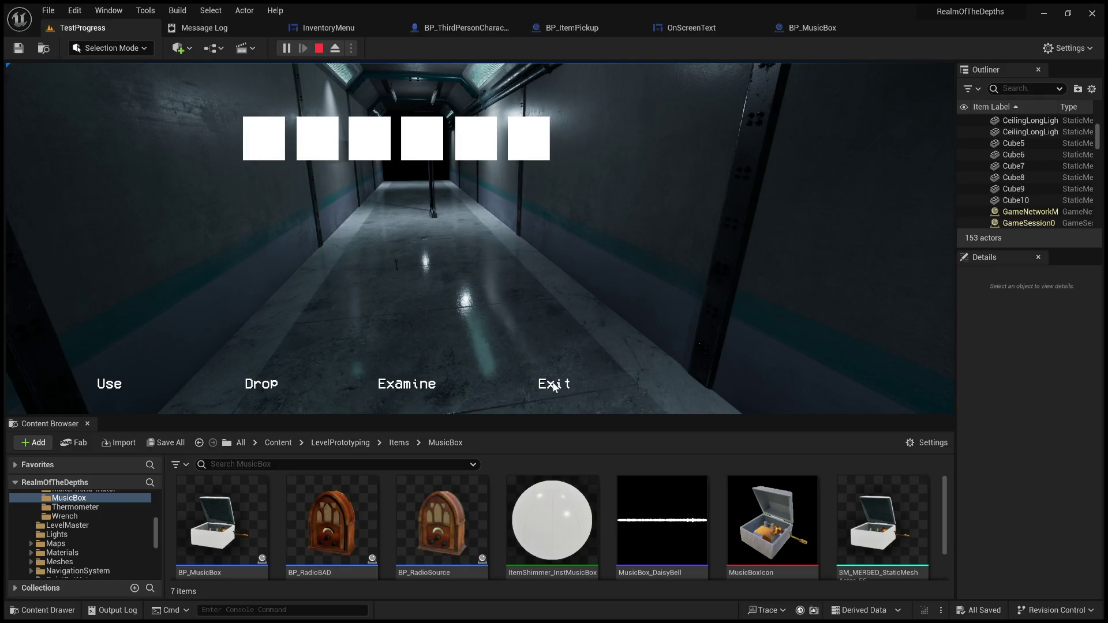
click(556, 392)
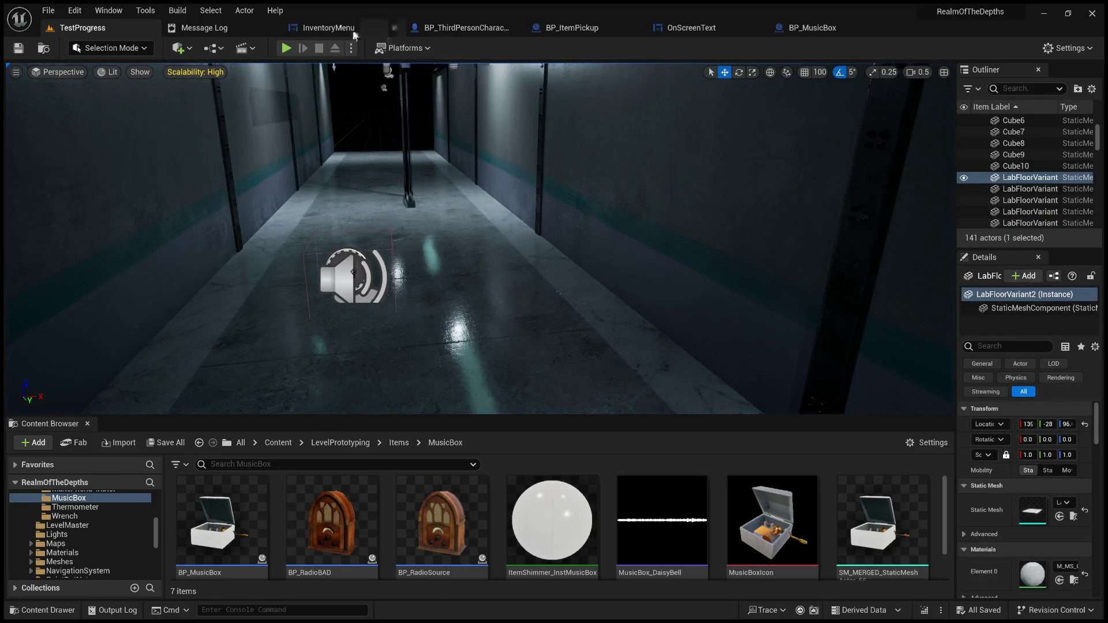
click(346, 27)
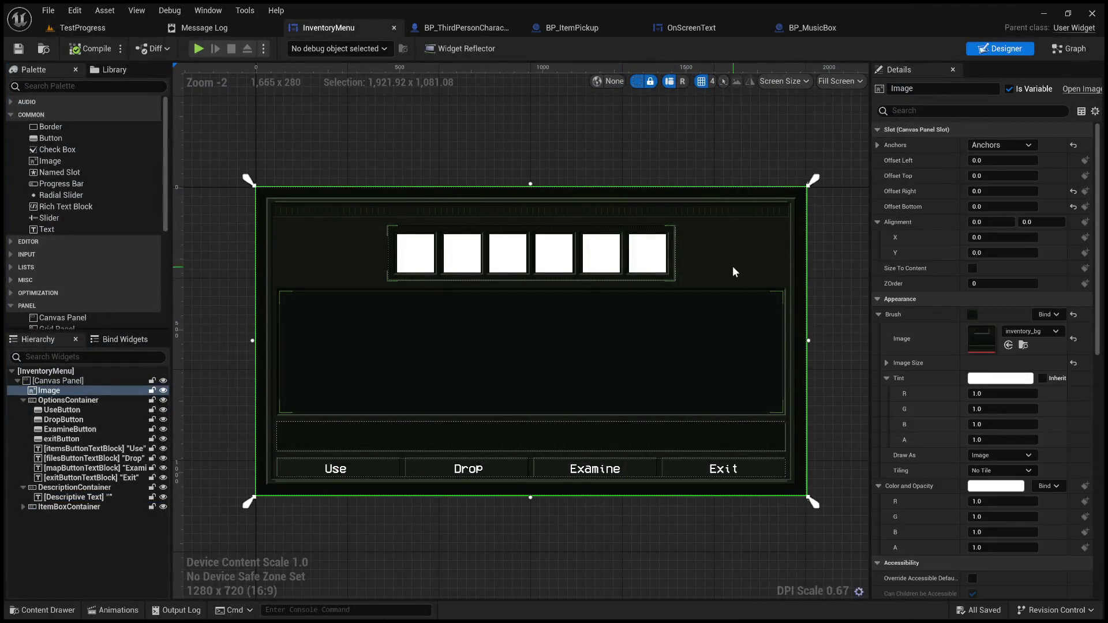
- Set the background Image's Visibility to Visible and compile
click(949, 110)
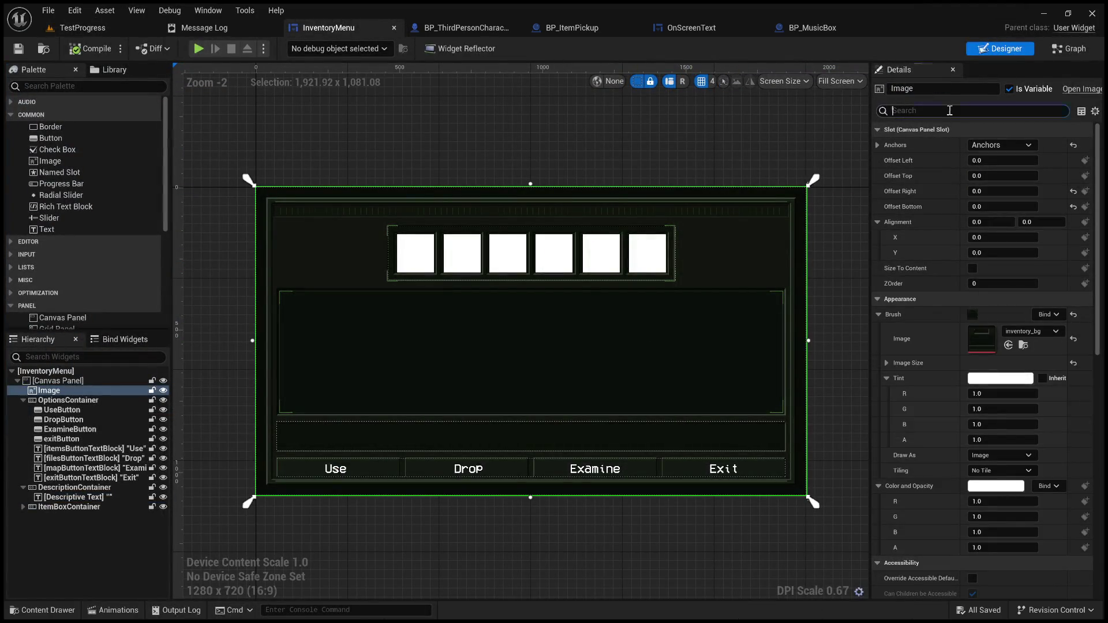
text(hidden)
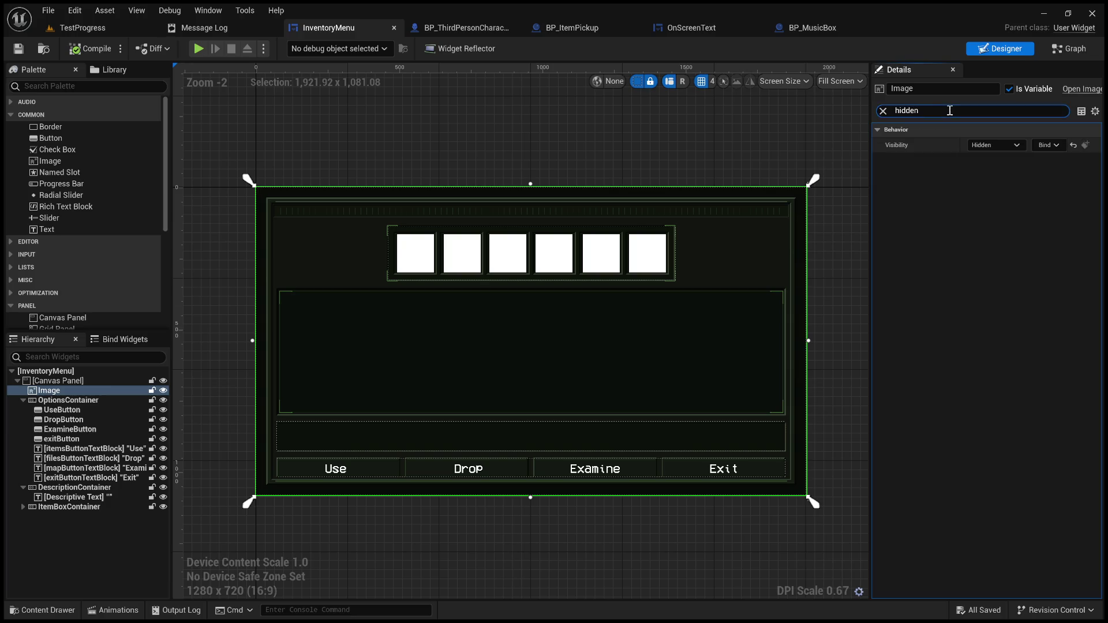
click(992, 145)
click(976, 164)
click(883, 110)
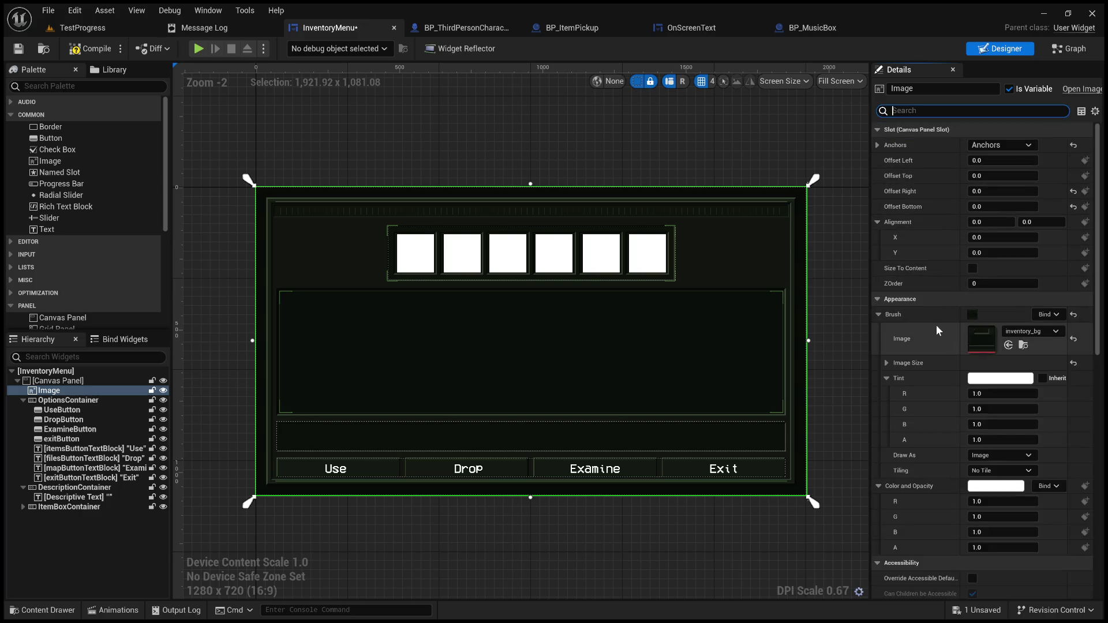
click(89, 48)
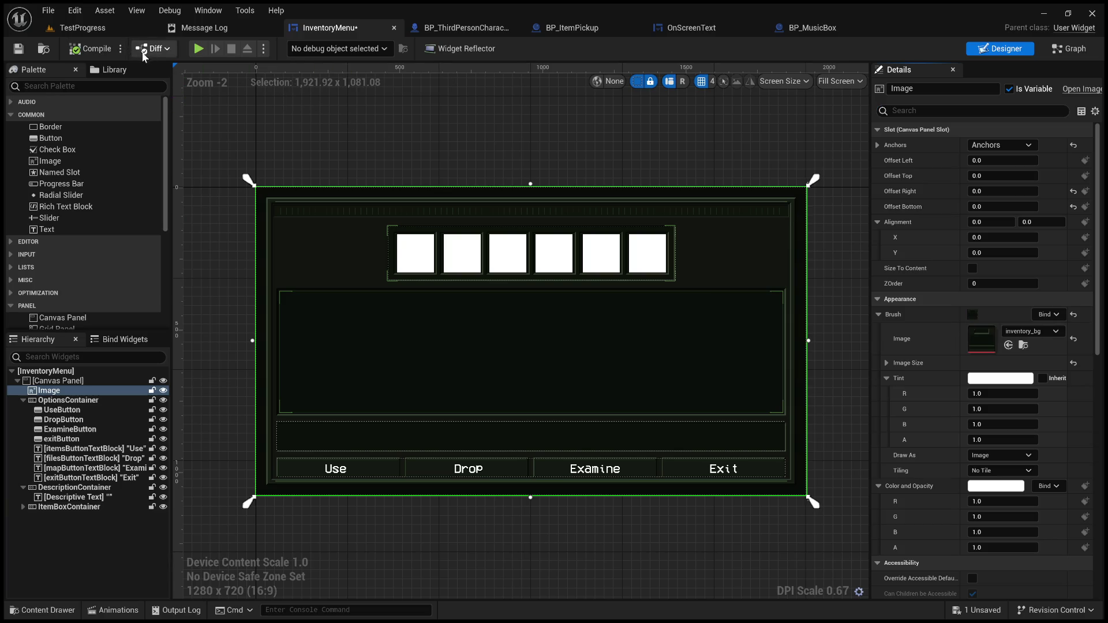
- Confirm itemBox0–5 are all Visibility Hidden, then compile and save InventoryMenu
click(434, 261)
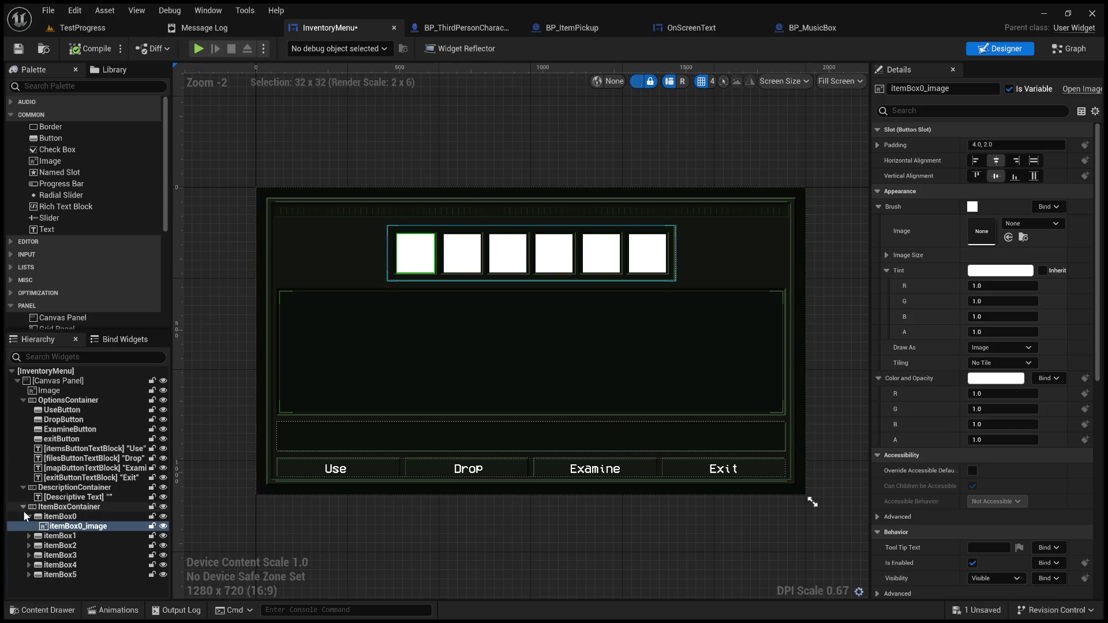
click(28, 517)
click(60, 517)
shift+click(80, 566)
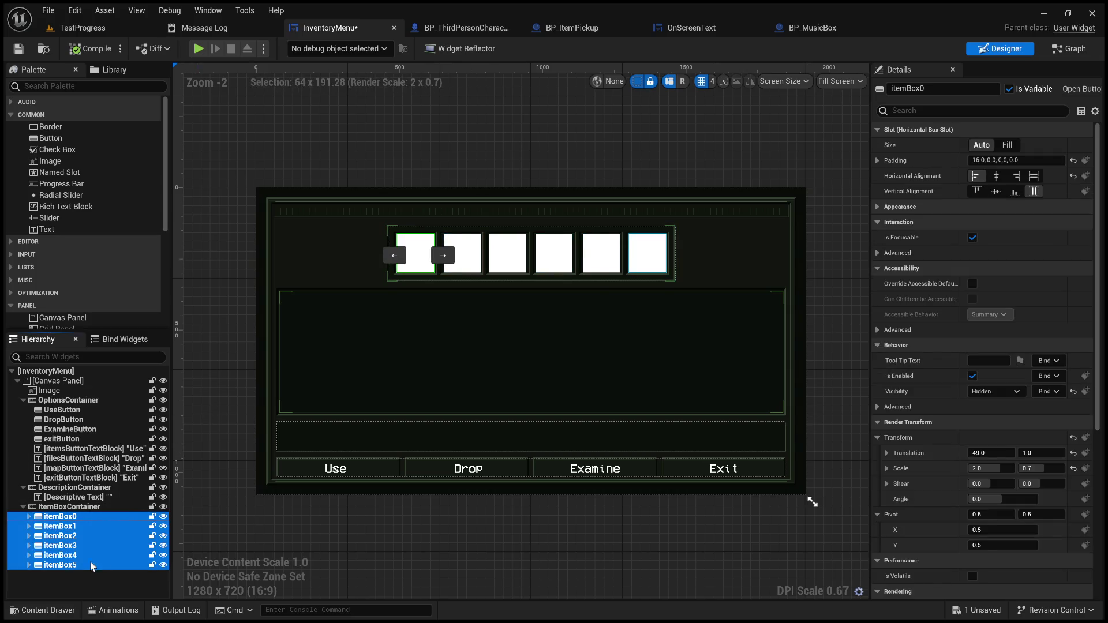
click(944, 111)
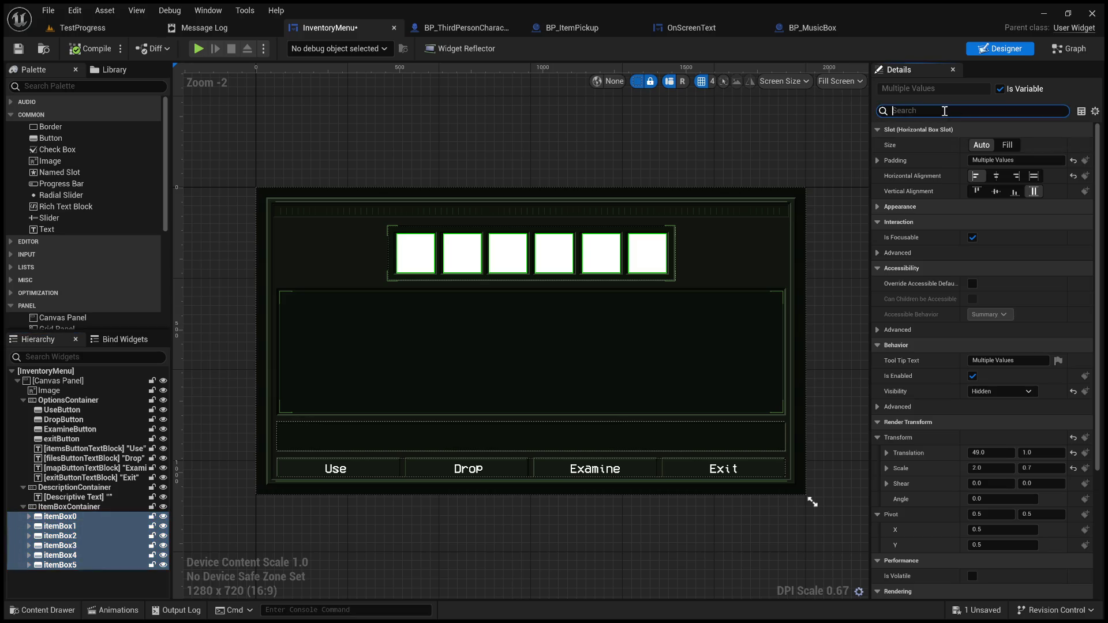
text(vs)
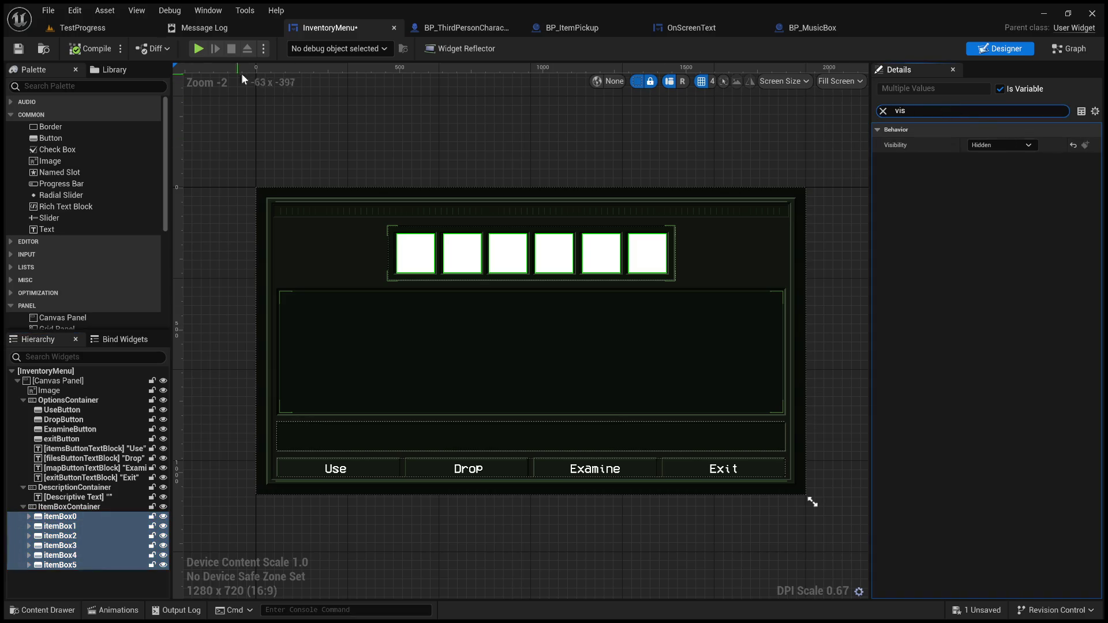
click(75, 49)
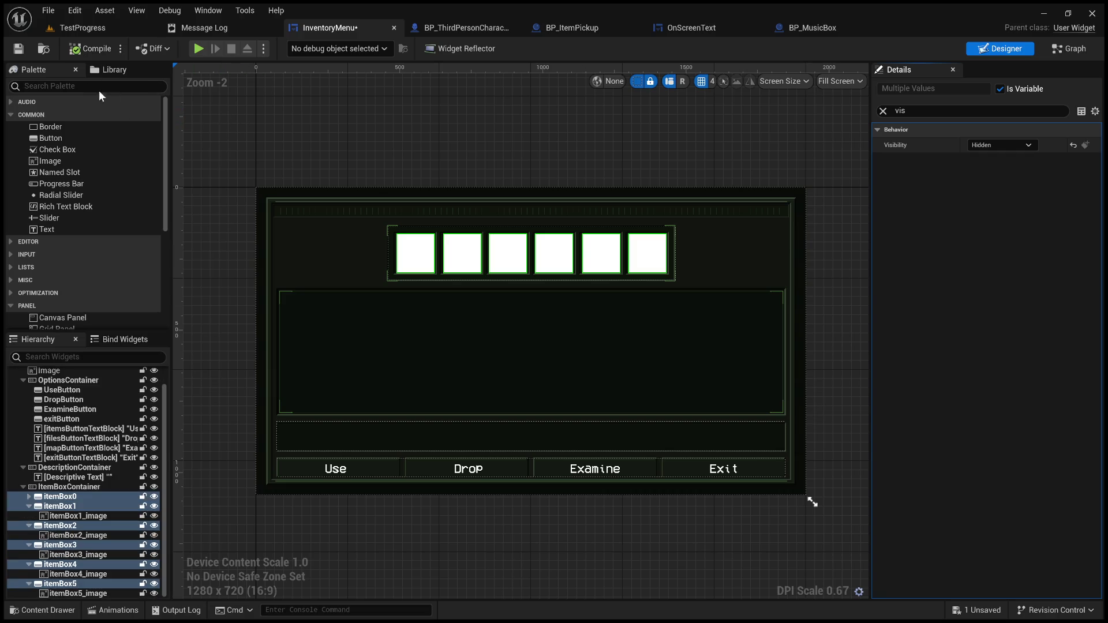
click(24, 50)
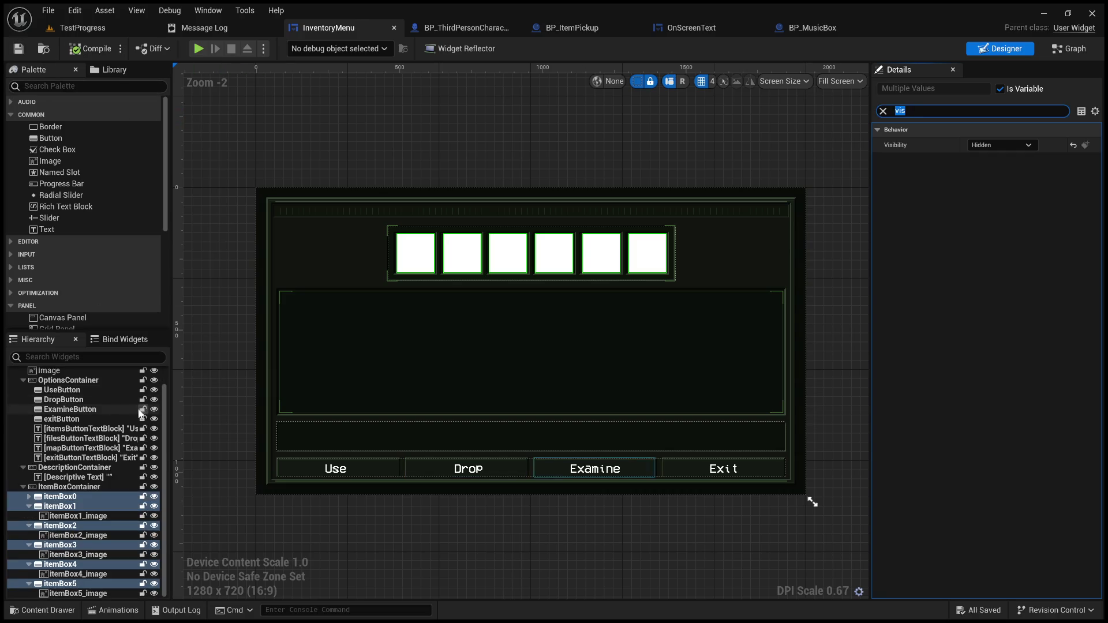
click(99, 29)
- Play the level, open the inventory with I to see the framed background, then stop
click(285, 48)
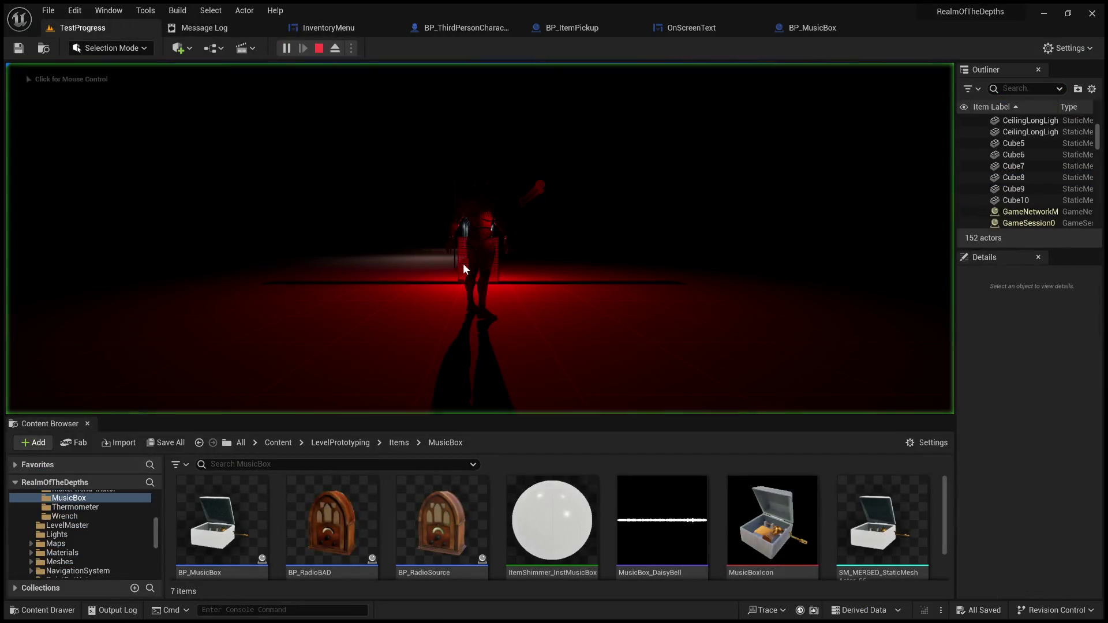
key(i)
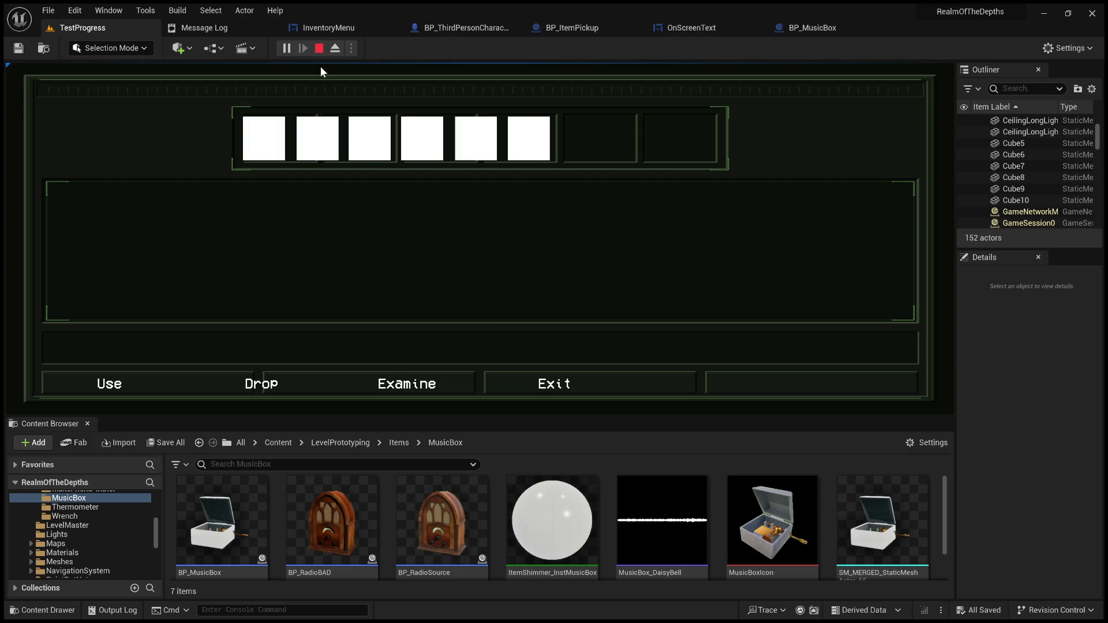
click(321, 50)
click(331, 29)
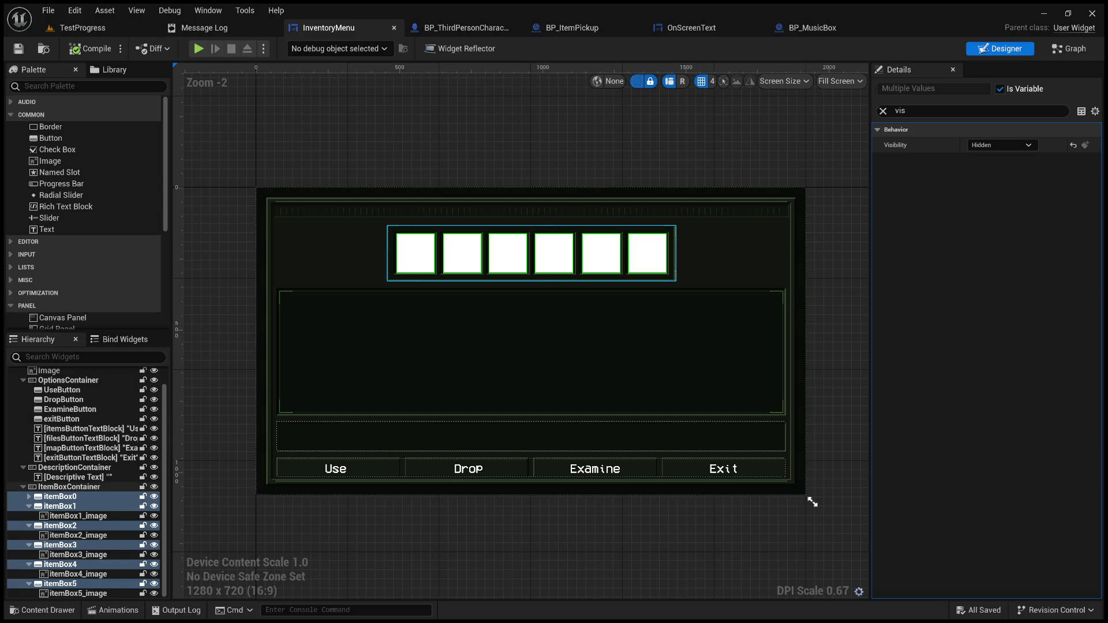
- Change the construct loop's Set Visibility In Visibility to Hidden and compile
click(60, 496)
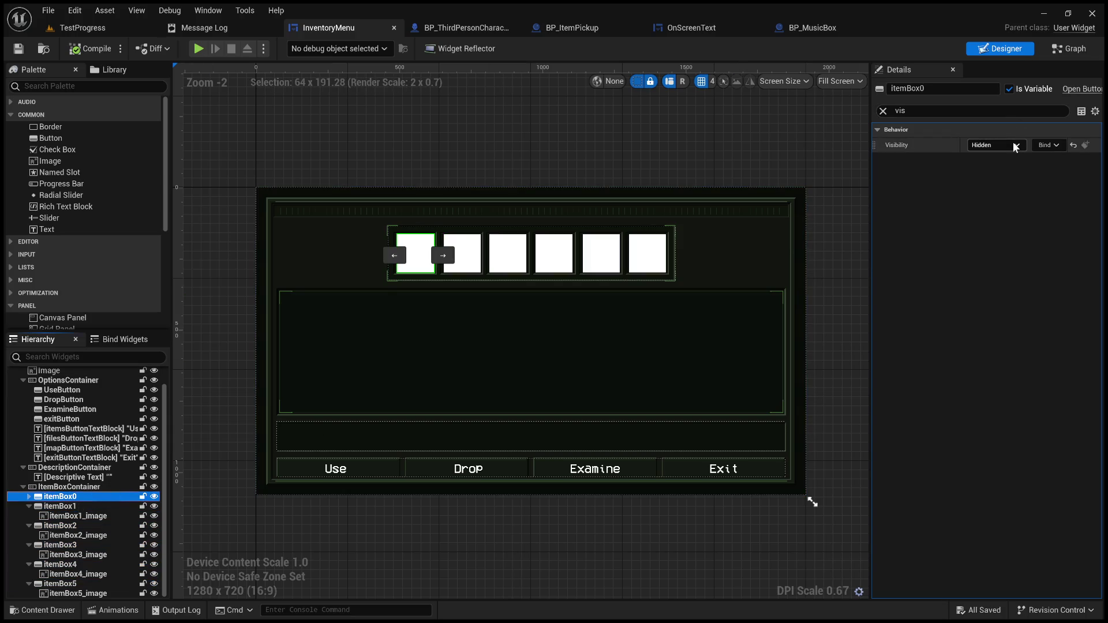
click(1066, 49)
scroll(753, 354, down, 5)
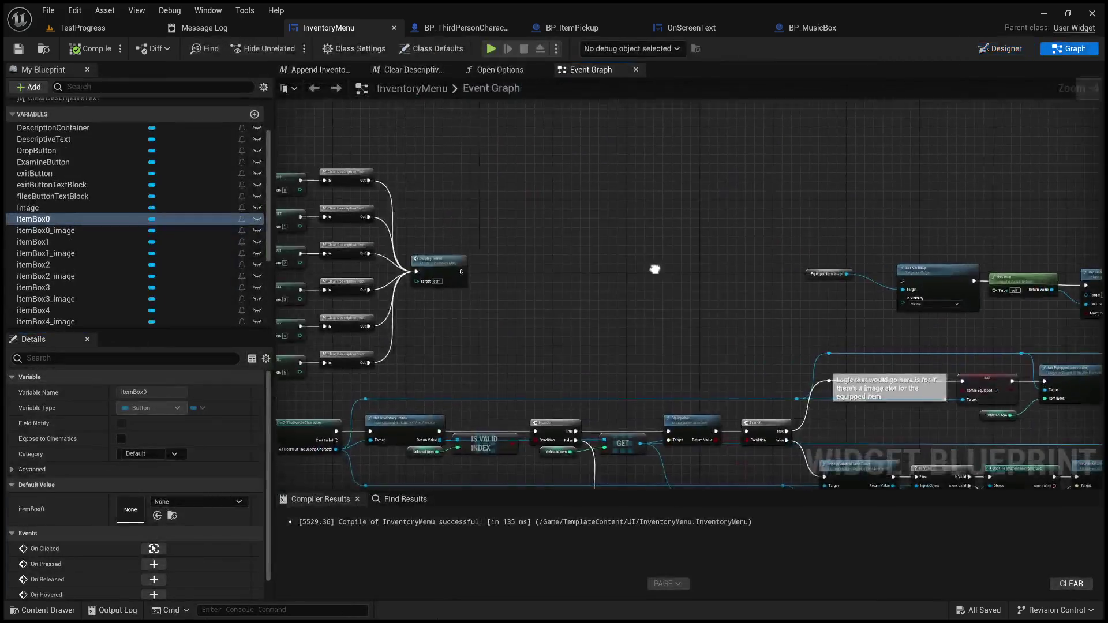
scroll(683, 385, up, 8)
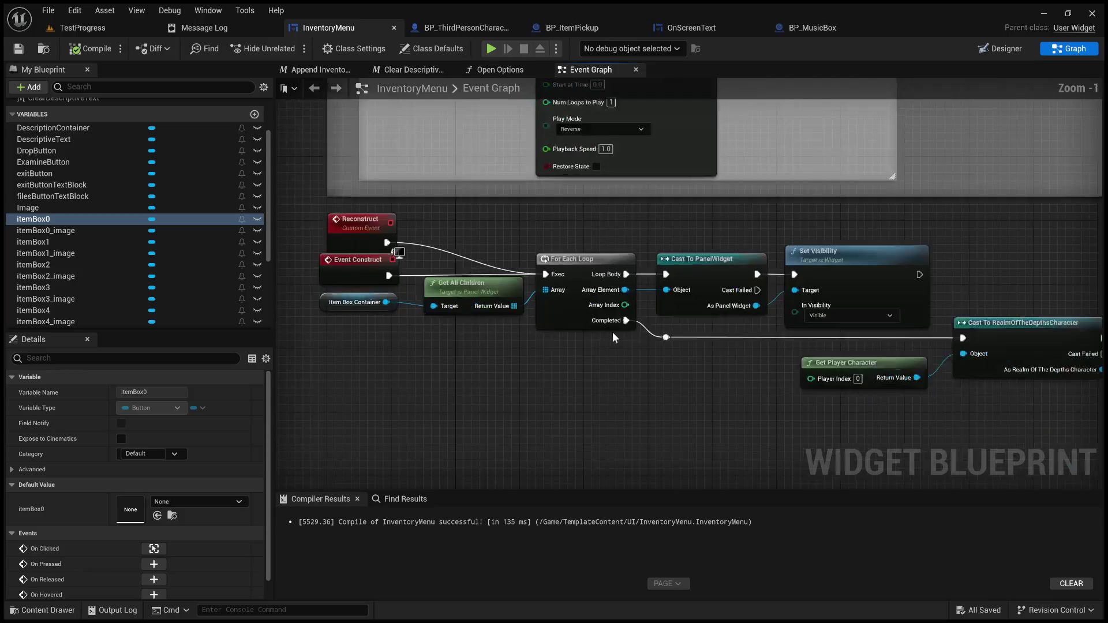
click(843, 315)
click(843, 340)
click(91, 49)
click(95, 27)
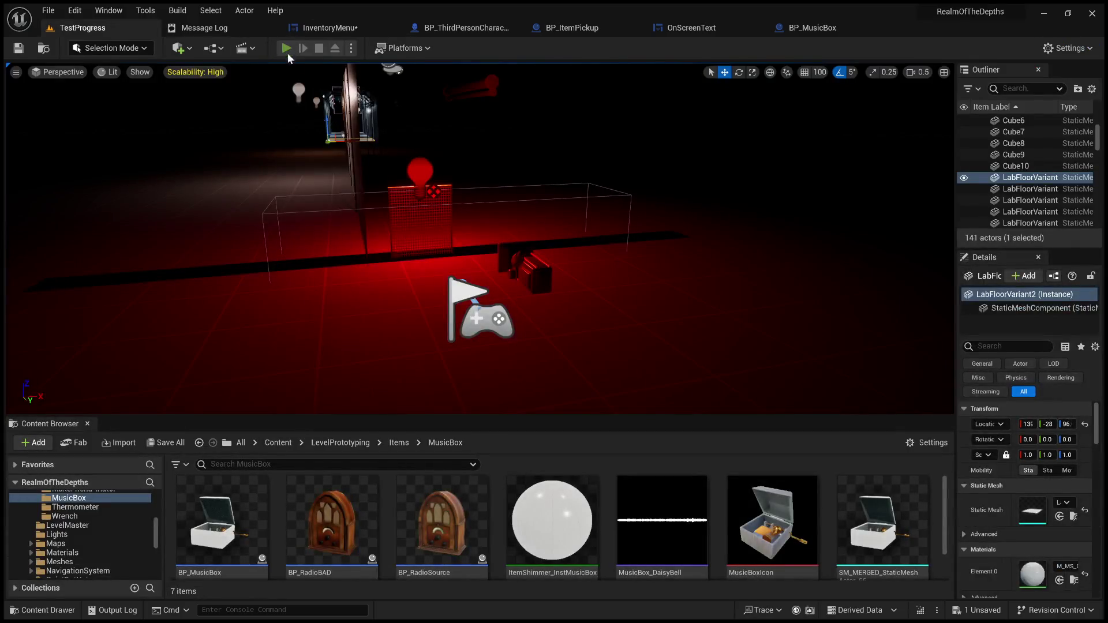
- Abort a play session and reposition the viewport camera on the corridor floor
click(285, 47)
key(Escape)
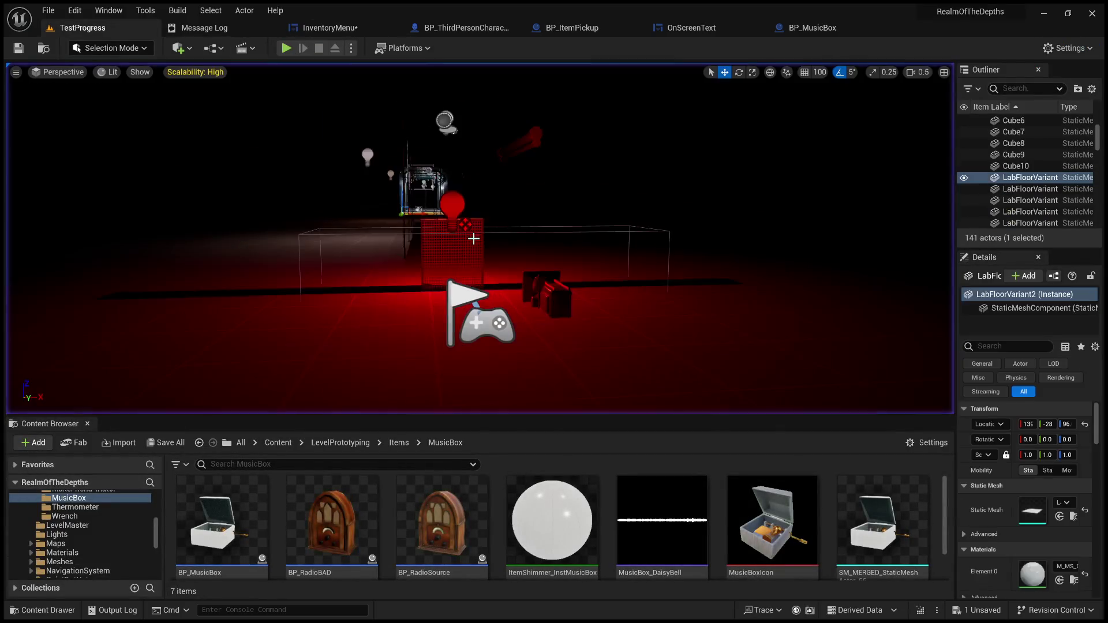
scroll(472, 237, up, 4)
key(w)
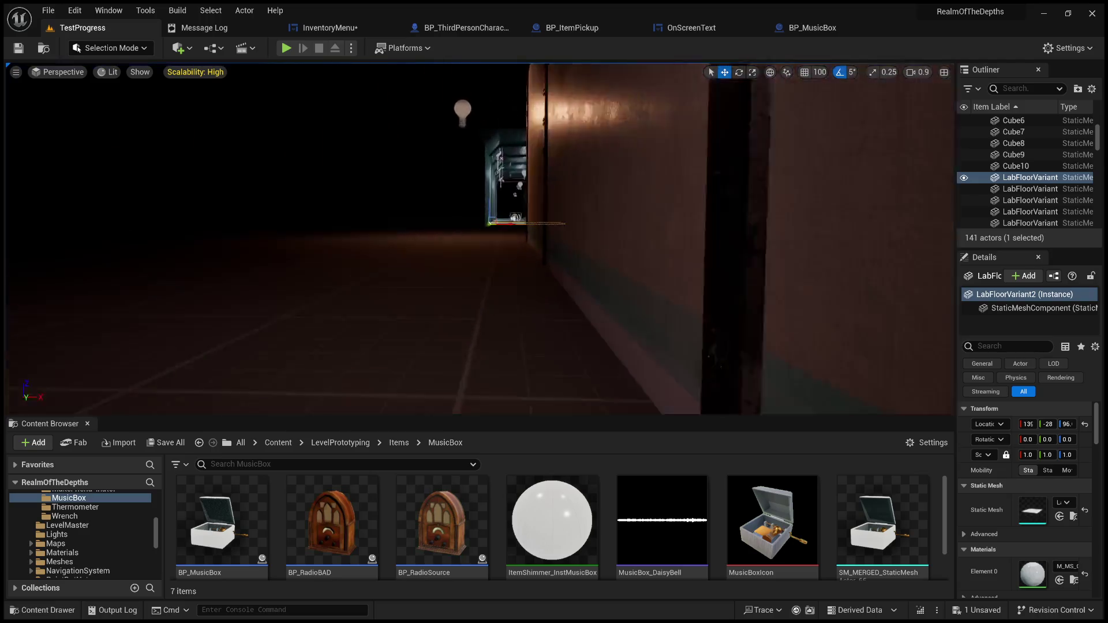
mouse_move(484, 347)
mouse_down()
mouse_move(438, 329)
mouse_move(433, 311)
mouse_move(483, 347)
mouse_up()
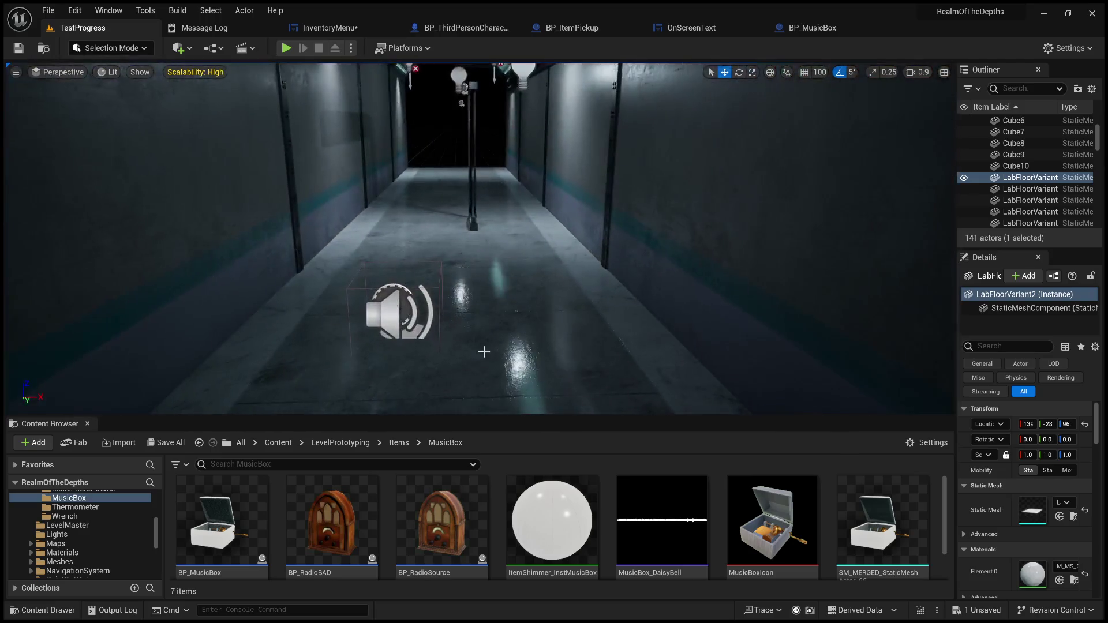
click(508, 365)
- Play fullscreen, toggle the inventory with Tab, and try its Exit button
key(alt+p)
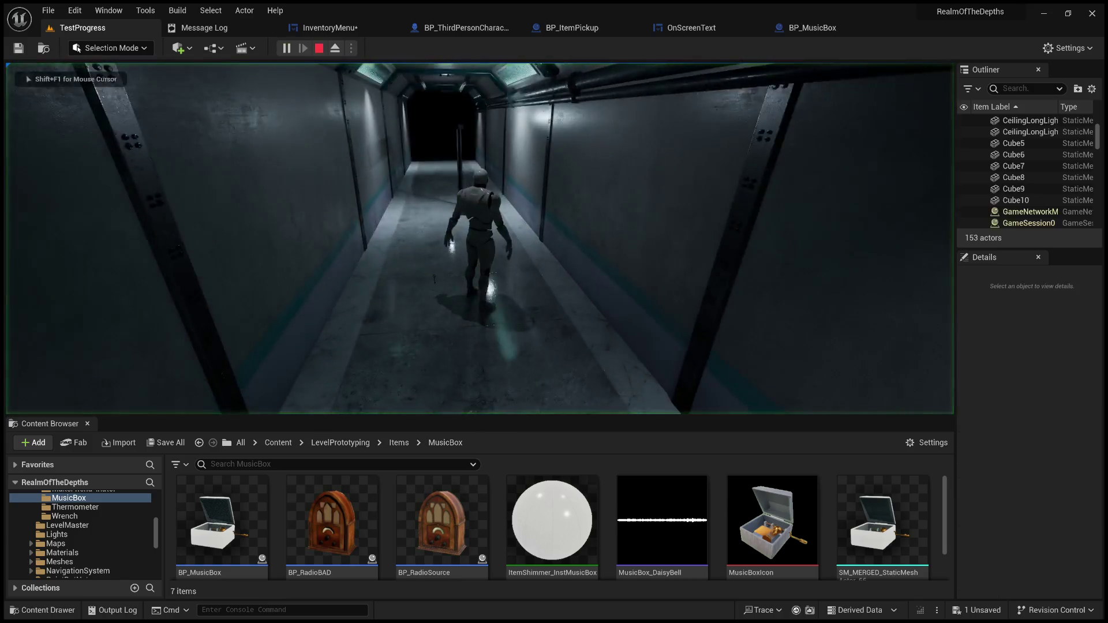
key(F11)
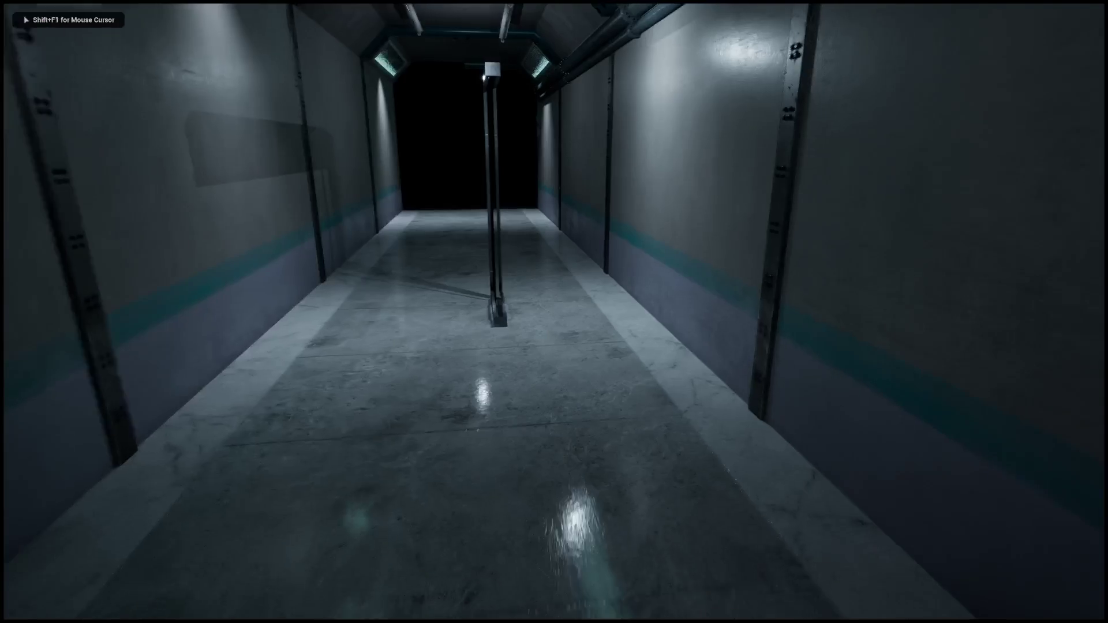
key(Tab)
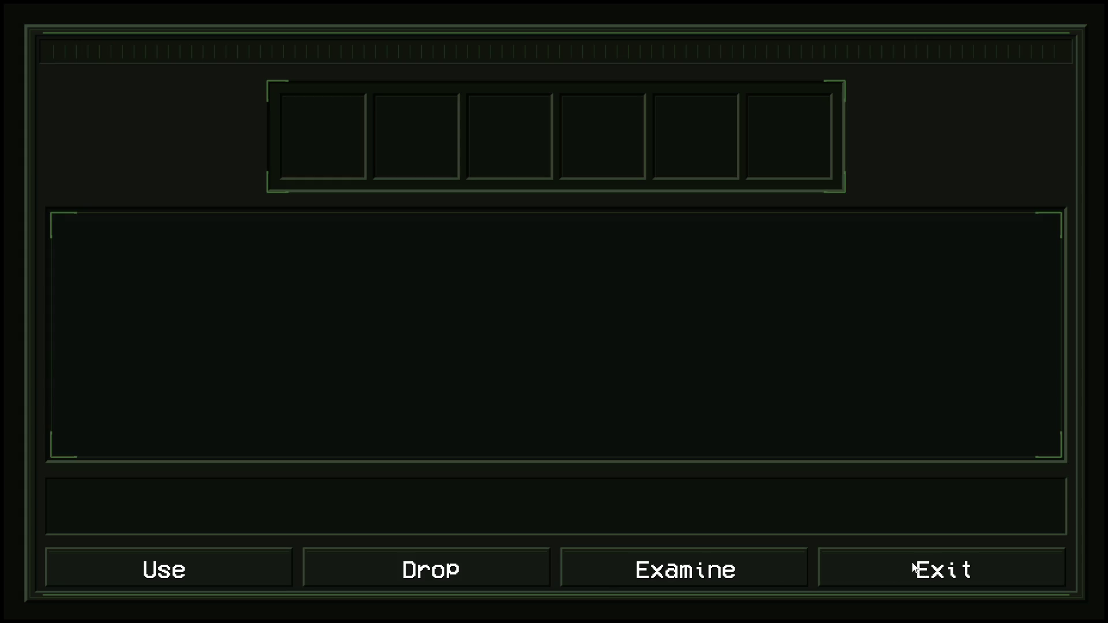
key(Tab)
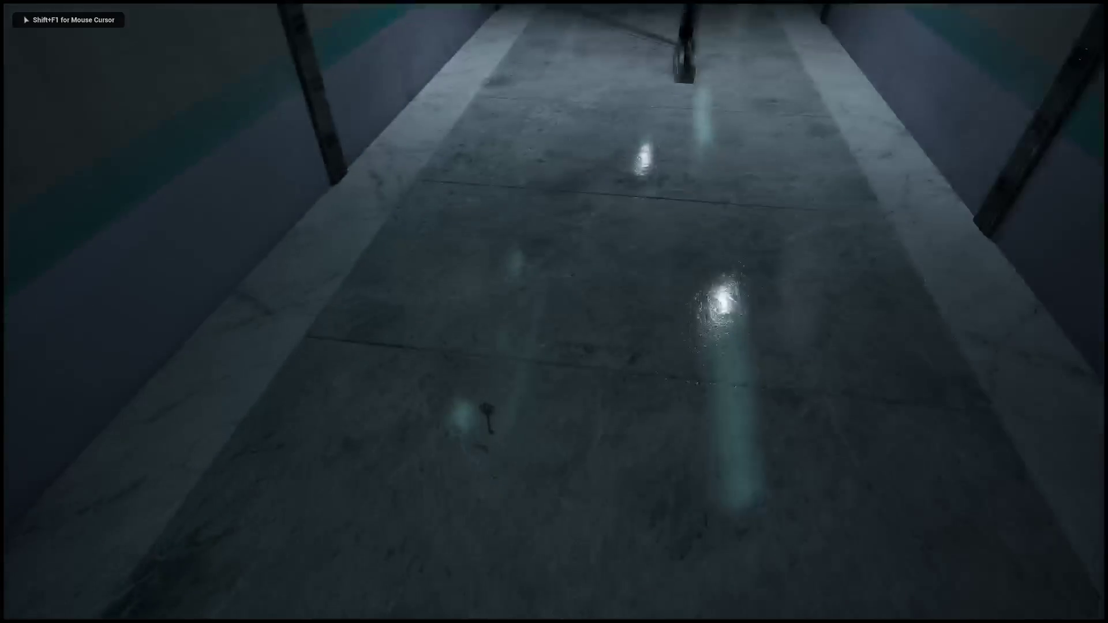
key(Tab)
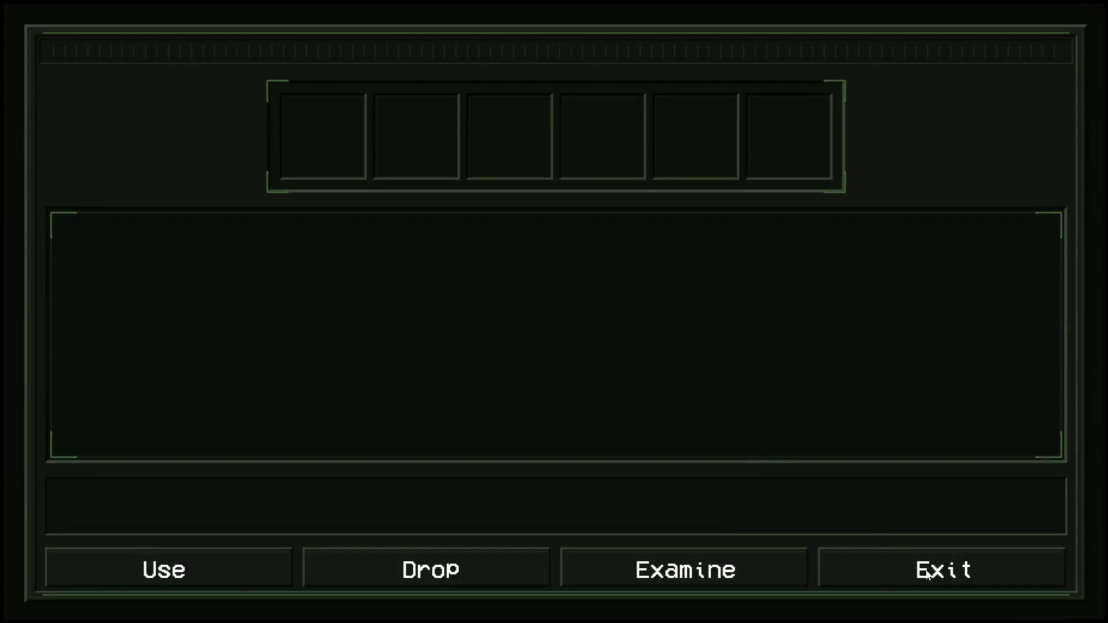
click(931, 570)
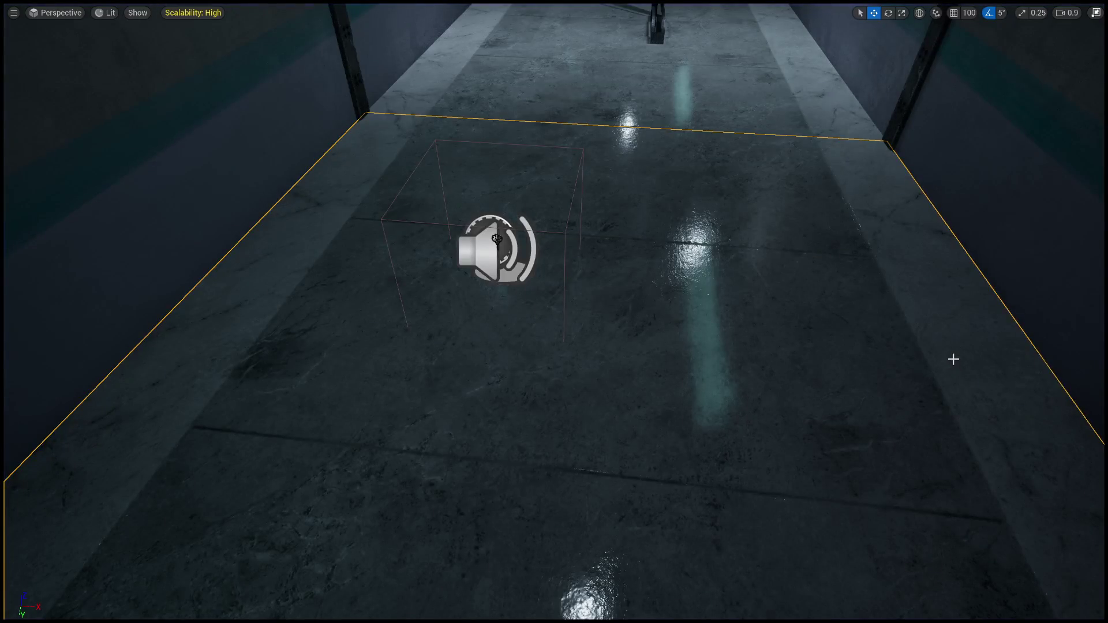
key(F11)
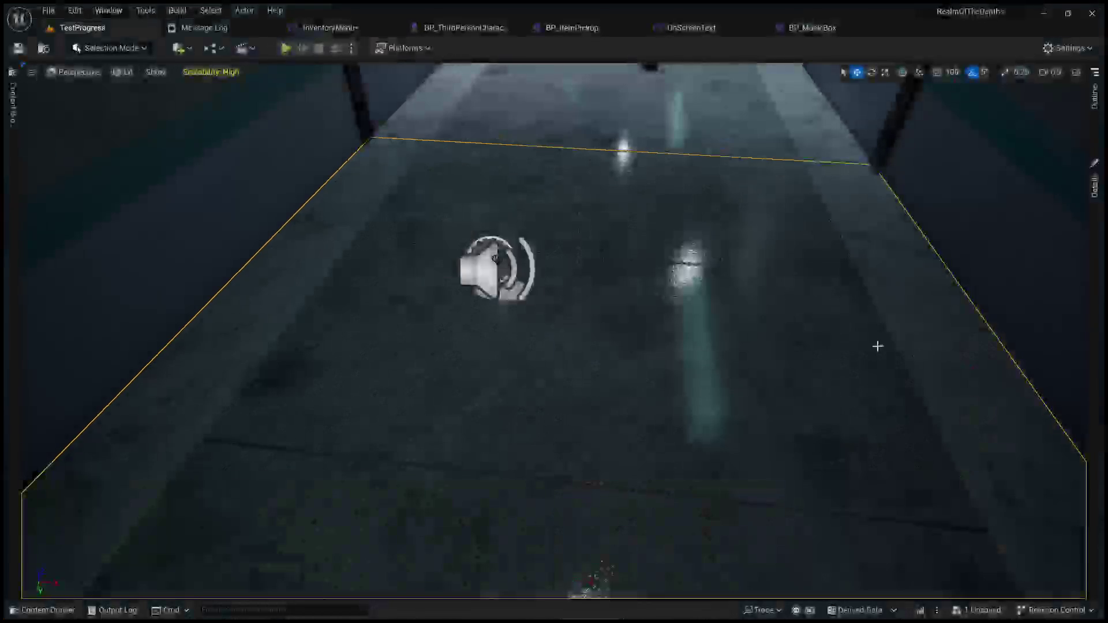
- Check the floor's Details and the actor list, then open InventoryMenu's event graph
click(1096, 174)
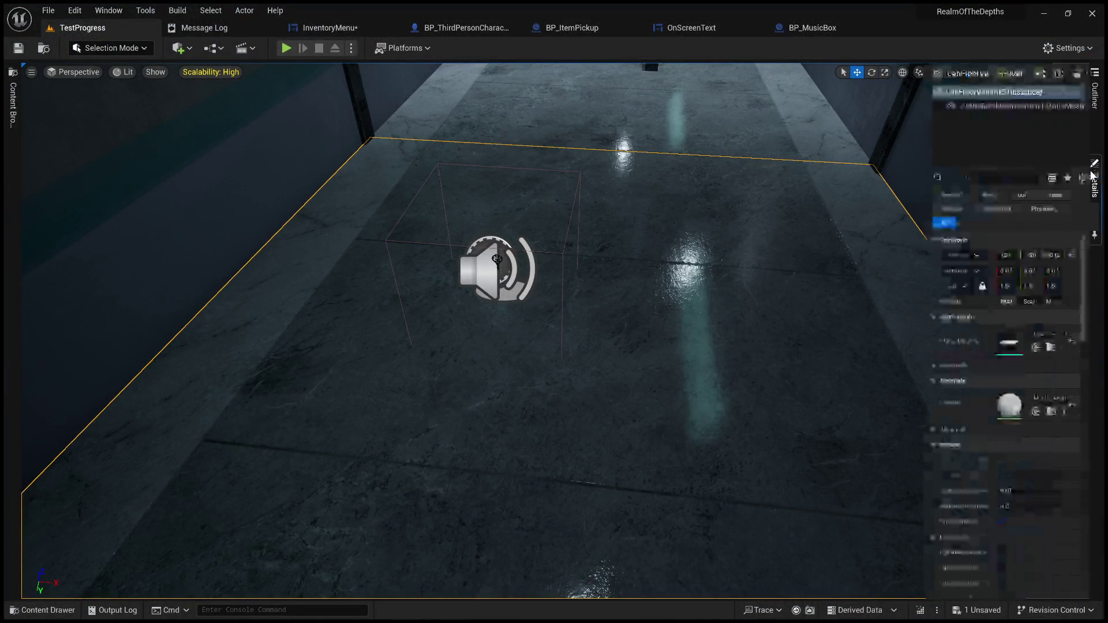
click(1097, 99)
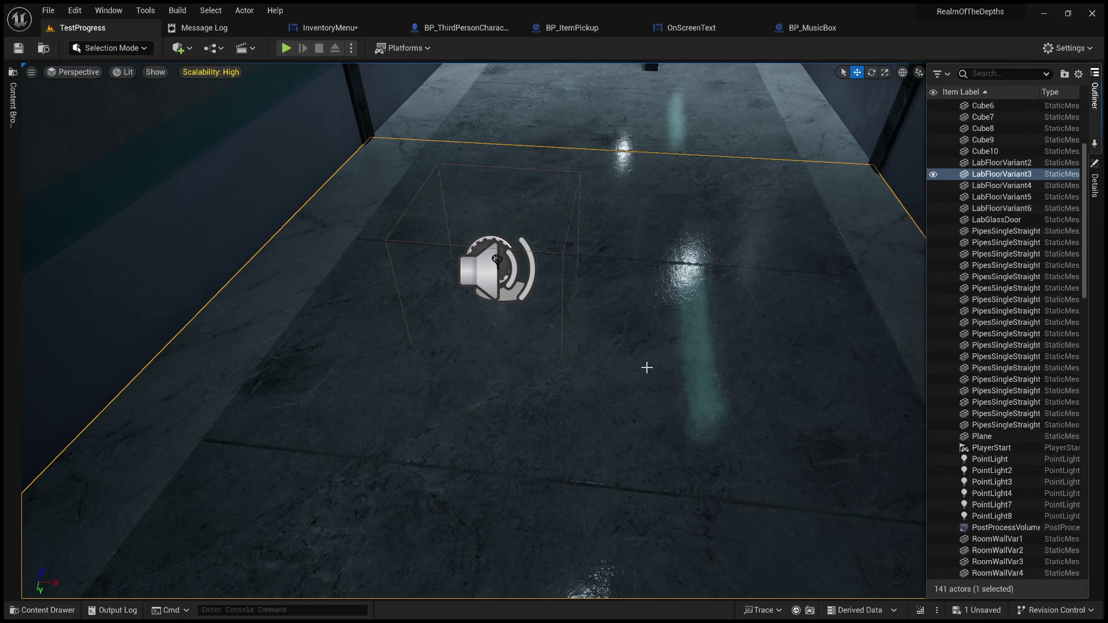
click(342, 29)
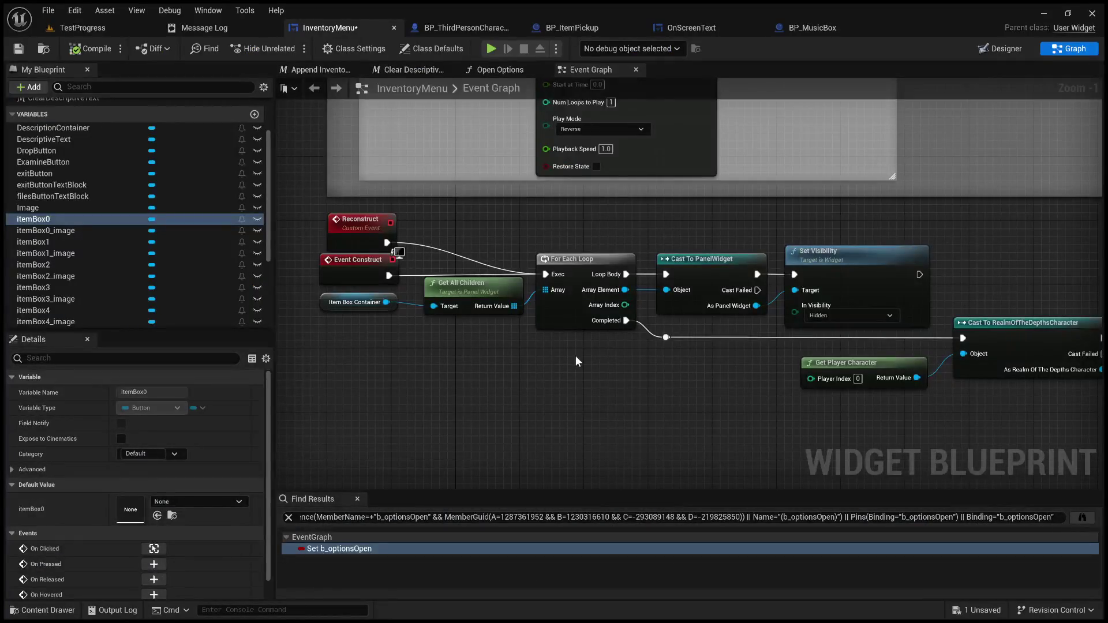
- In Designer, select exitButton and collapse the OptionsContainer in the Hierarchy
click(1019, 52)
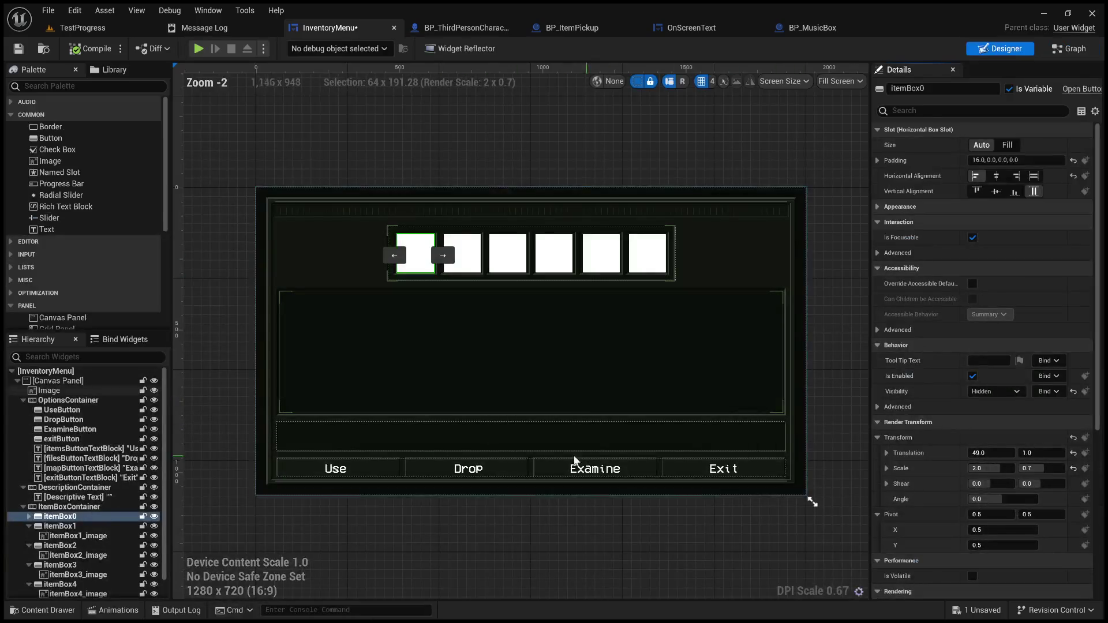
click(748, 476)
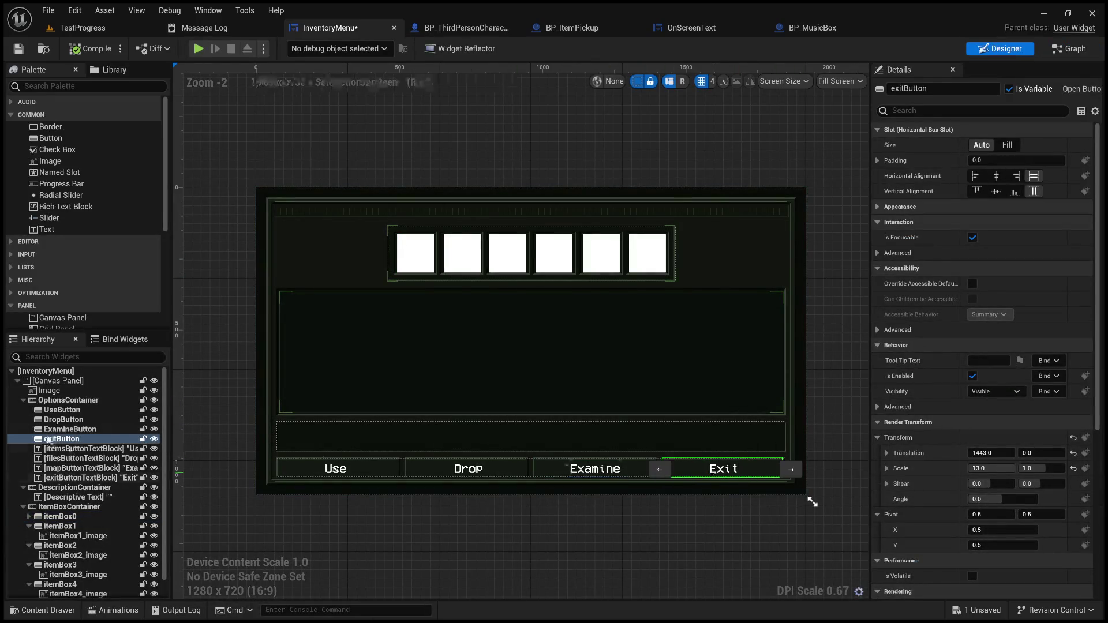
click(23, 401)
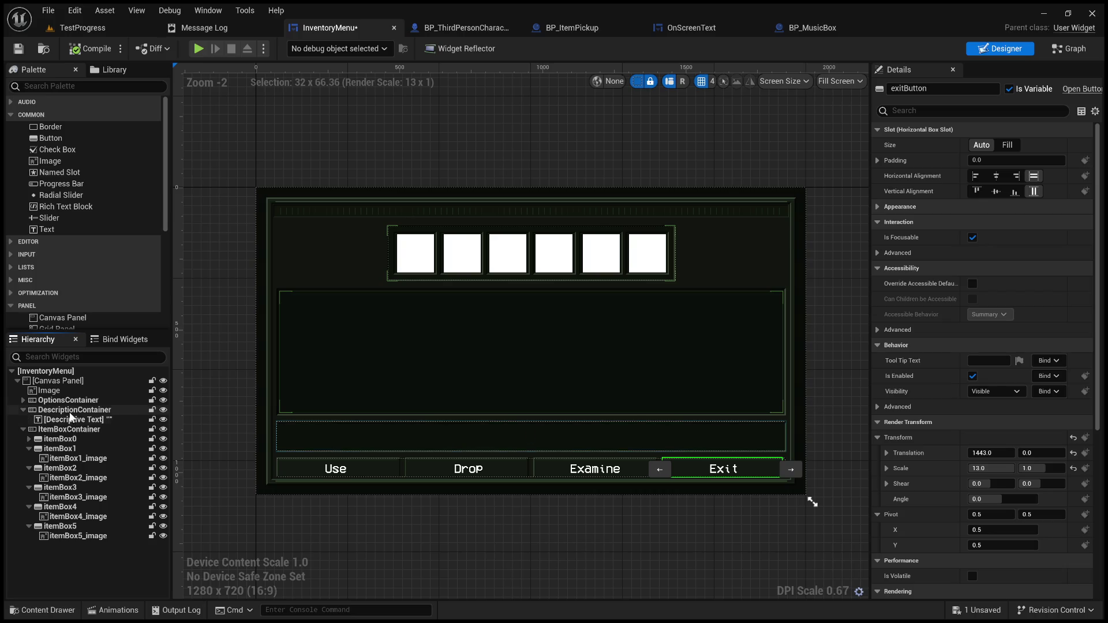
scroll(908, 485, down, 10)
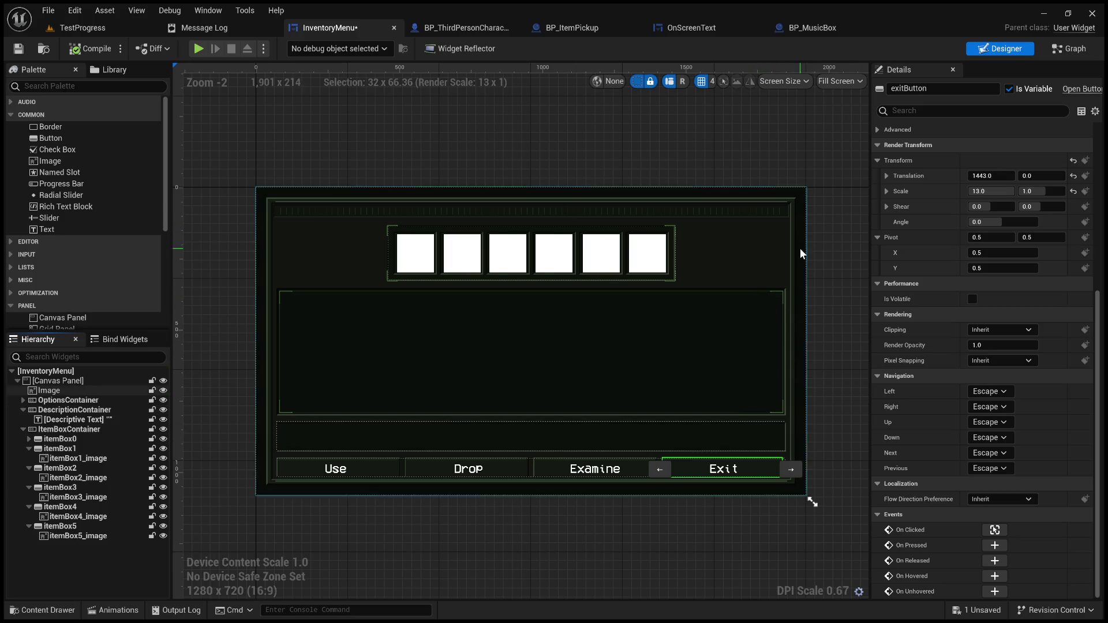
drag(835, 240, 820, 213)
- Inspect the Examine text, exitButton, UseButton and OptionsContainer details, then return to TestProgress
click(558, 416)
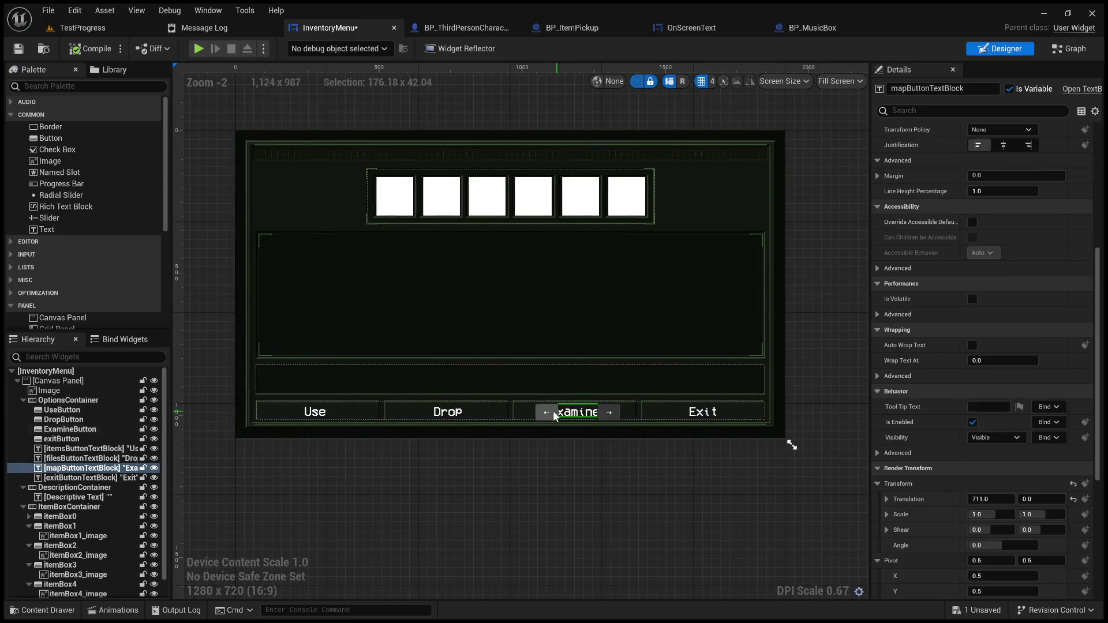
click(744, 413)
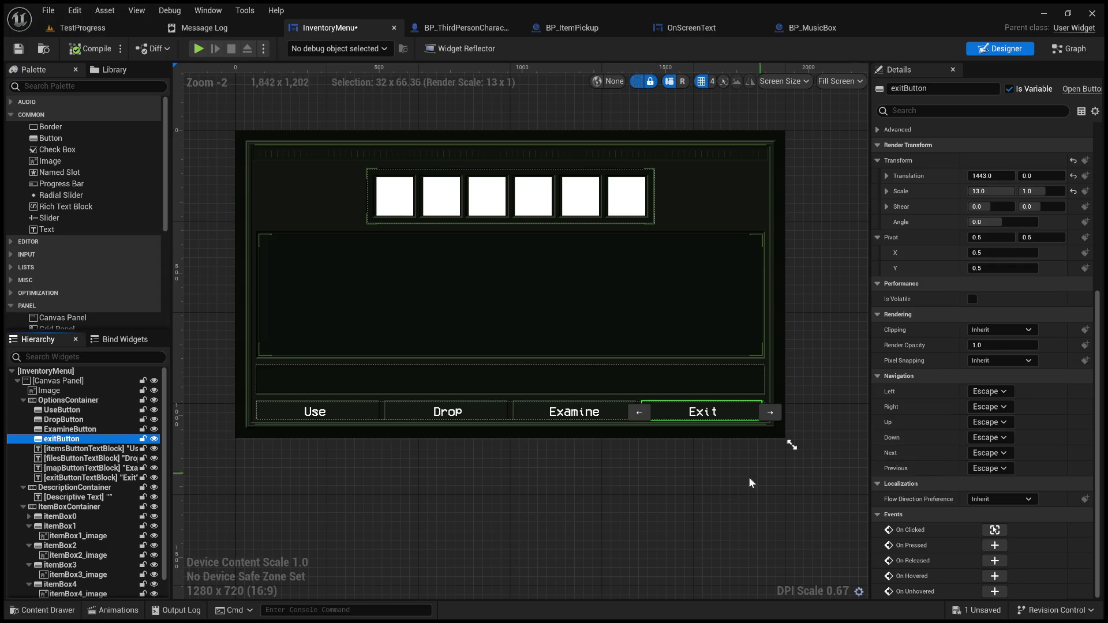
click(341, 415)
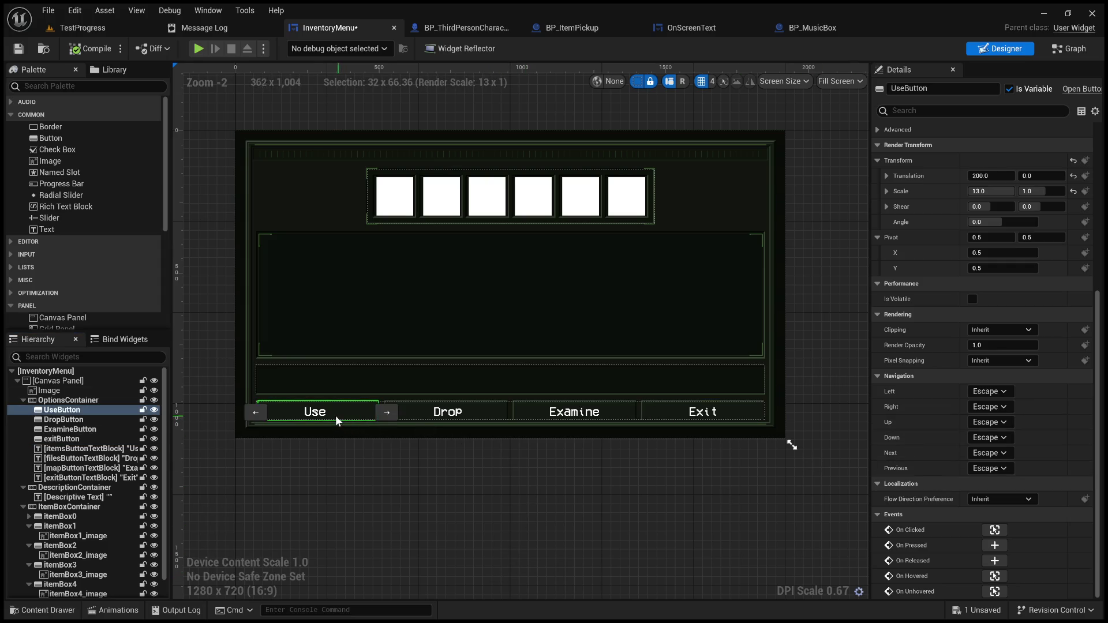
click(45, 404)
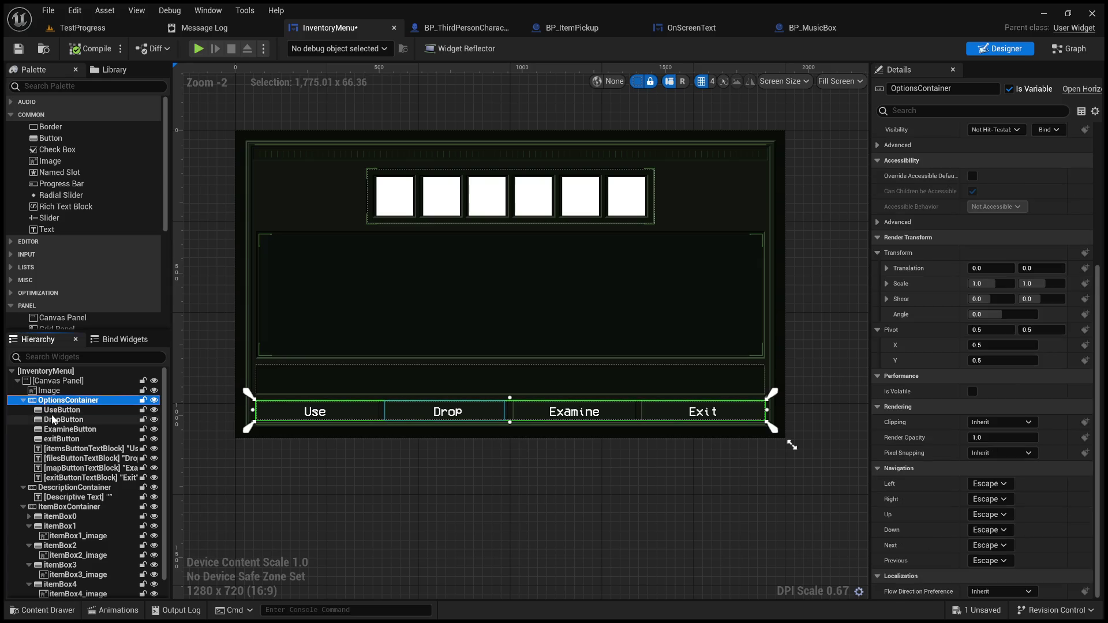
click(57, 410)
click(978, 111)
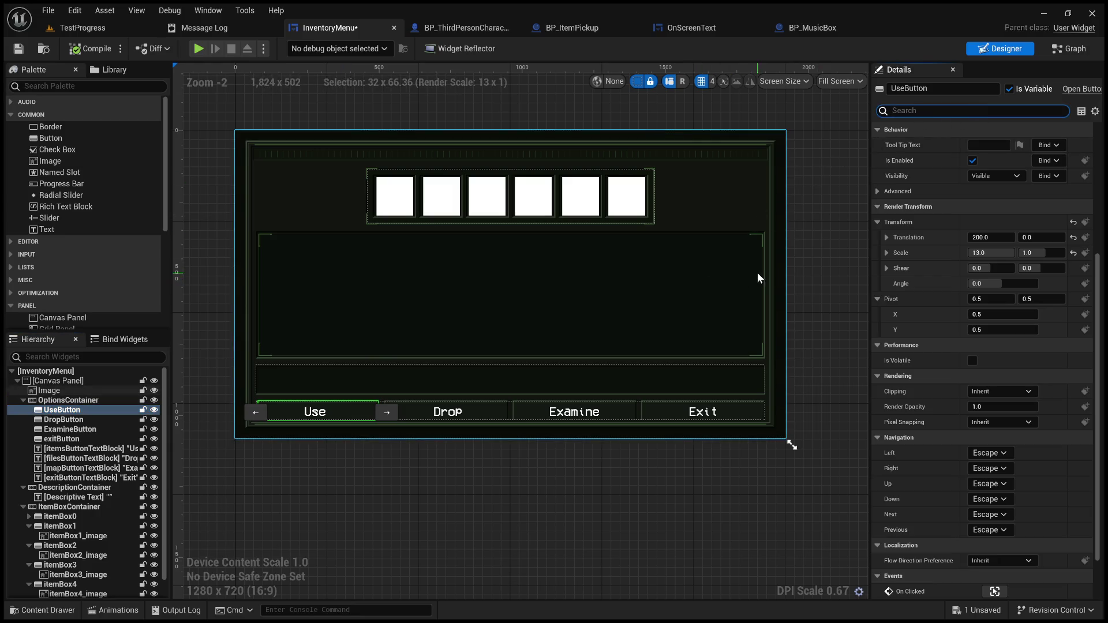
click(81, 30)
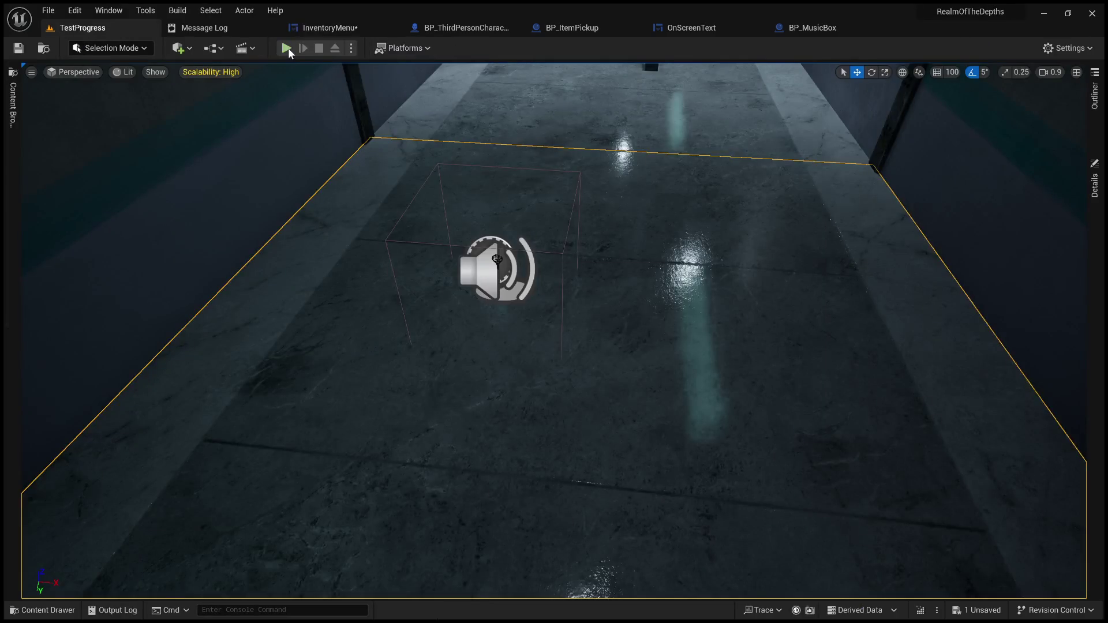
- Play the level, open and close the inventory with I, then stop
click(287, 48)
key(i)
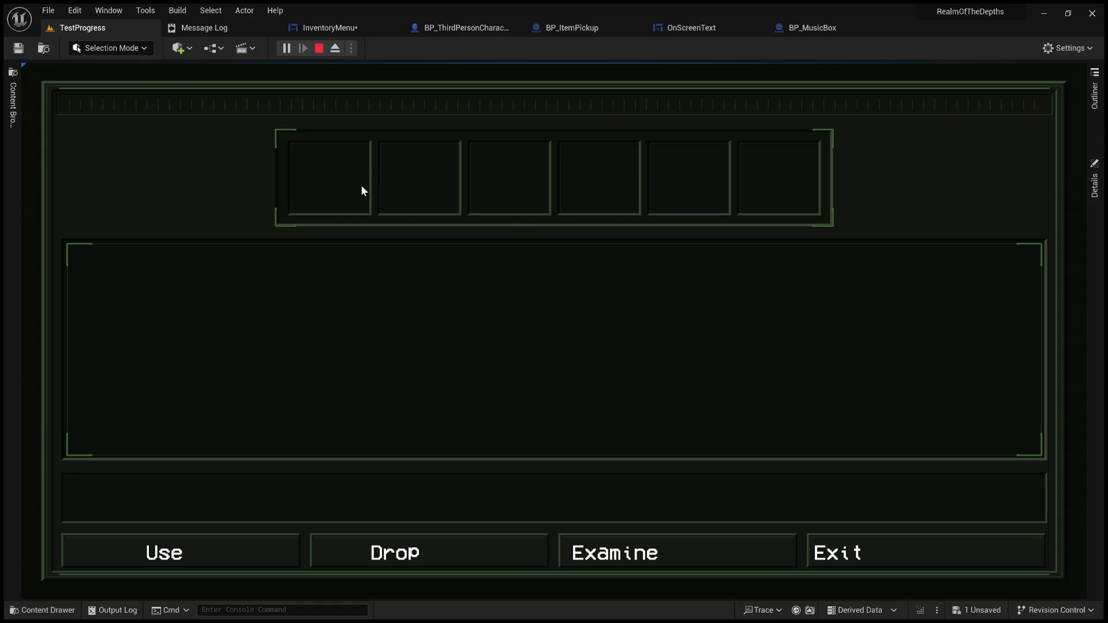
key(i)
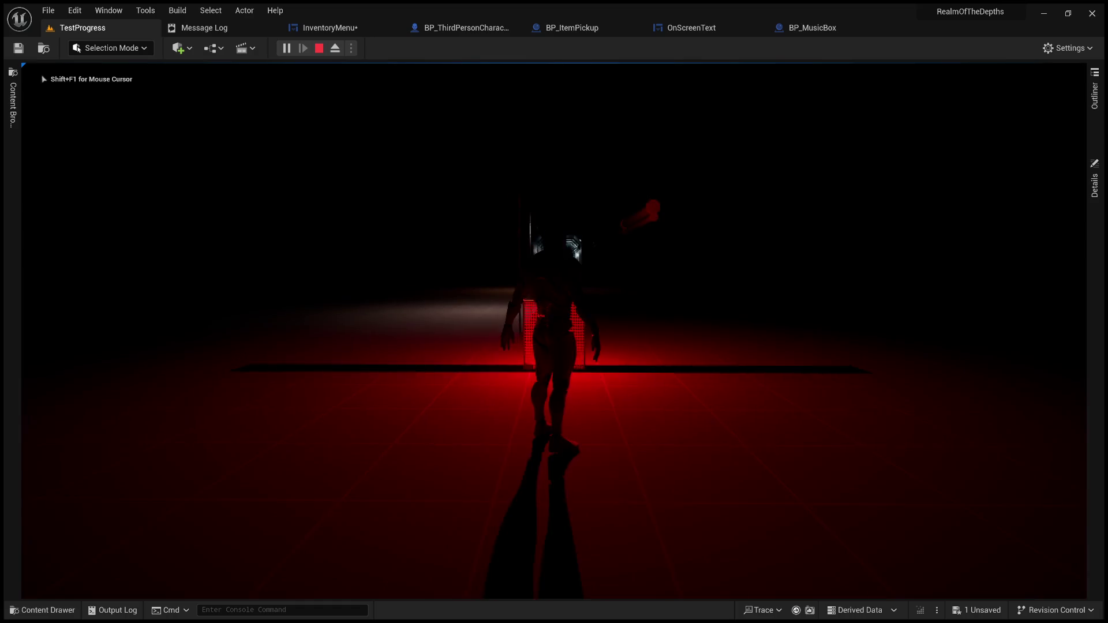
key(Escape)
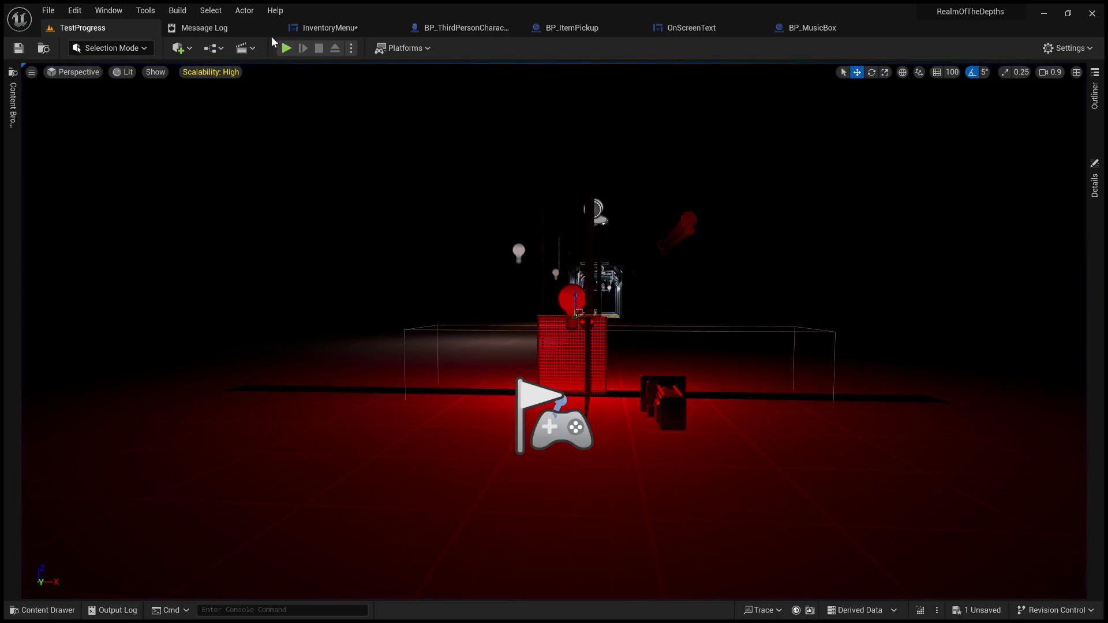
- Select exitButton in InventoryMenu and show its On Clicked event in the graph
click(350, 24)
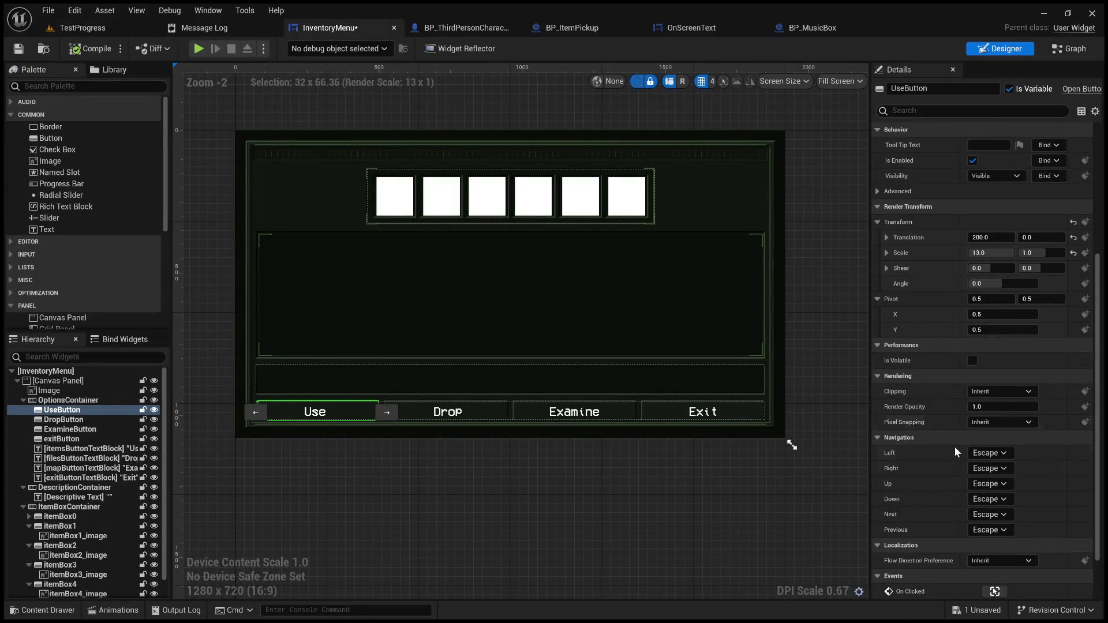
click(706, 411)
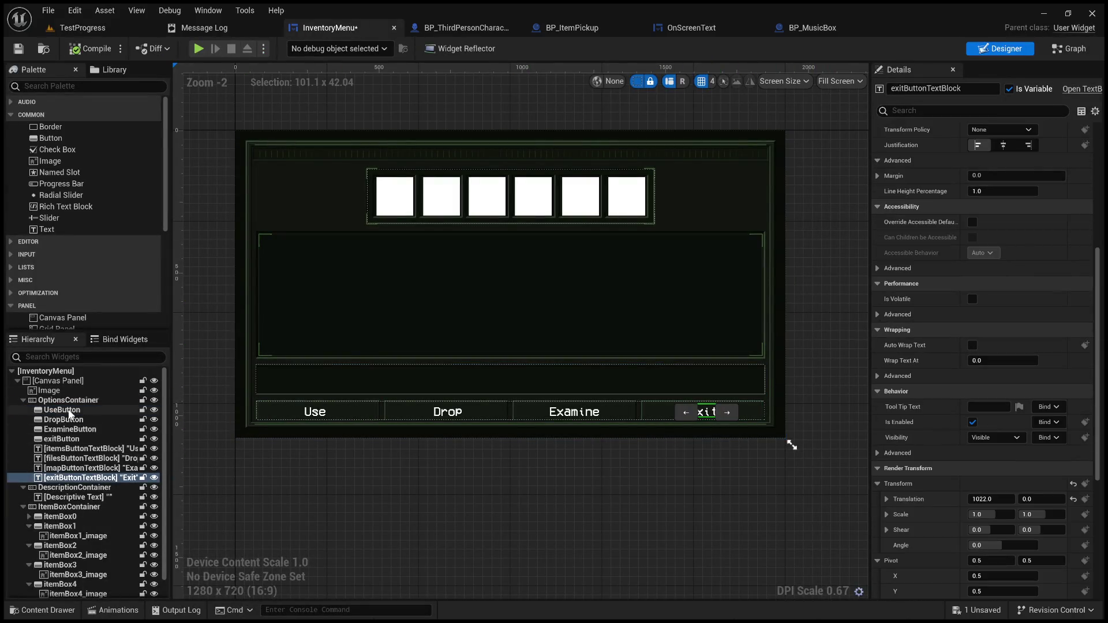
click(62, 438)
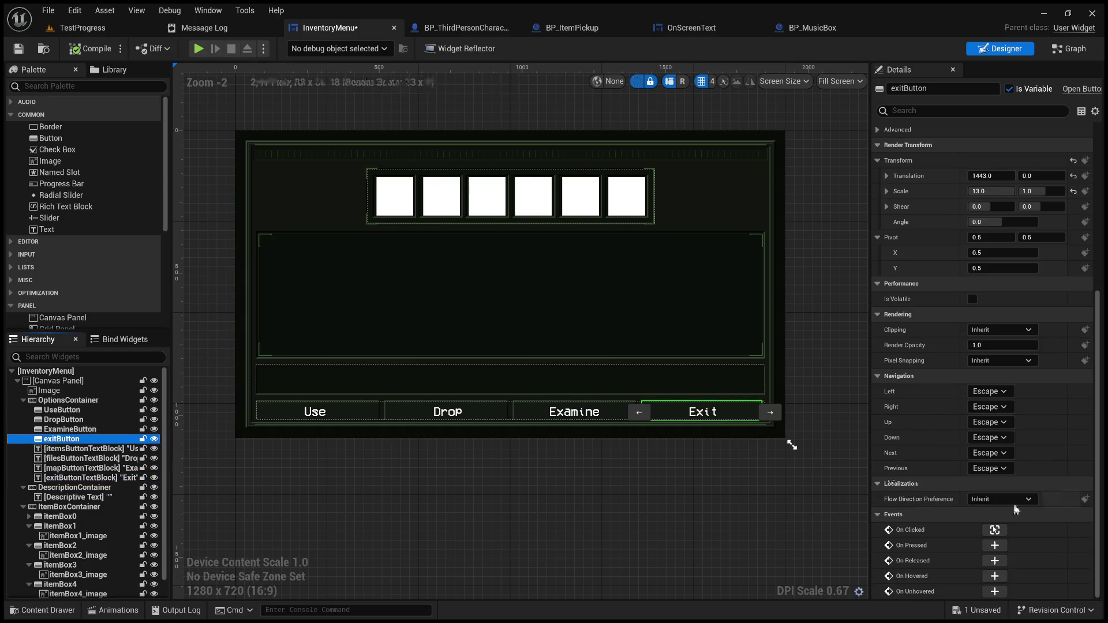
click(994, 530)
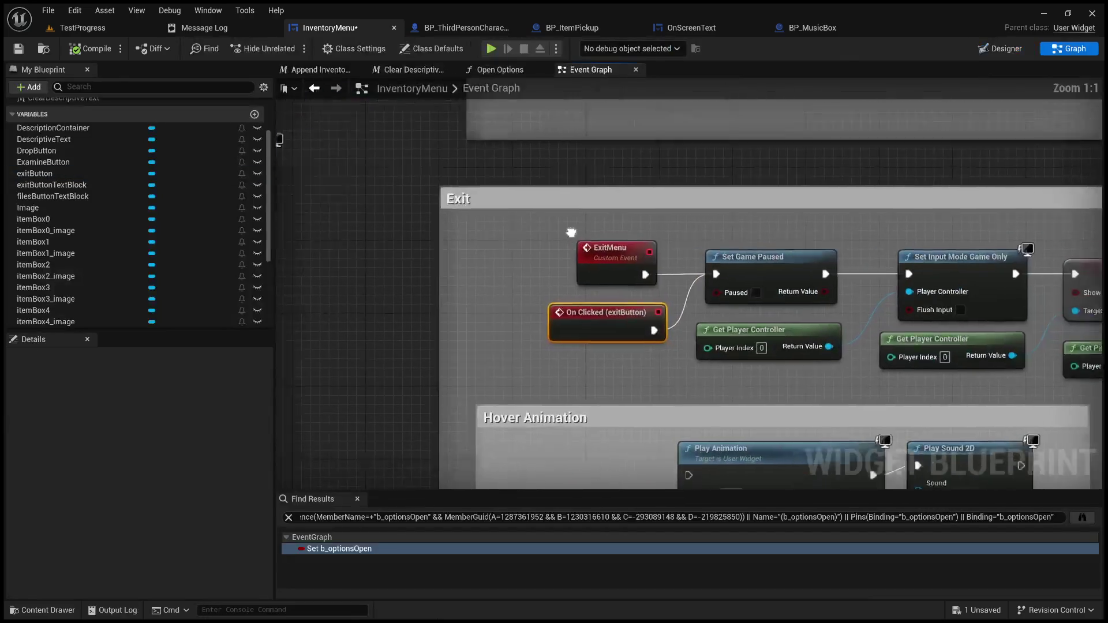
- Insert a 'Hello' Print String between the Exit button's On Clicked event and Set Game Paused
drag(598, 349, 649, 237)
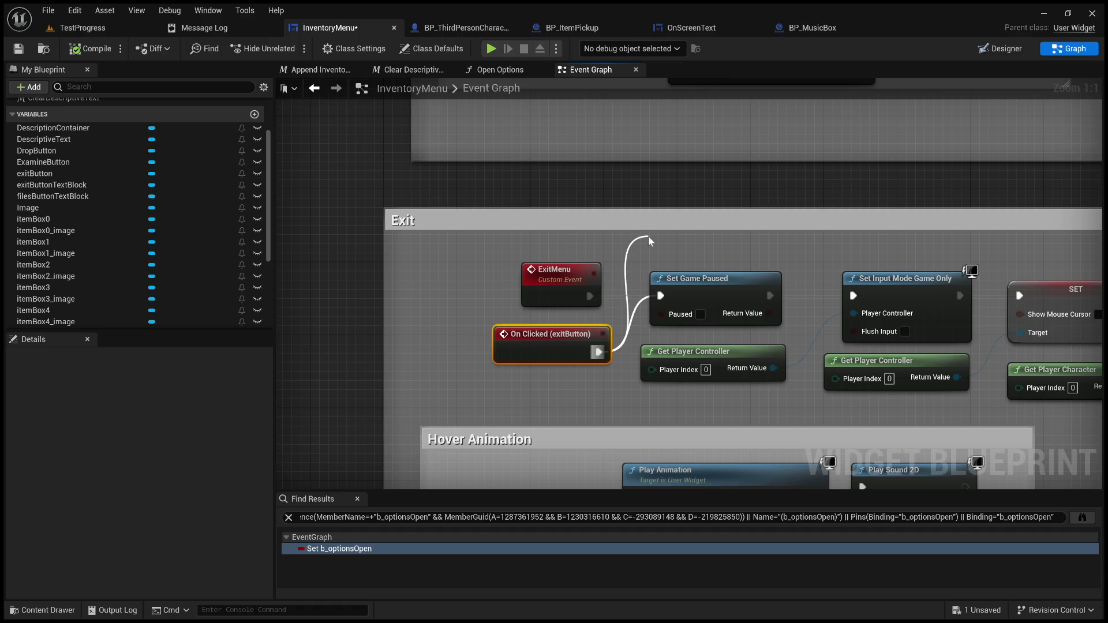
drag(648, 237, 695, 303)
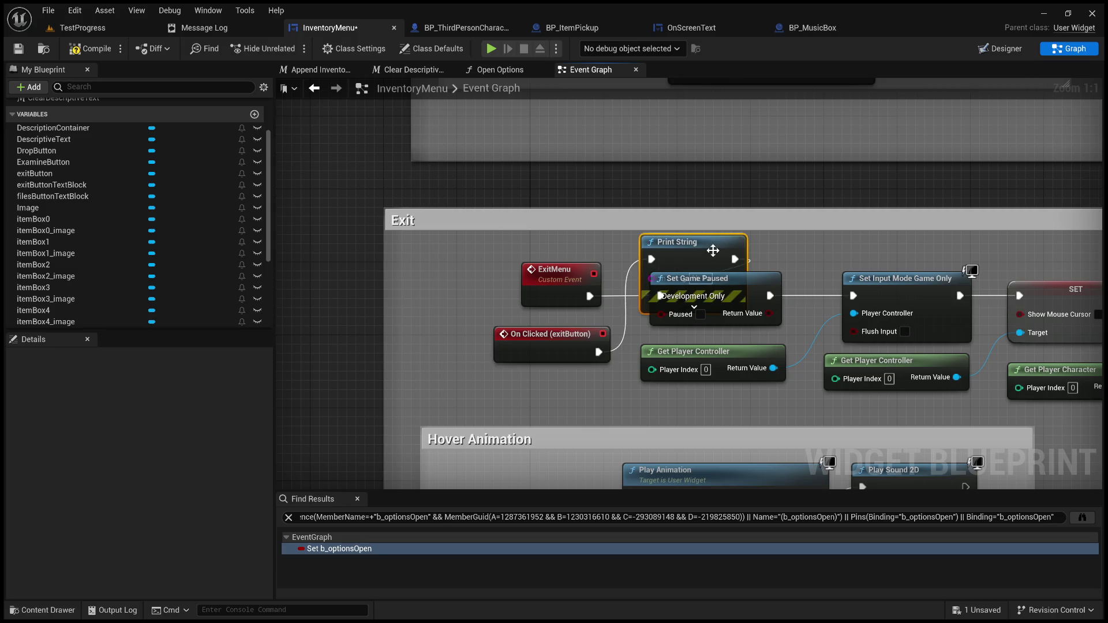
drag(717, 246, 646, 176)
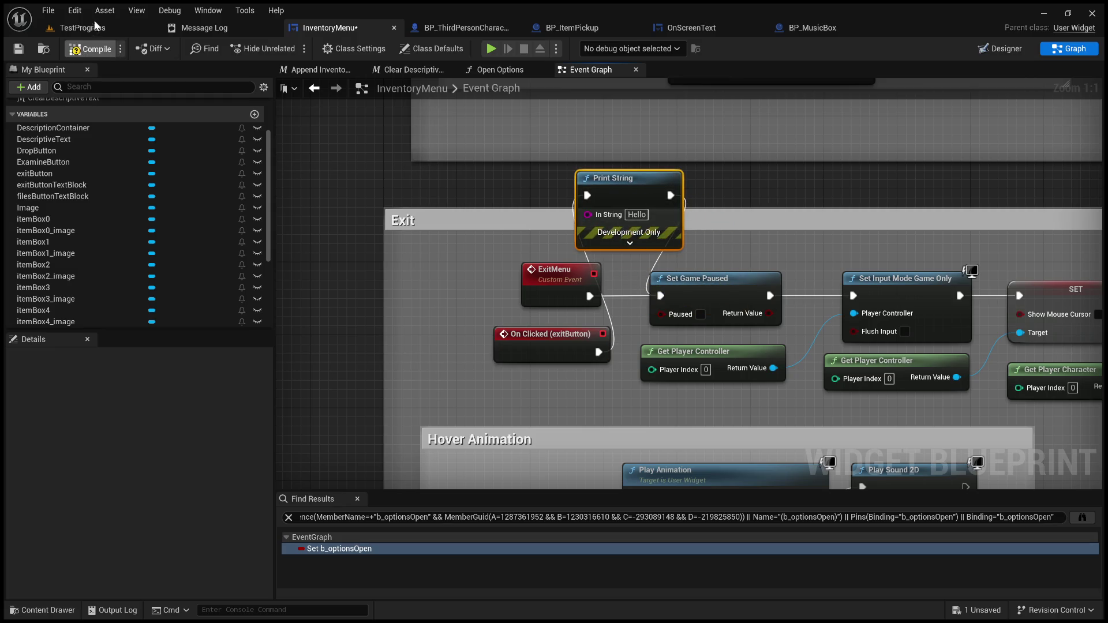
- Play-test TestProgress, opening the inventory and clicking Exit to check that Hello prints
click(94, 23)
key(alt+p)
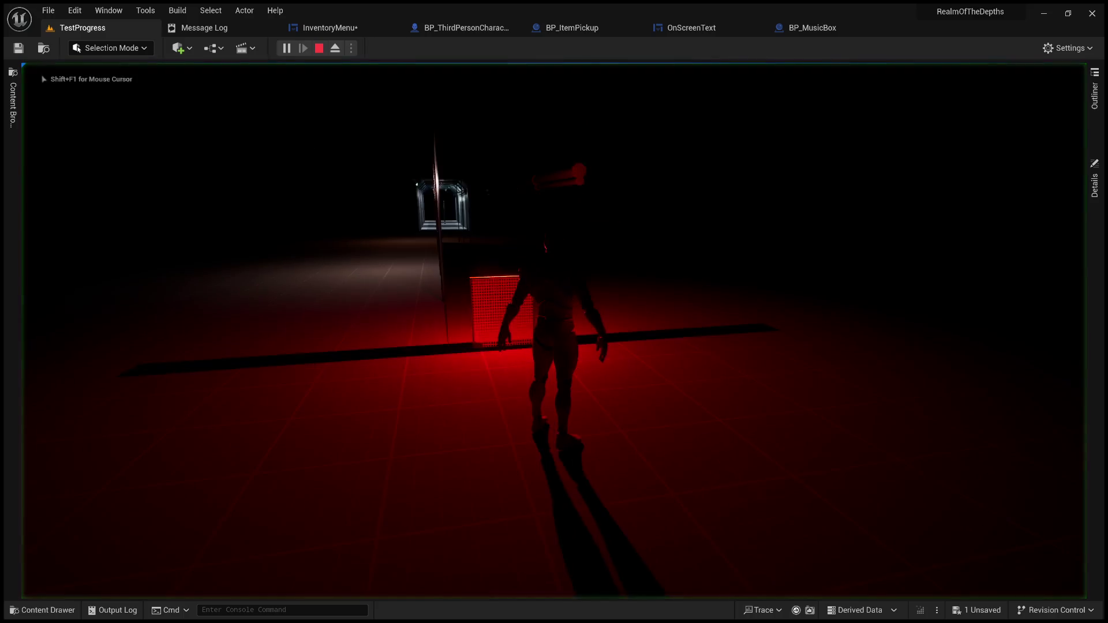
key(i)
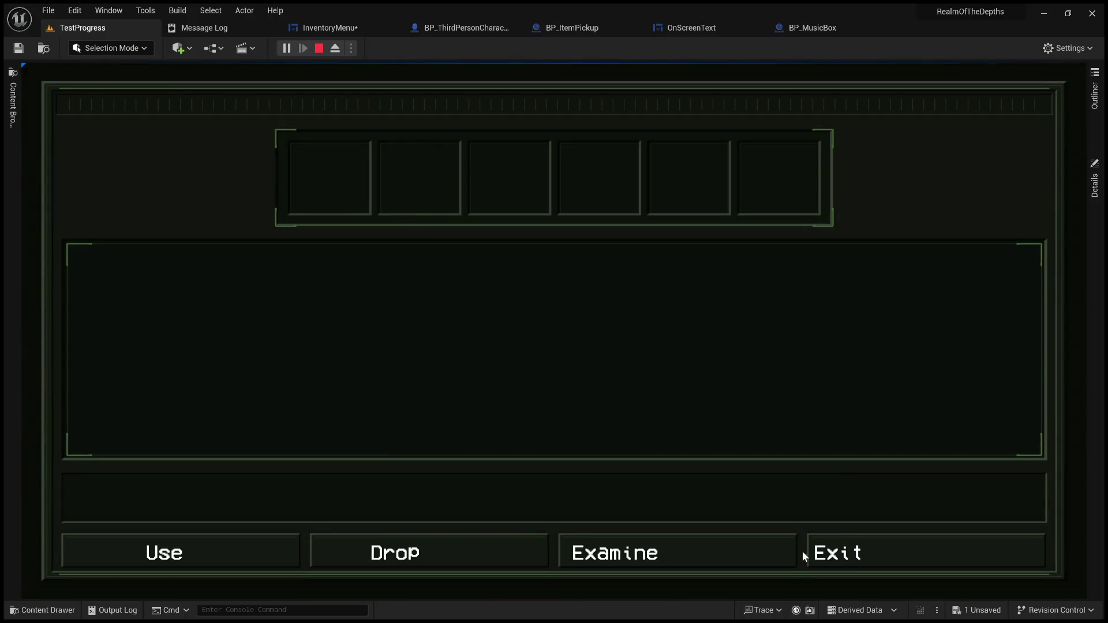
click(808, 553)
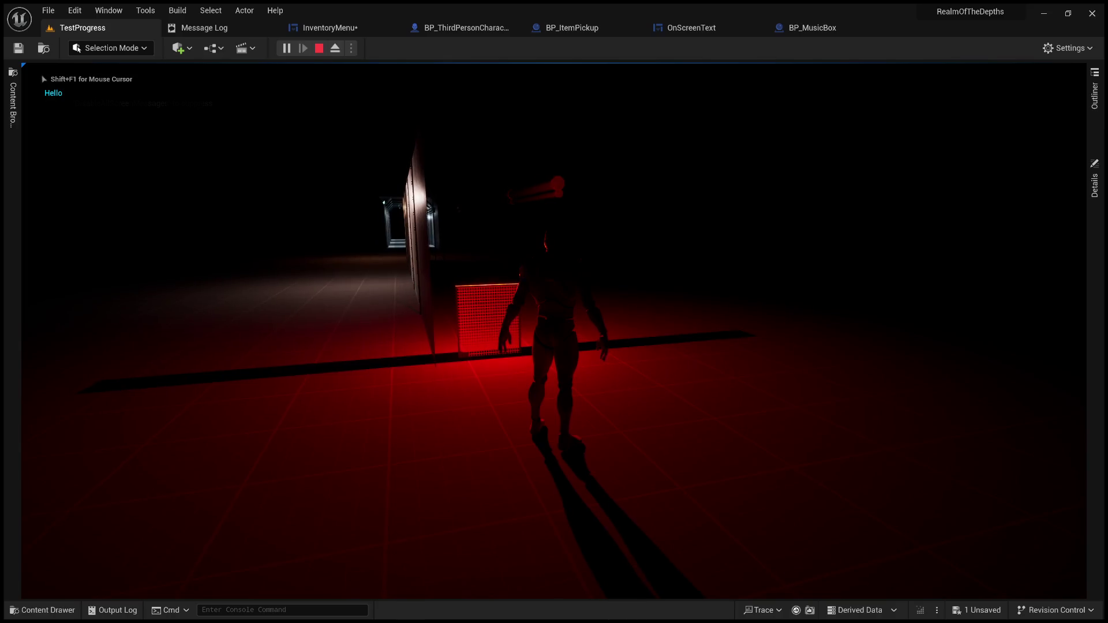
key(Escape)
- Wire the Exit click straight to Set Game Paused, delete the Hello print, and compile InventoryMenu
click(325, 29)
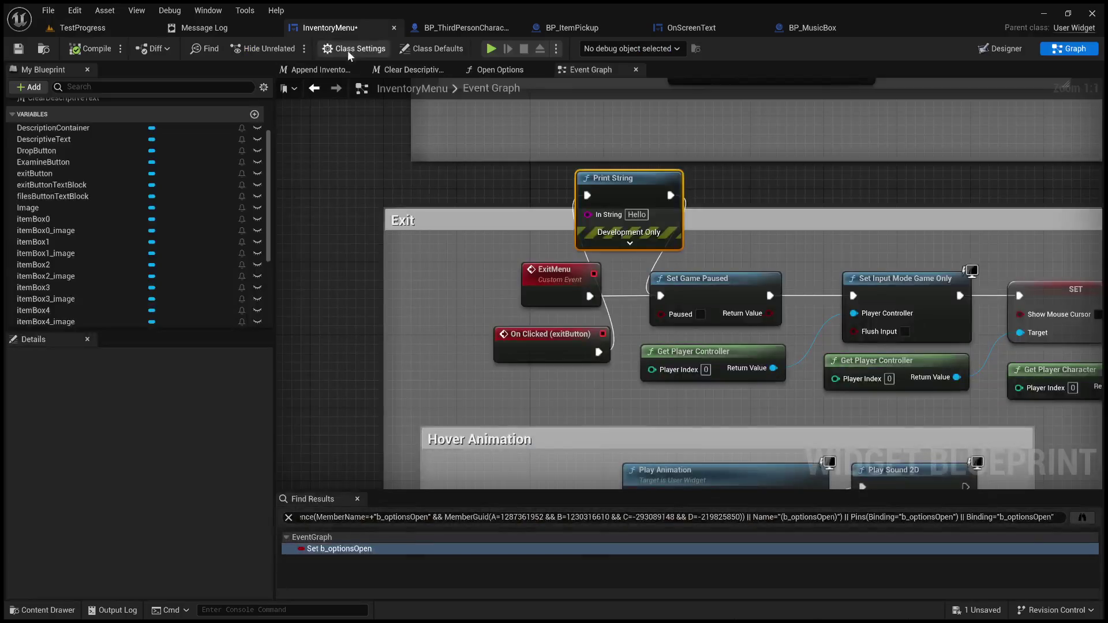
drag(598, 351, 660, 297)
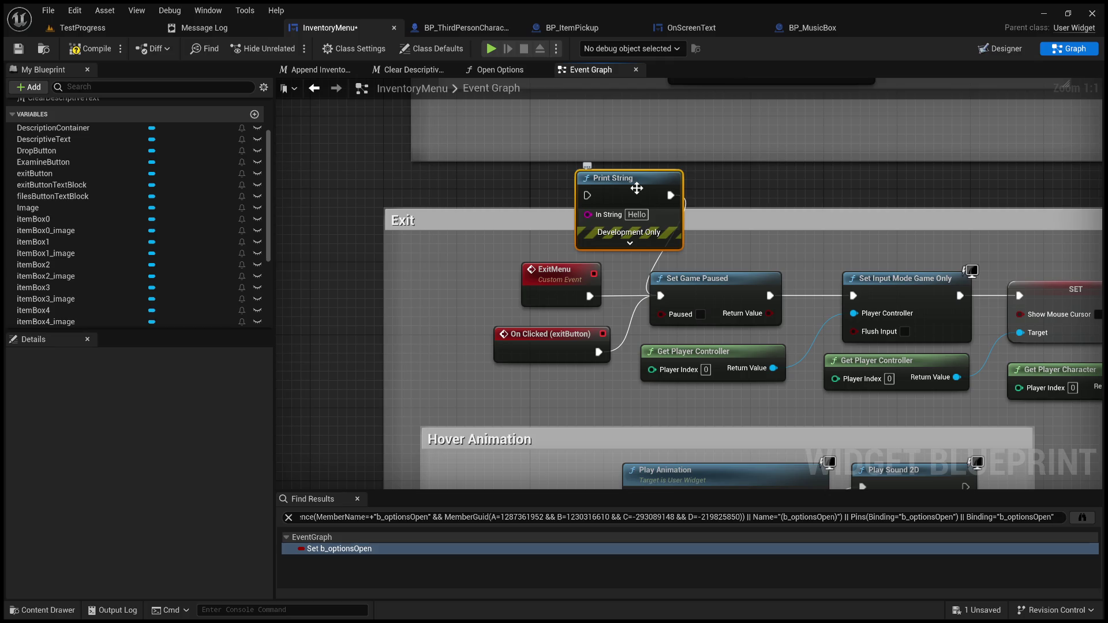
key(Delete)
click(110, 53)
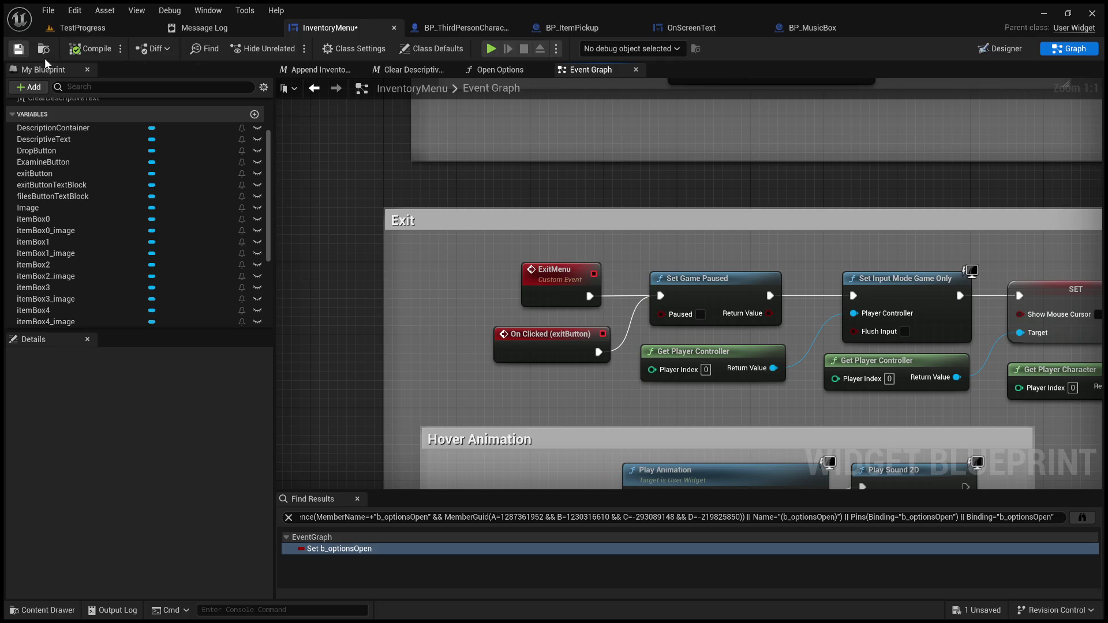
- Return to the widget designer, then start playing the TestProgress level
click(1000, 48)
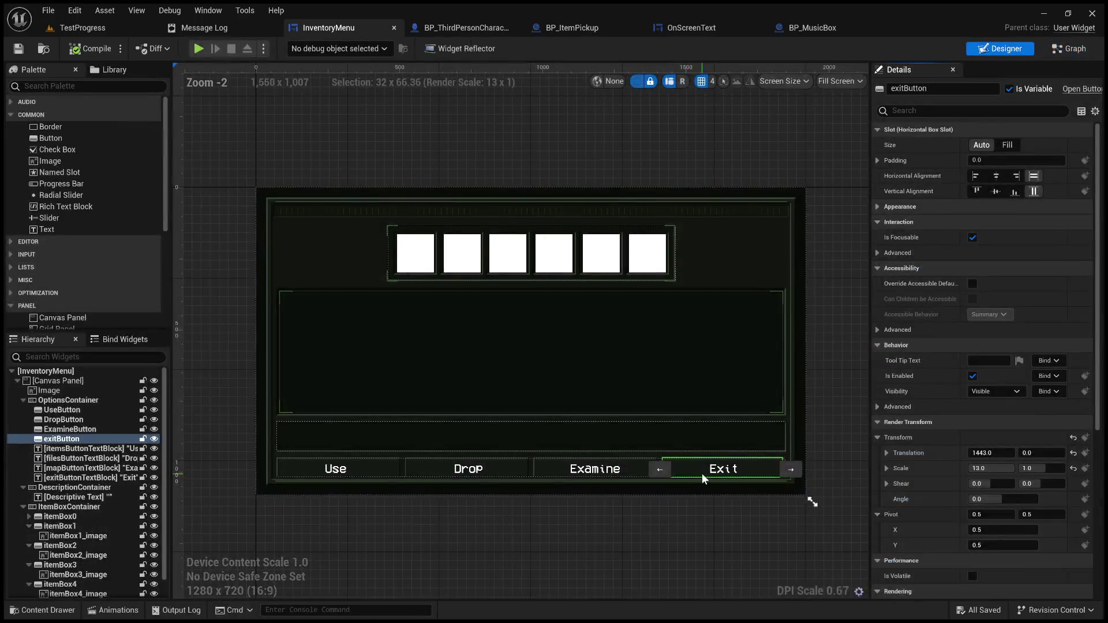
scroll(702, 473, up, 4)
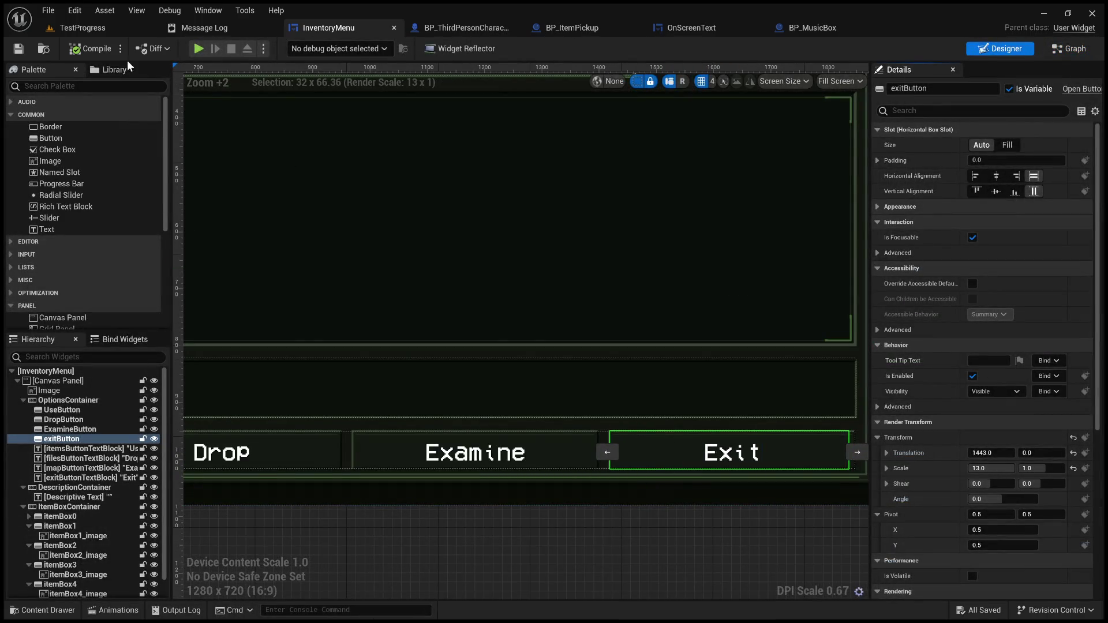
click(105, 32)
click(286, 48)
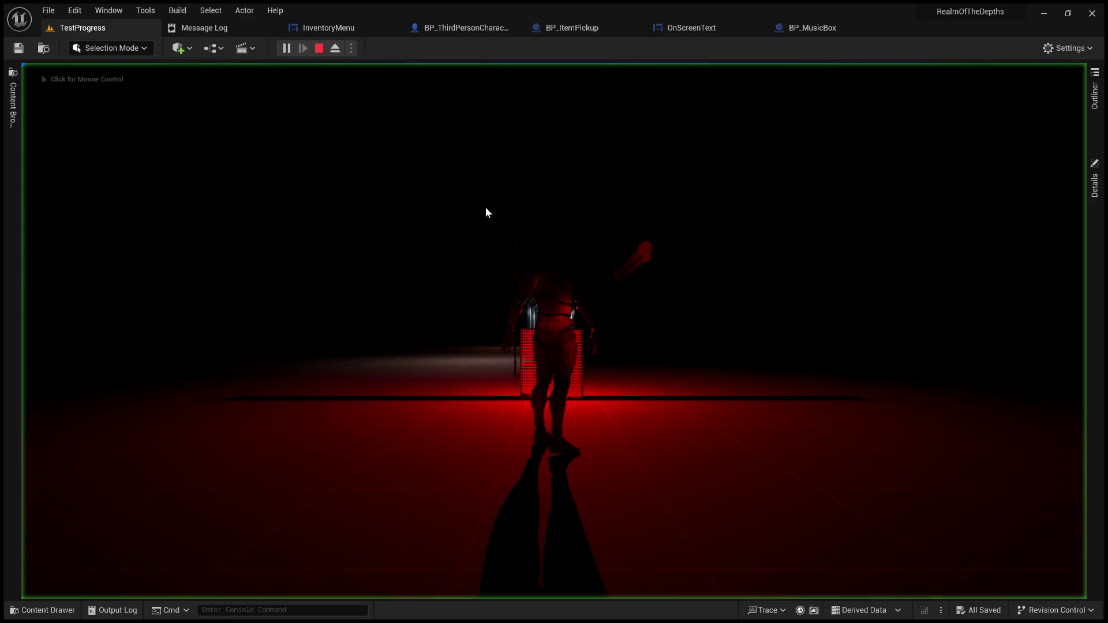
- In fullscreen play, open and close the inventory, then click Use twice
key(F11)
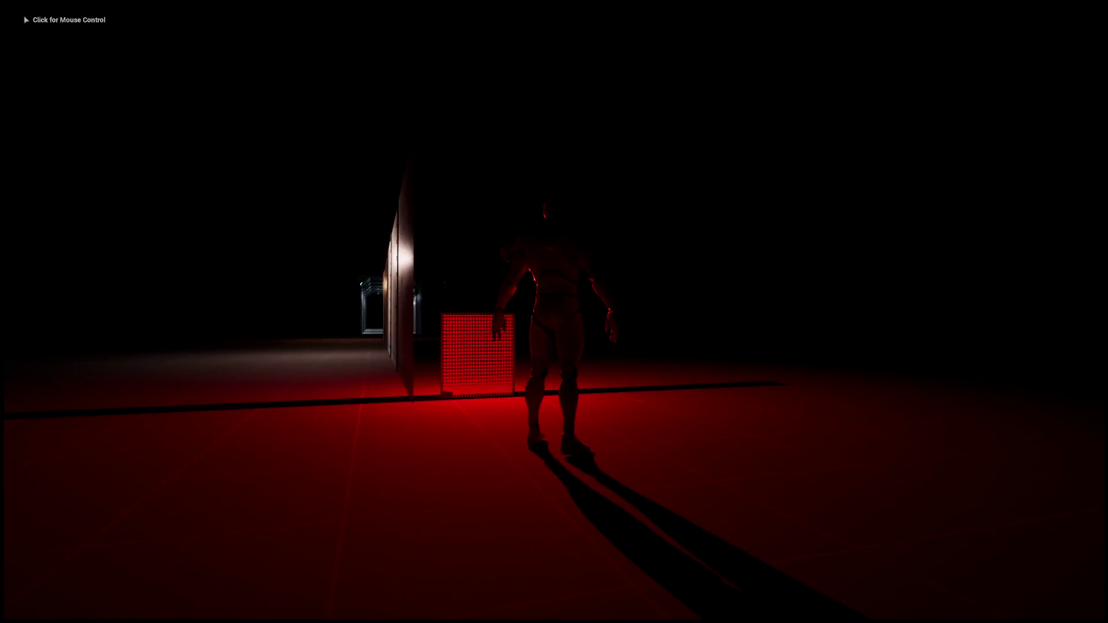
key(i)
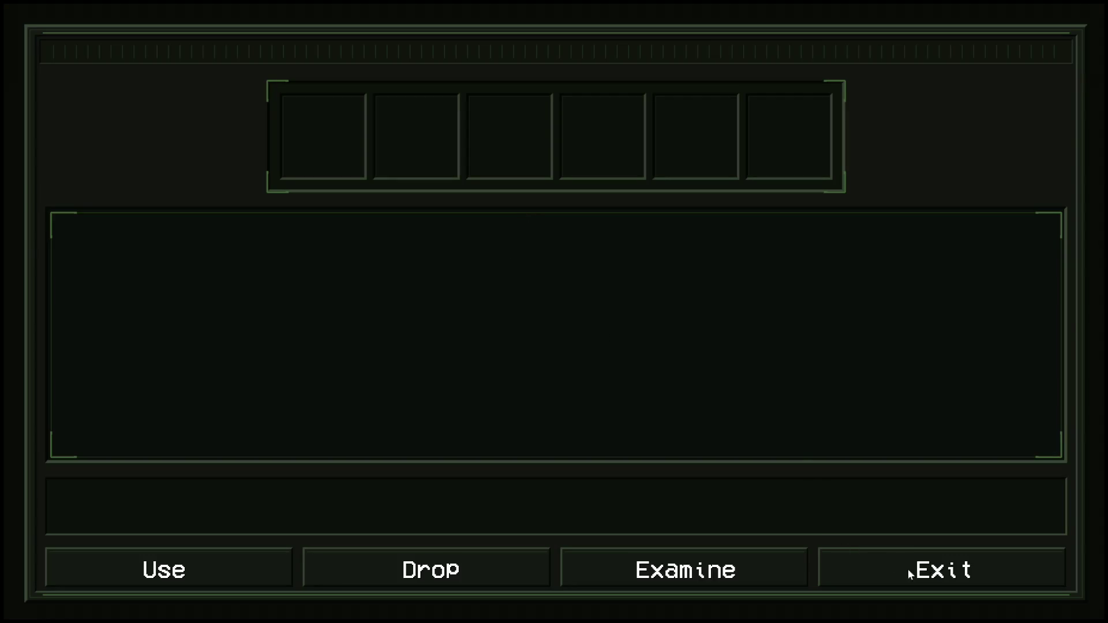
click(914, 573)
key(i)
click(129, 570)
click(271, 563)
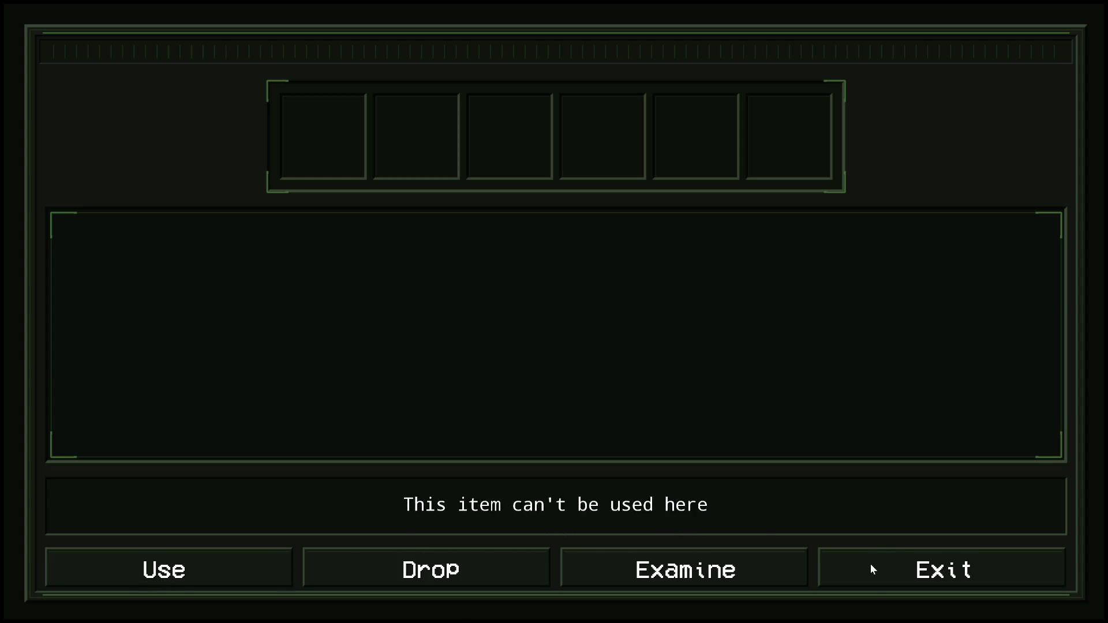
- Exit and reopen the inventory several times, then decline the key pickup prompt
click(872, 567)
key(i)
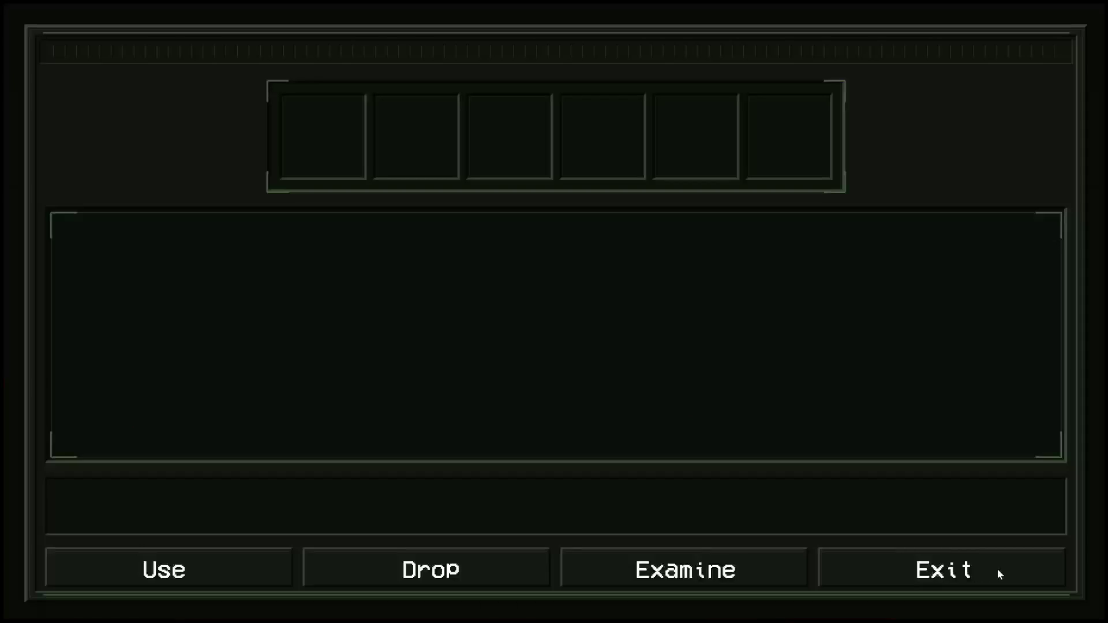
click(1000, 574)
key(i)
click(1000, 580)
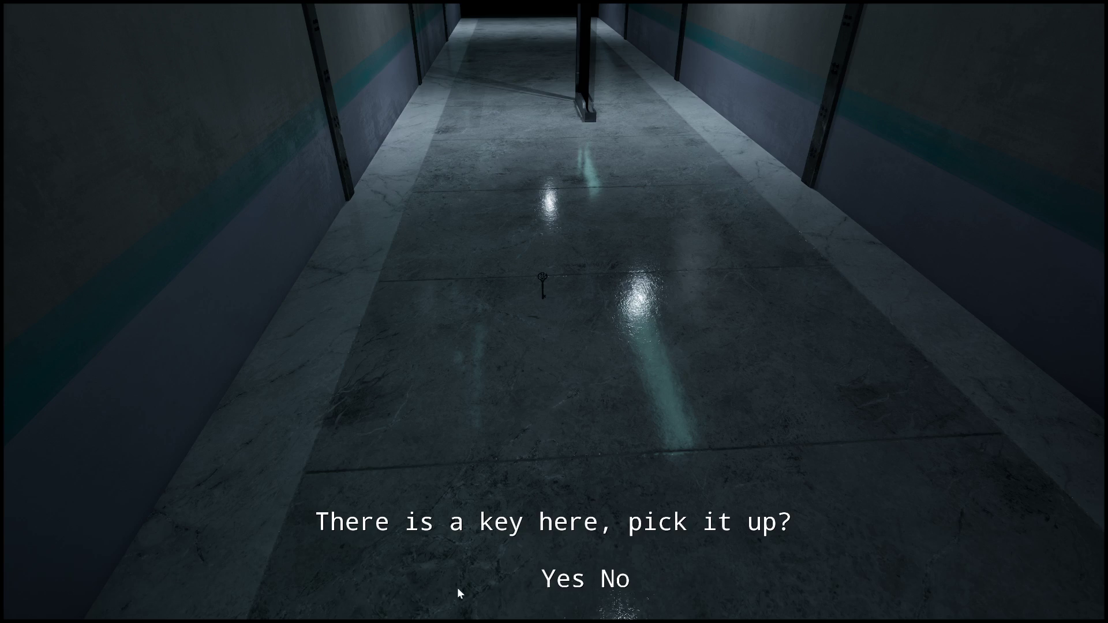
click(647, 595)
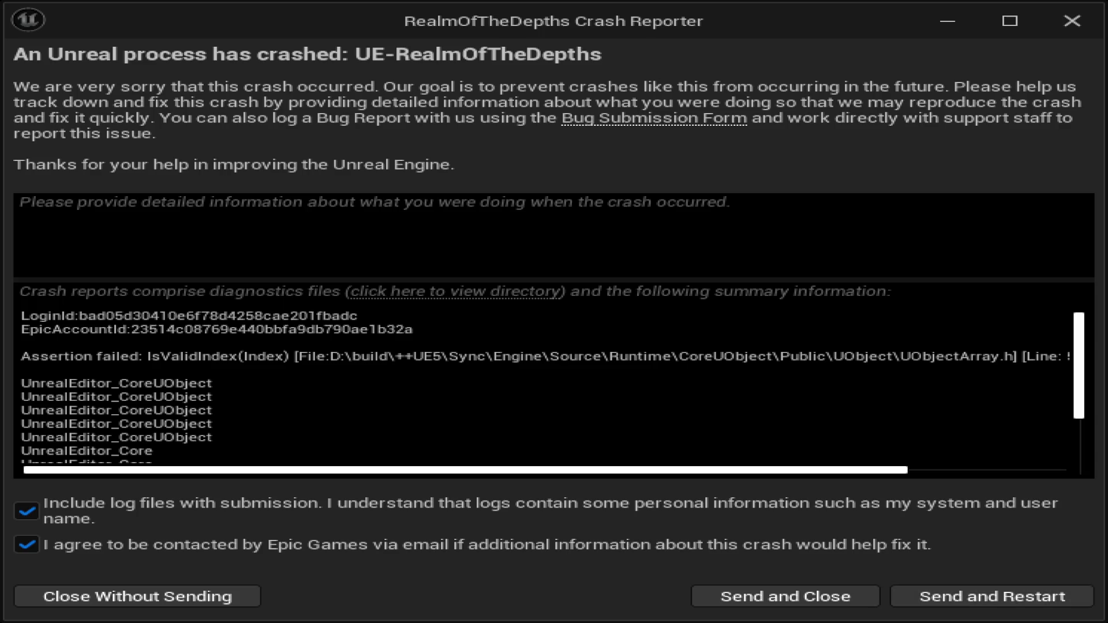
- Uncheck the contact and log-file options and close the Crash Reporter without sending
scroll(737, 483, right, 5)
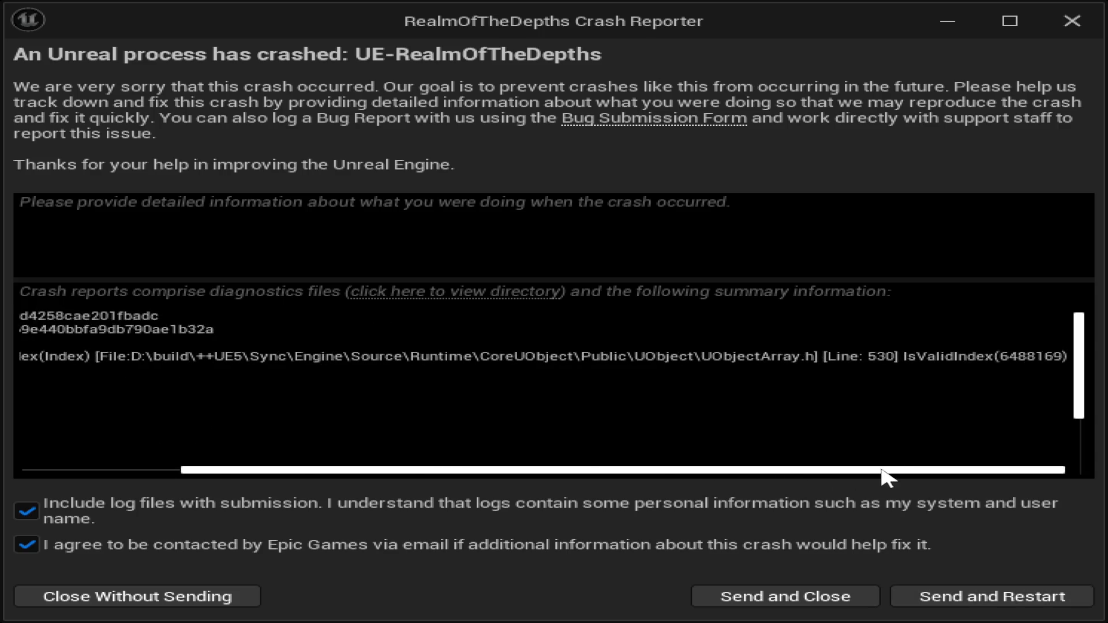
drag(1039, 469, 631, 477)
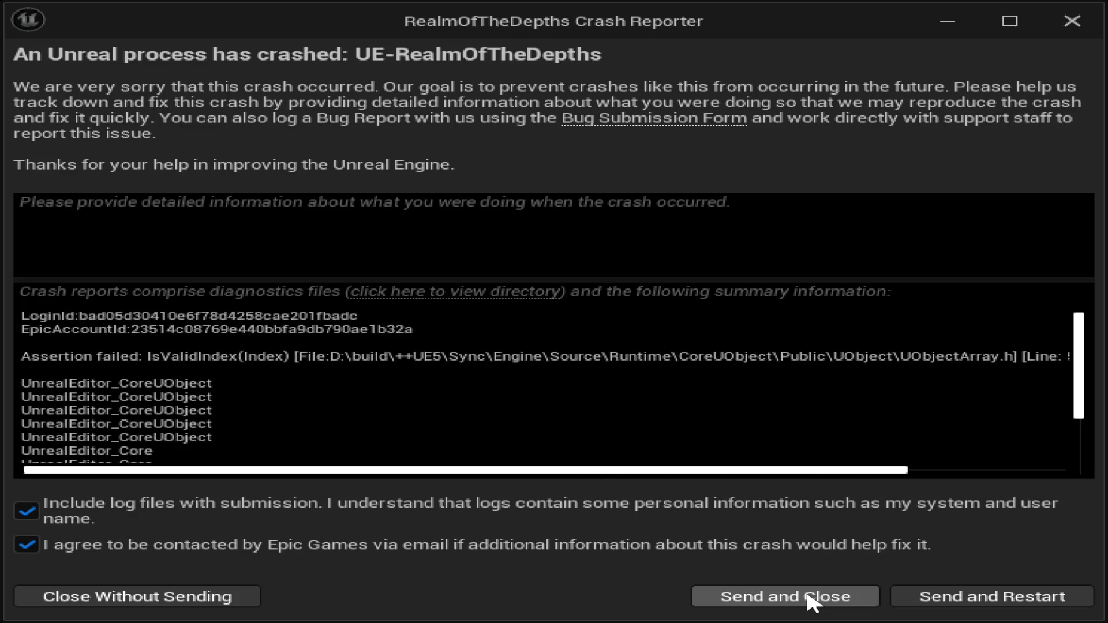
click(54, 537)
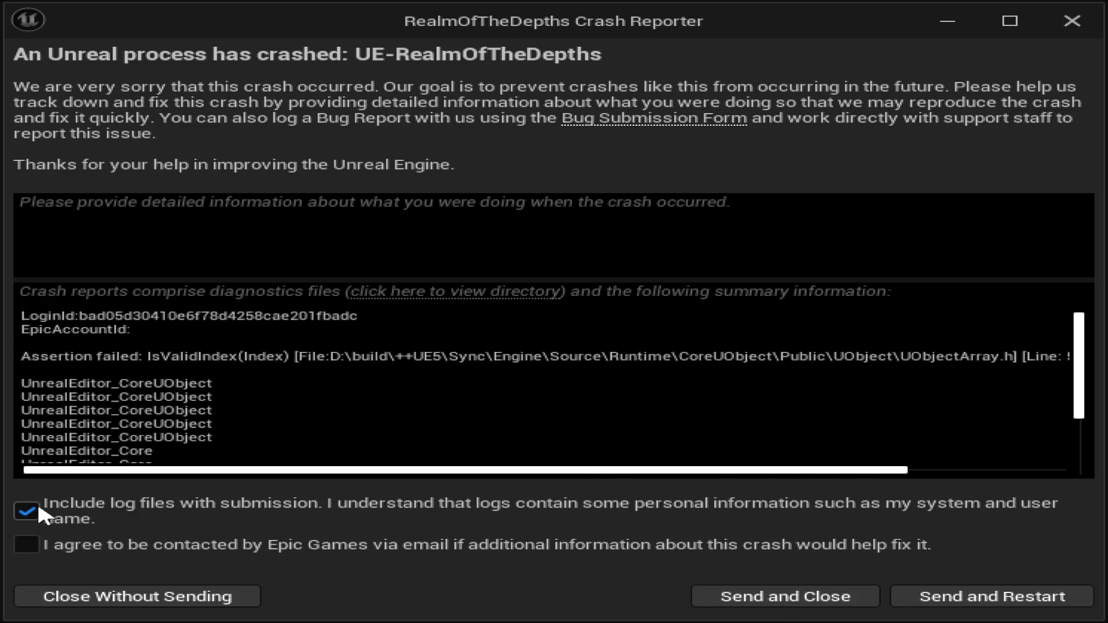
click(36, 511)
click(94, 597)
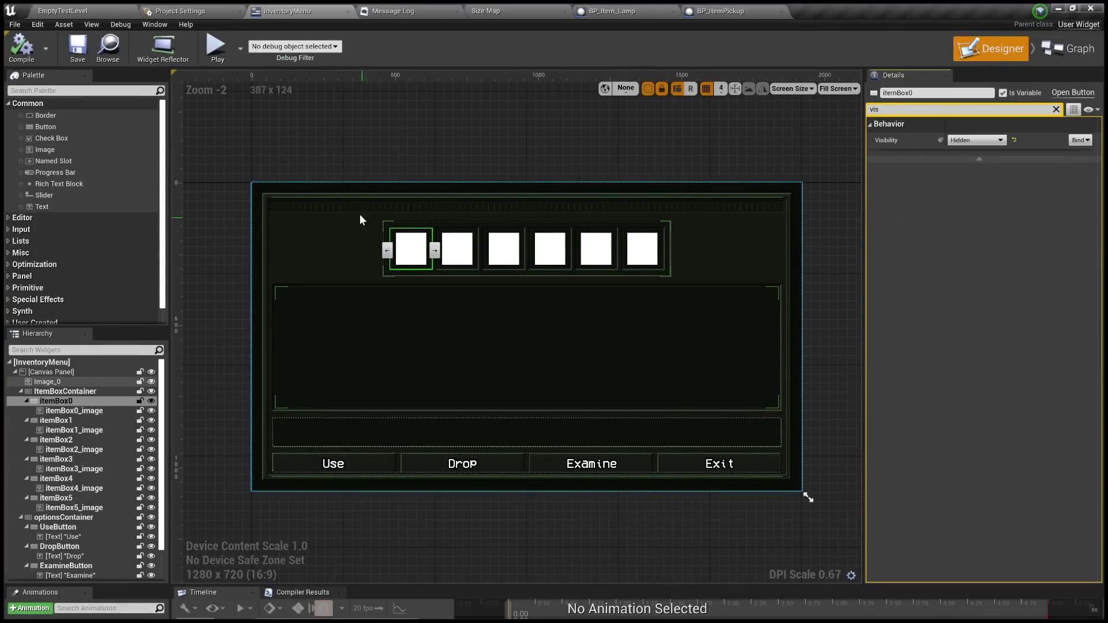
- Play EmptyTestLevel in fullscreen and accept picking up the Old Lantern
click(62, 11)
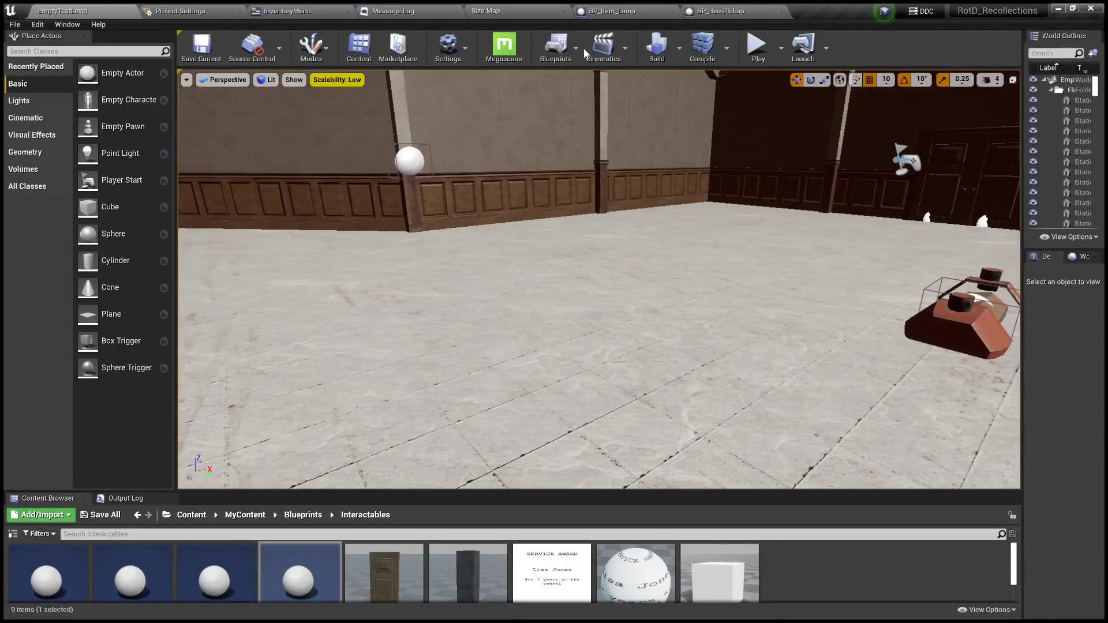
click(759, 51)
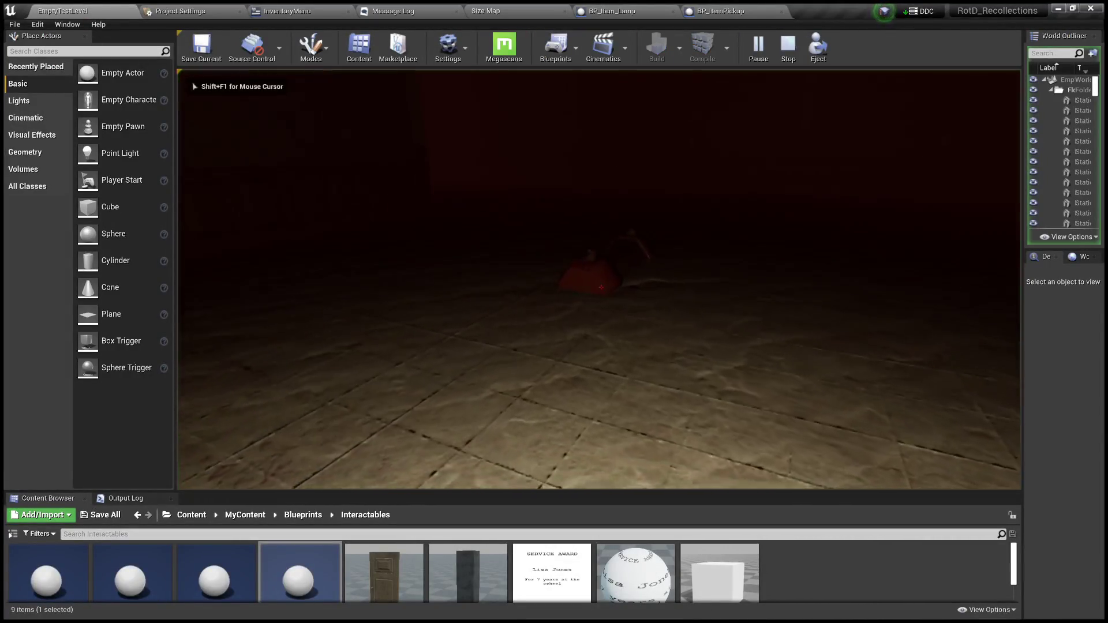
key(F11)
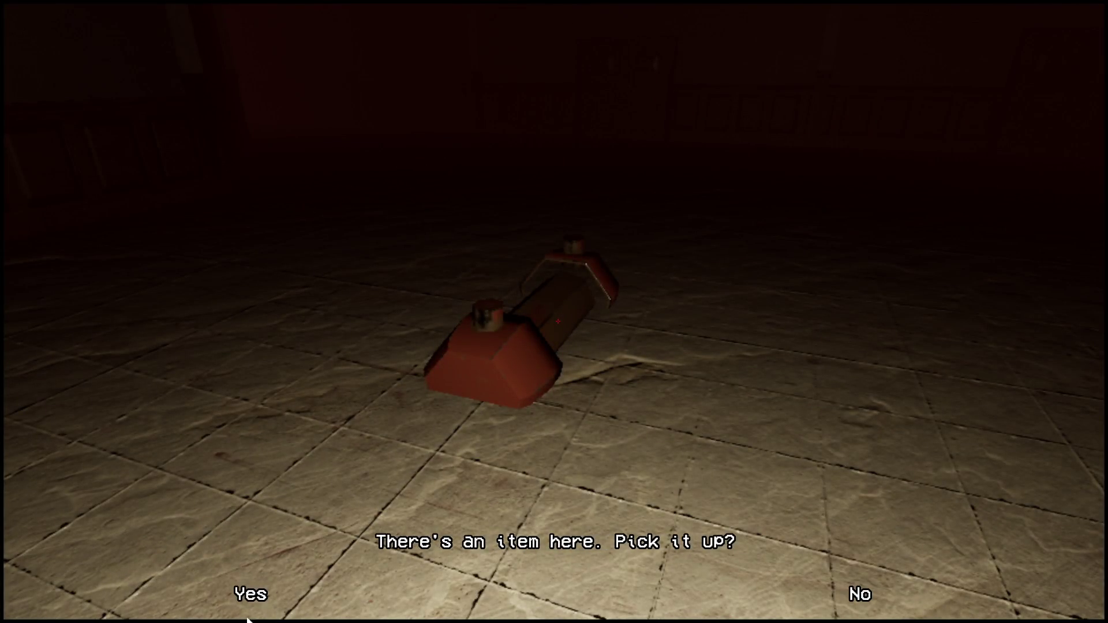
click(252, 597)
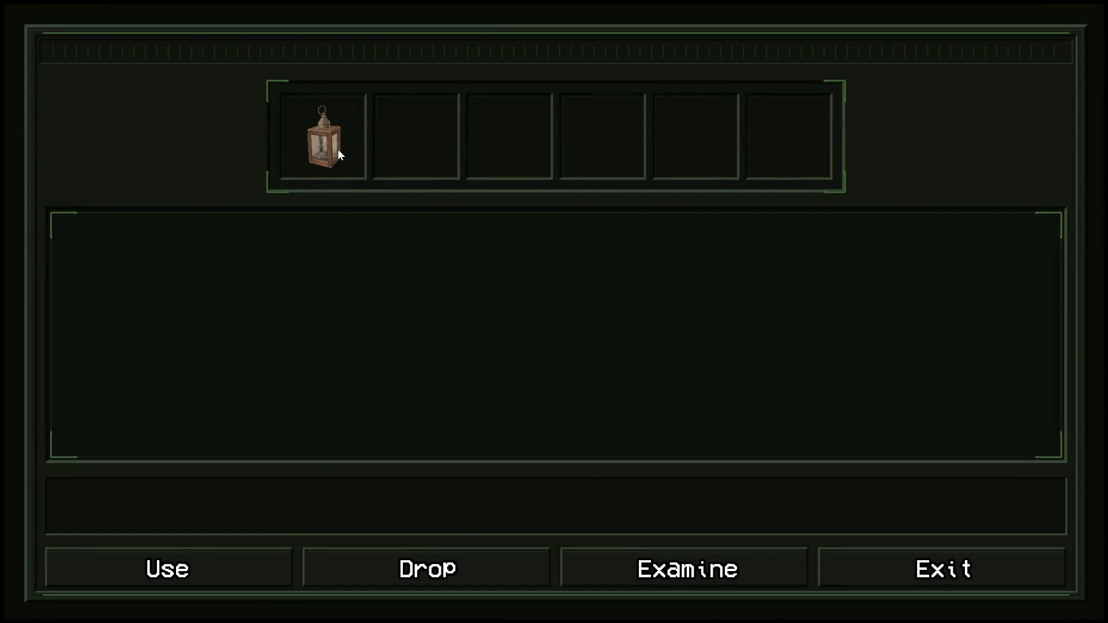
- Show the lantern's description, exit the inventory, and reopen it with Tab
click(312, 141)
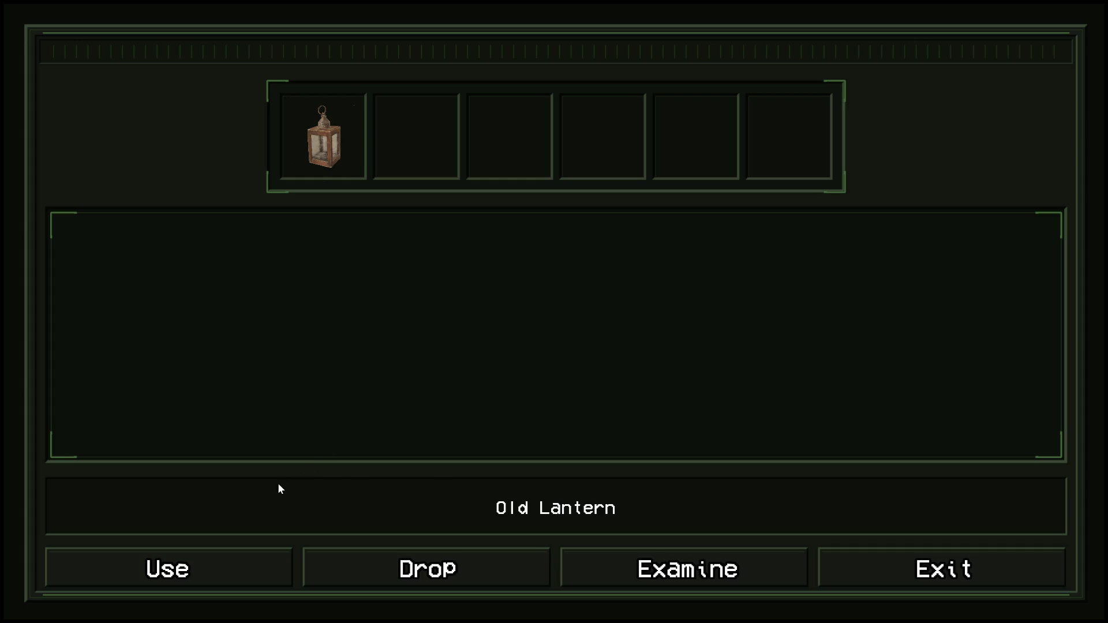
click(854, 559)
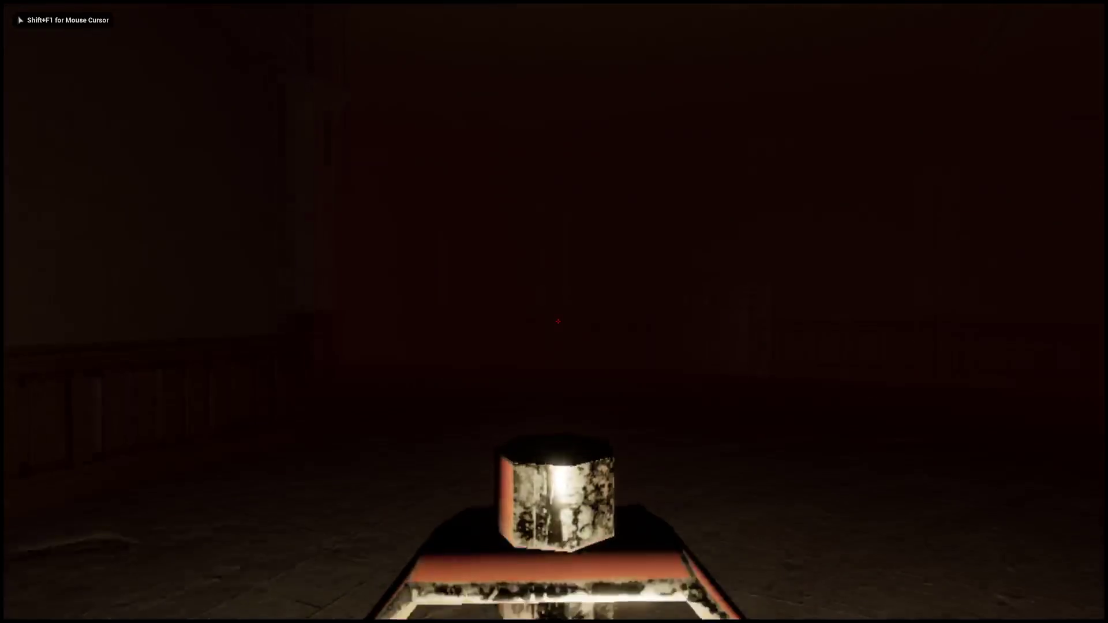
key(Tab)
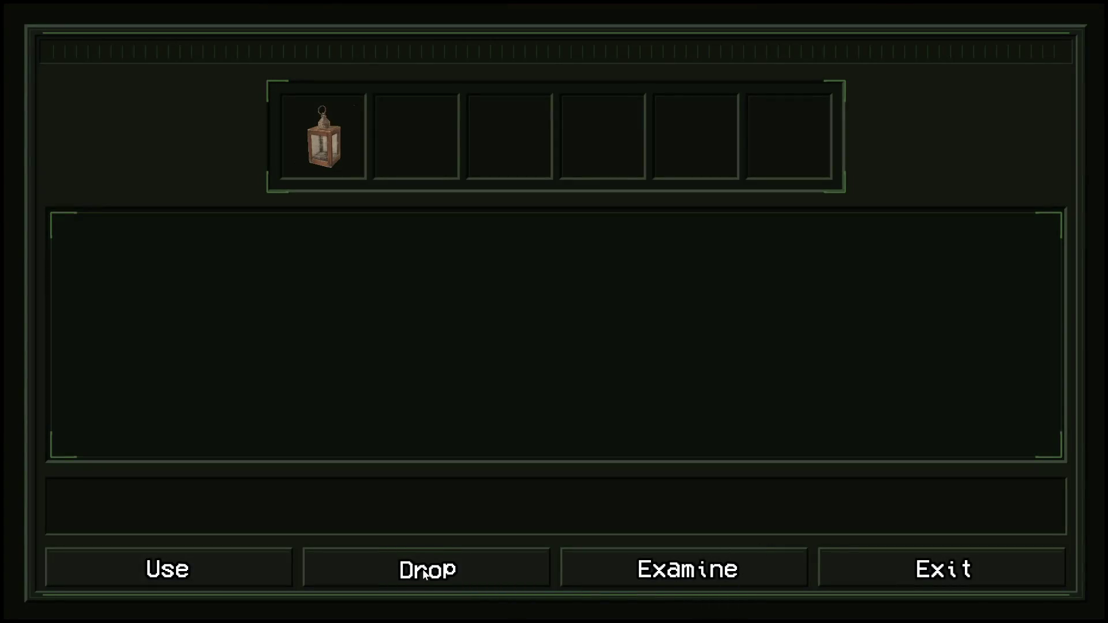